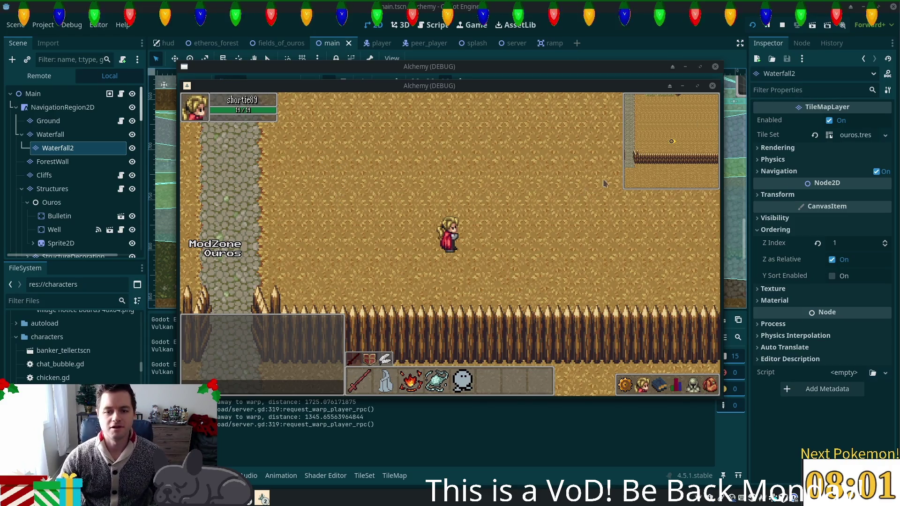
# Walk the character around the house and fence, then east along the cobblestone path toward the water.
pyautogui.press('a')
pyautogui.press('w')
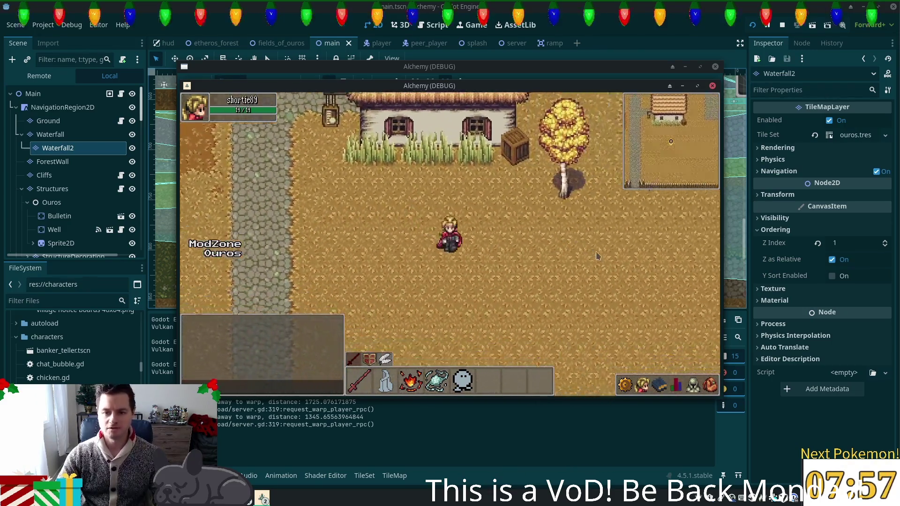
pyautogui.press('s')
pyautogui.press('w')
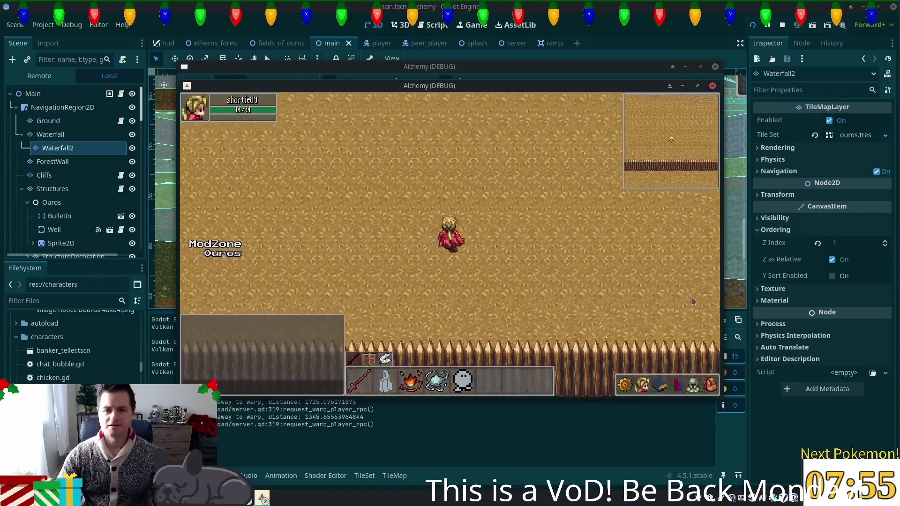
pyautogui.press('w')
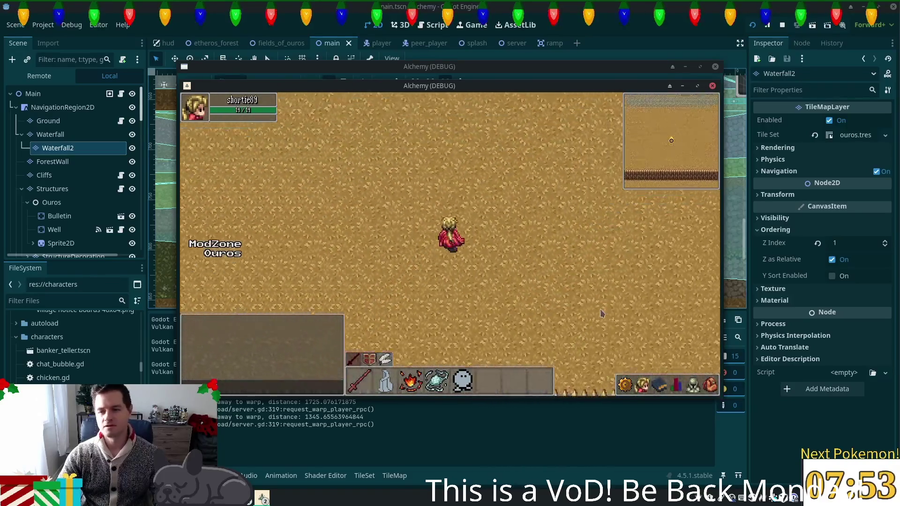
pyautogui.press('d')
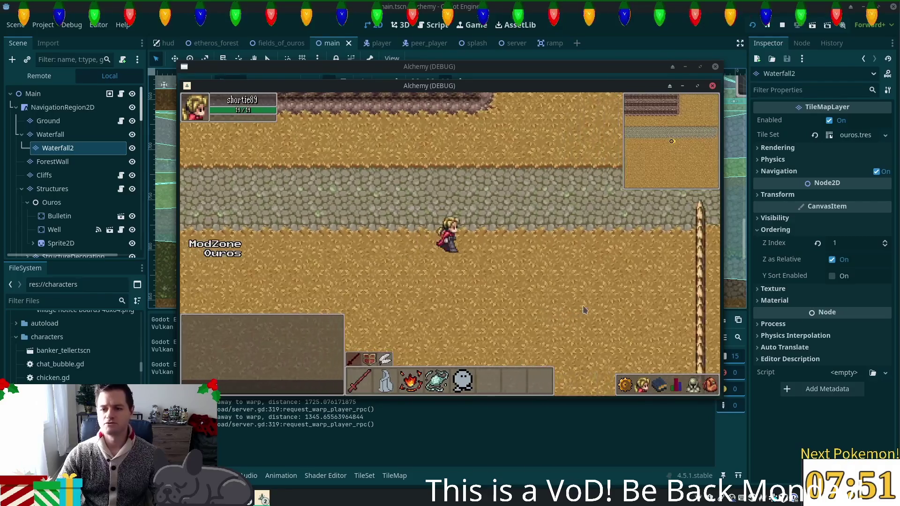
pyautogui.press('w')
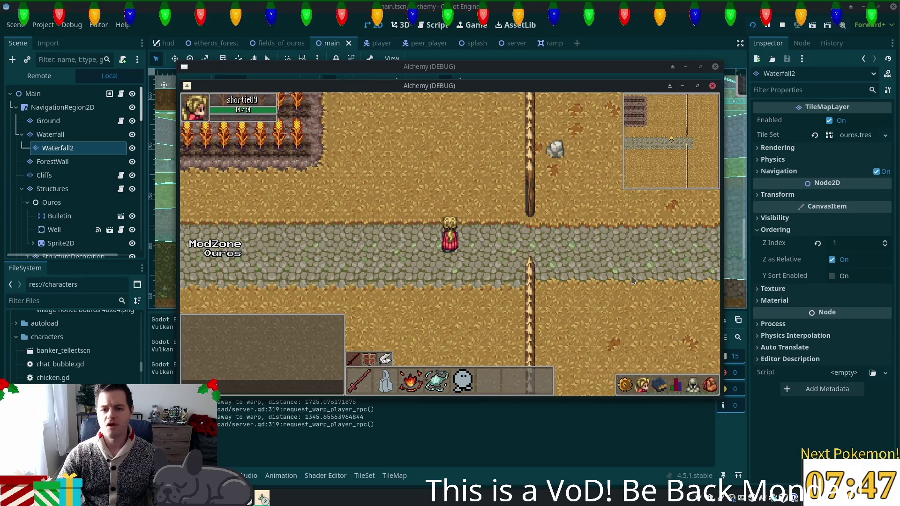
pyautogui.press('d')
pyautogui.press('s')
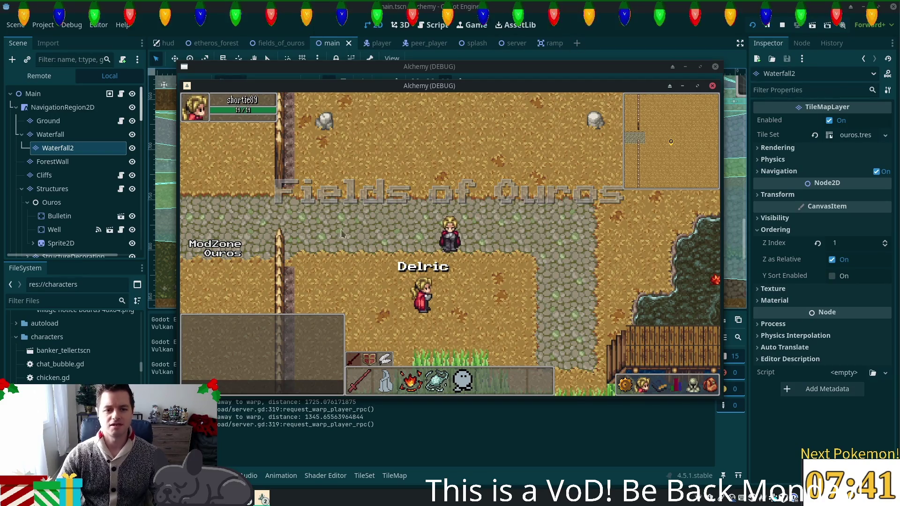
# Walk west along the road into the Ouros zone, then back east across the wooden bridge.
pyautogui.press('a')
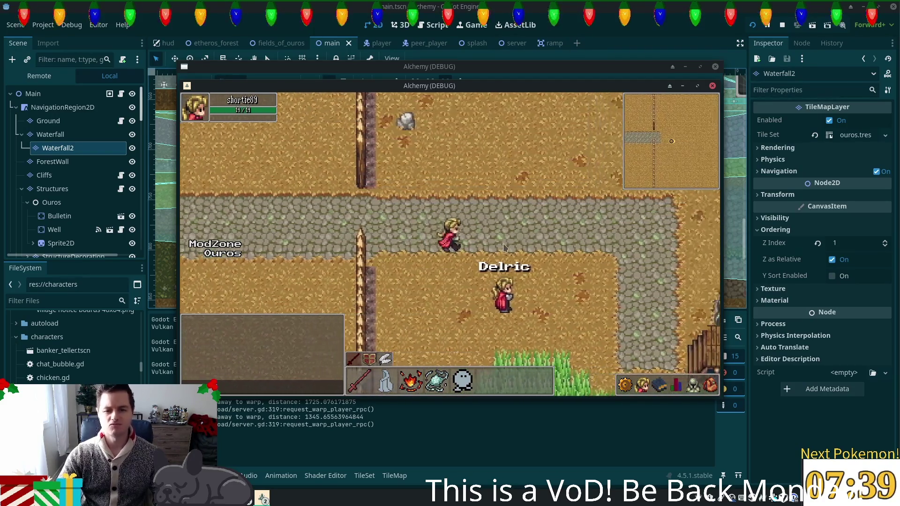
pyautogui.press('a')
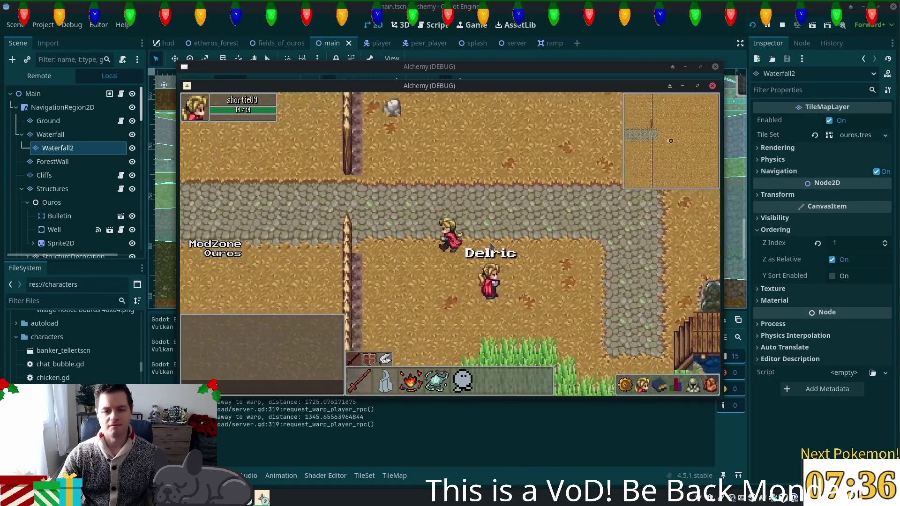
pyautogui.press('a')
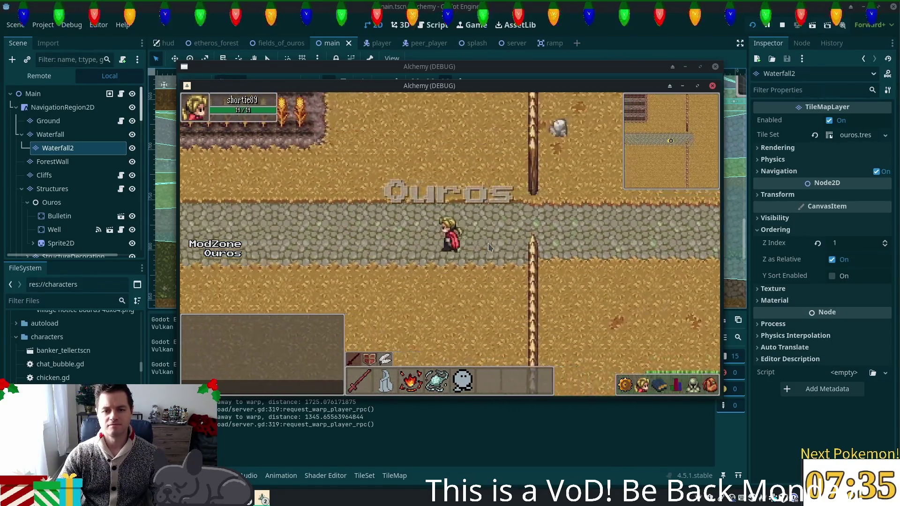
pyautogui.press('d')
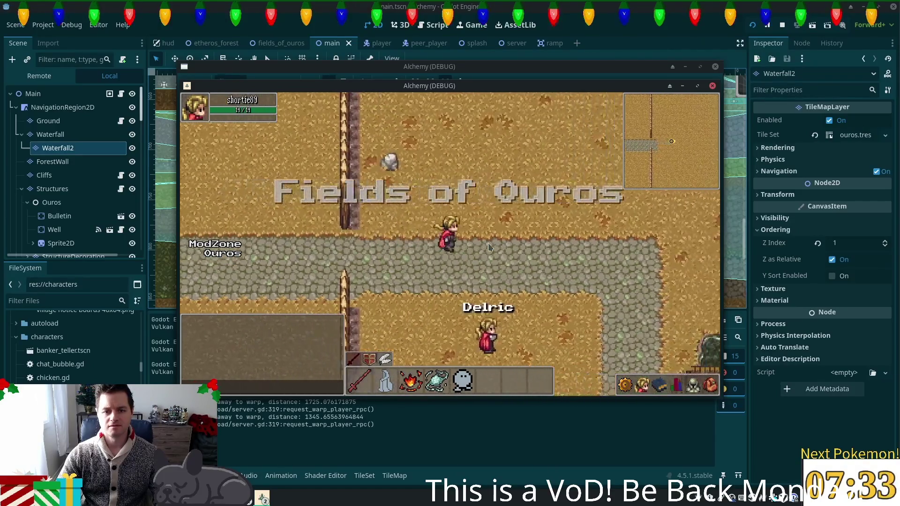
pyautogui.press('s')
pyautogui.press('s')
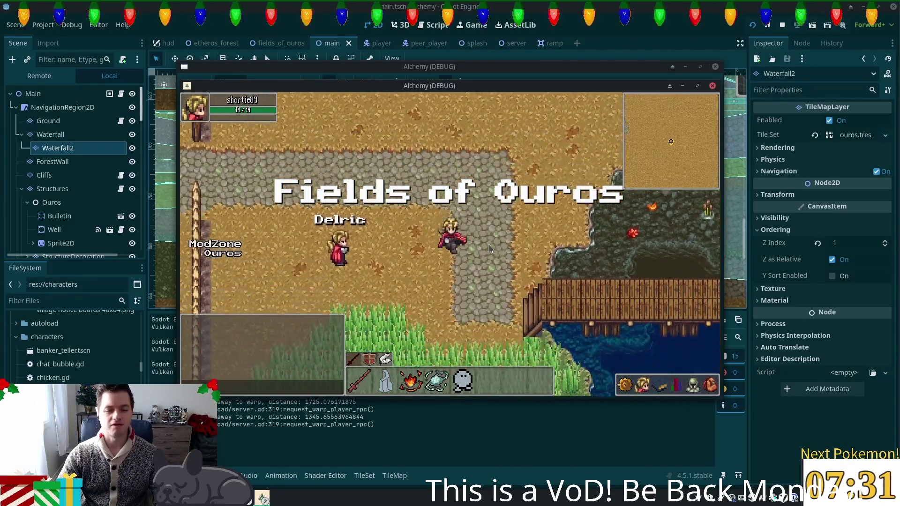
pyautogui.press('d')
pyautogui.press('s')
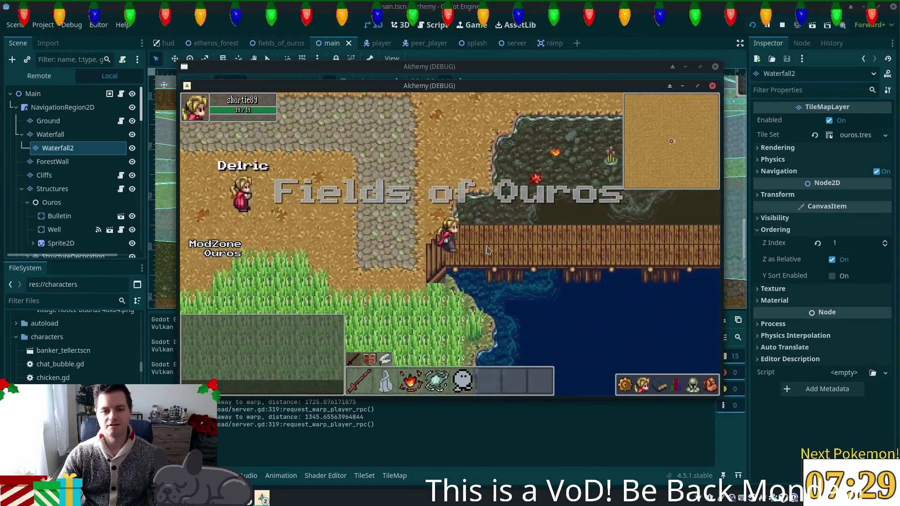
pyautogui.press('d')
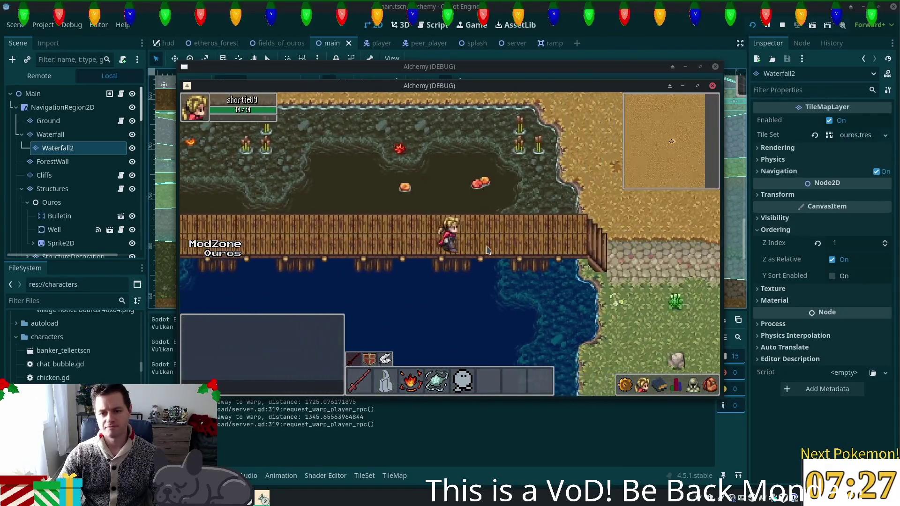
pyautogui.press('a')
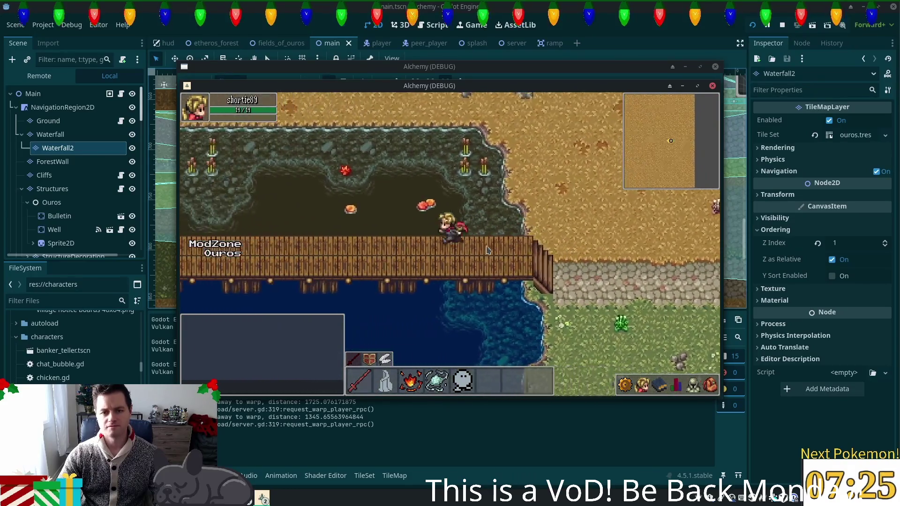
# Leave the bridge and walk north past the rocks toward the fence.
pyautogui.press('w')
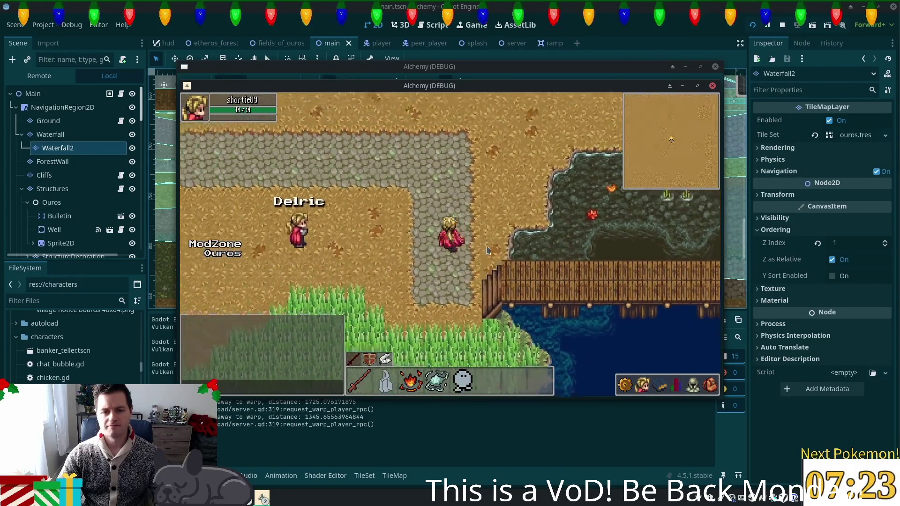
pyautogui.press('w')
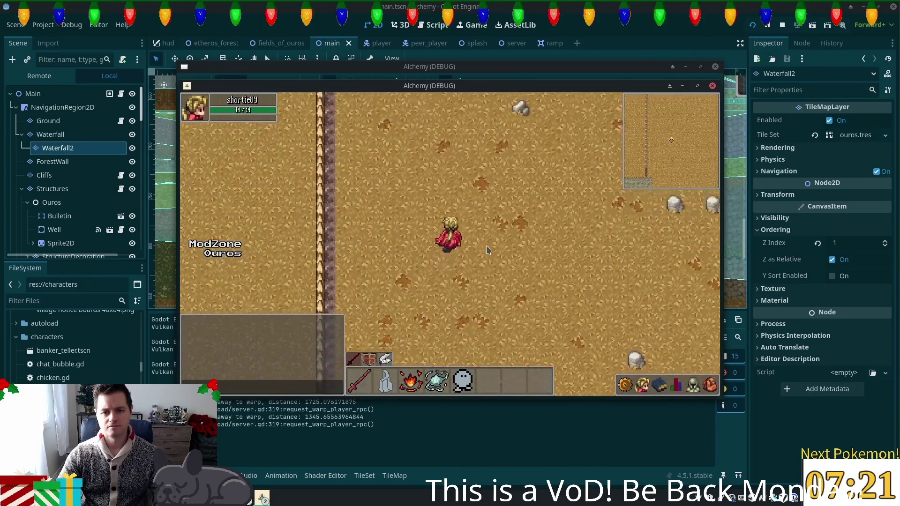
pyautogui.press('w')
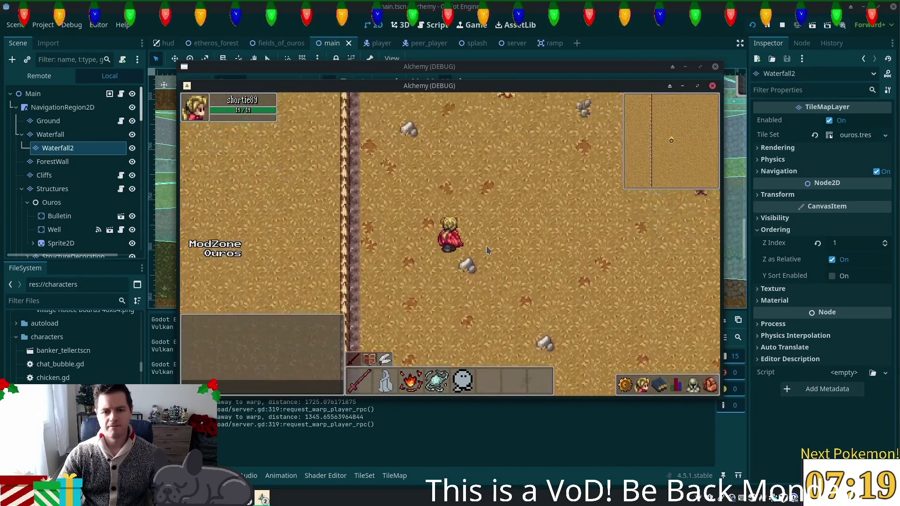
pyautogui.press('w')
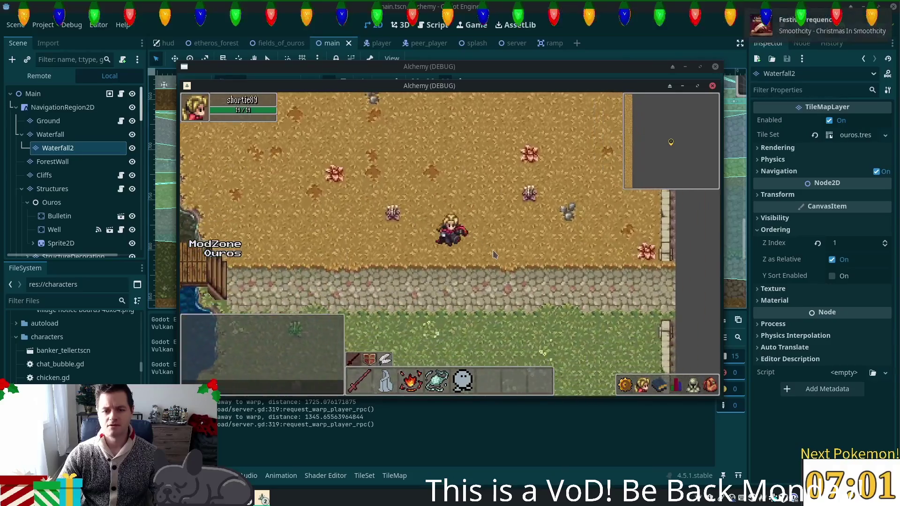
# Roam the character across the grass between the water and the dirt area.
pyautogui.press('s')
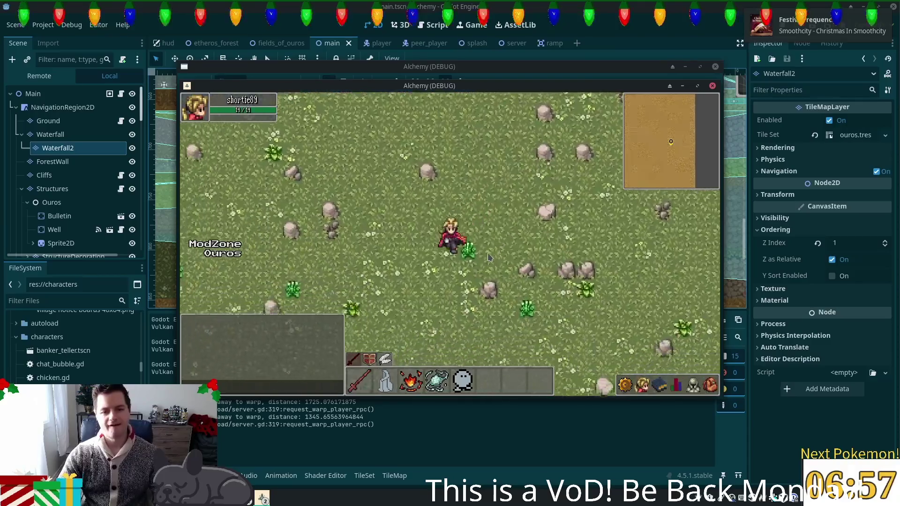
pyautogui.press('s')
pyautogui.press('w')
pyautogui.press('w')
pyautogui.press('s')
pyautogui.press('d')
pyautogui.press('s')
pyautogui.press('a')
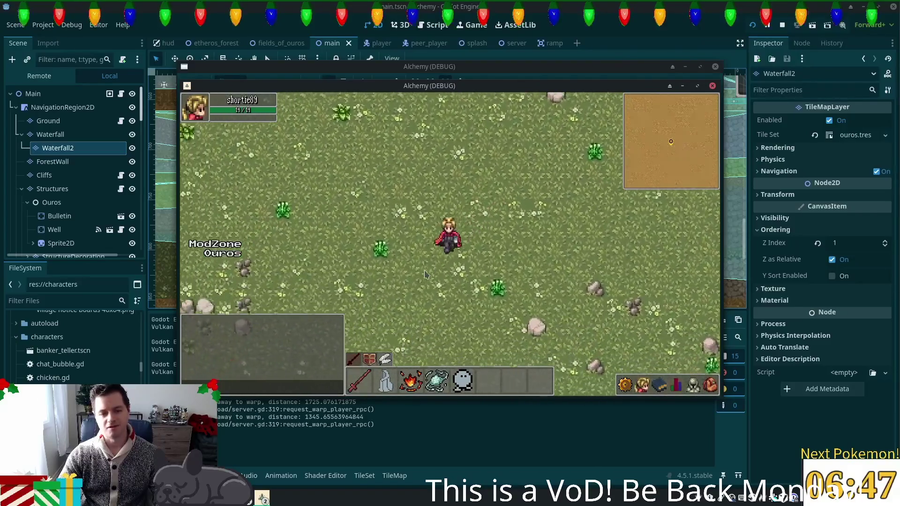
# Walk onto the stone path and down the riverbank dock beside the crates.
pyautogui.press('w')
pyautogui.press('a')
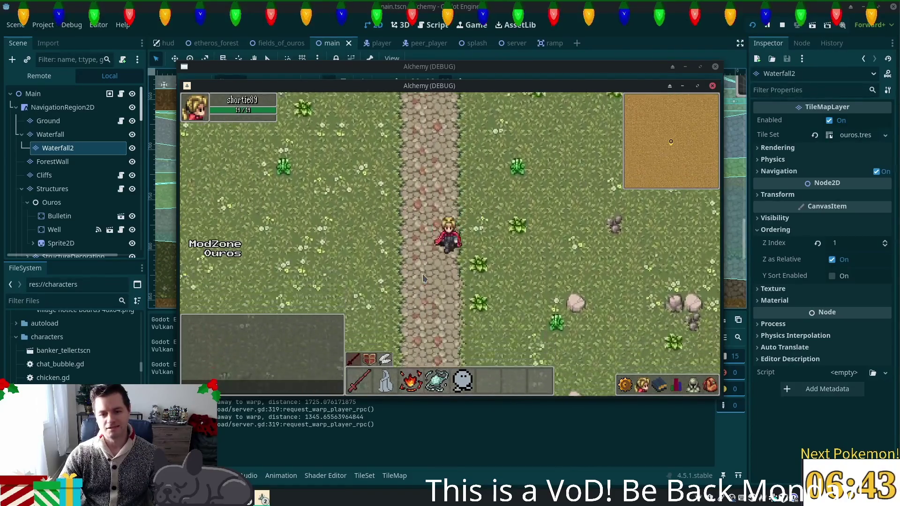
pyautogui.press('w')
pyautogui.press('a')
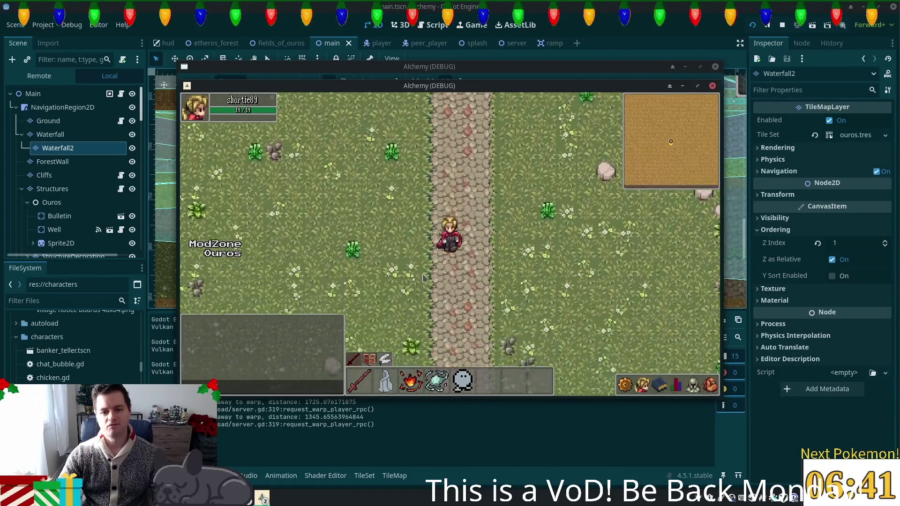
pyautogui.press('s')
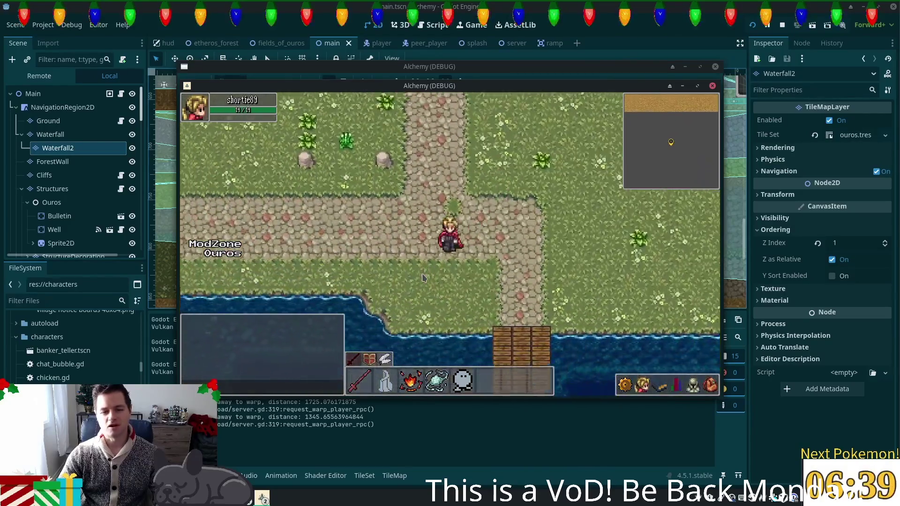
pyautogui.press('a')
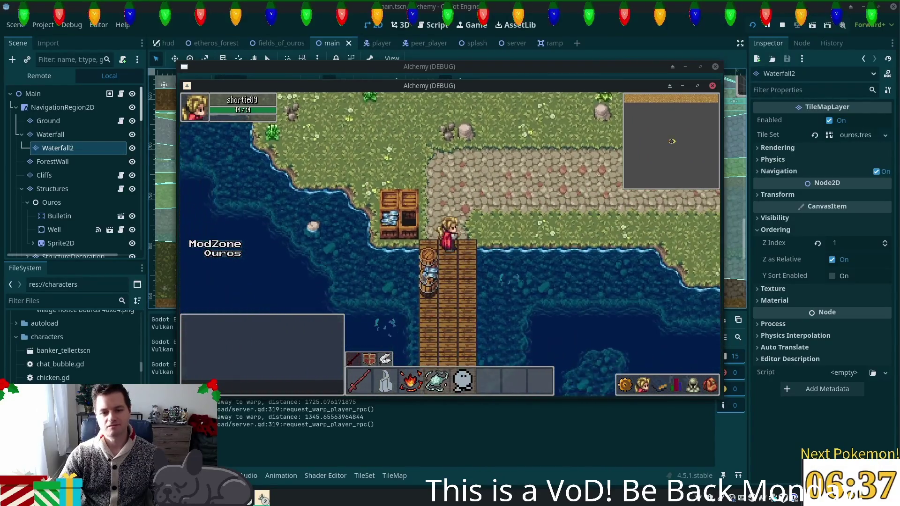
pyautogui.press('s')
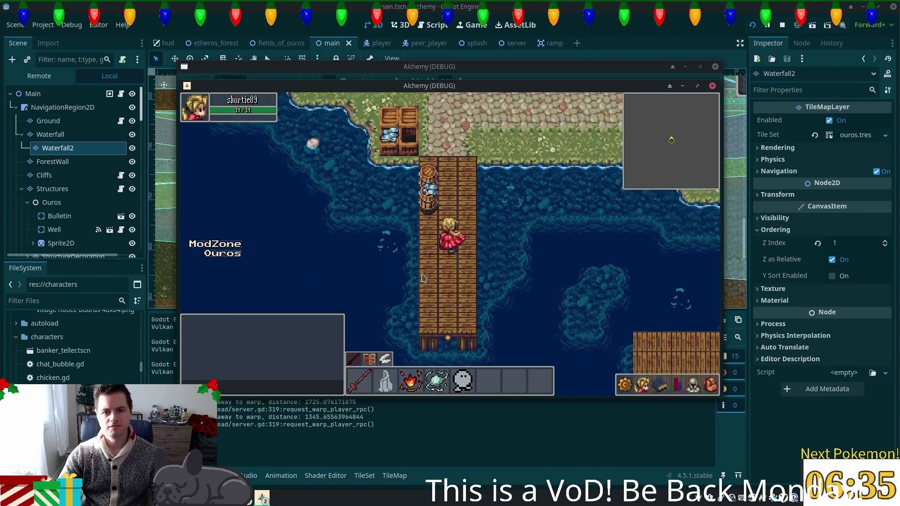
# Cross to the other wooden dock, then head north up the cobblestone path.
pyautogui.press('w')
pyautogui.press('d')
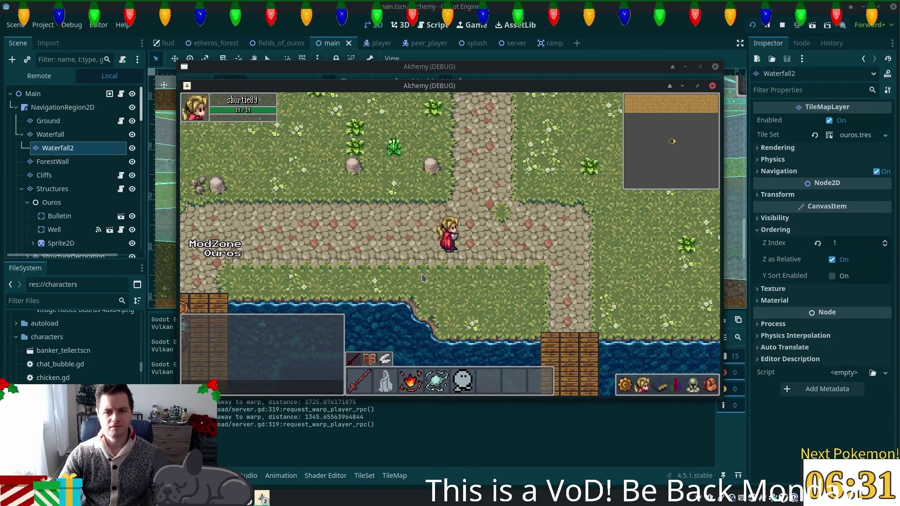
pyautogui.press('s')
pyautogui.press('s')
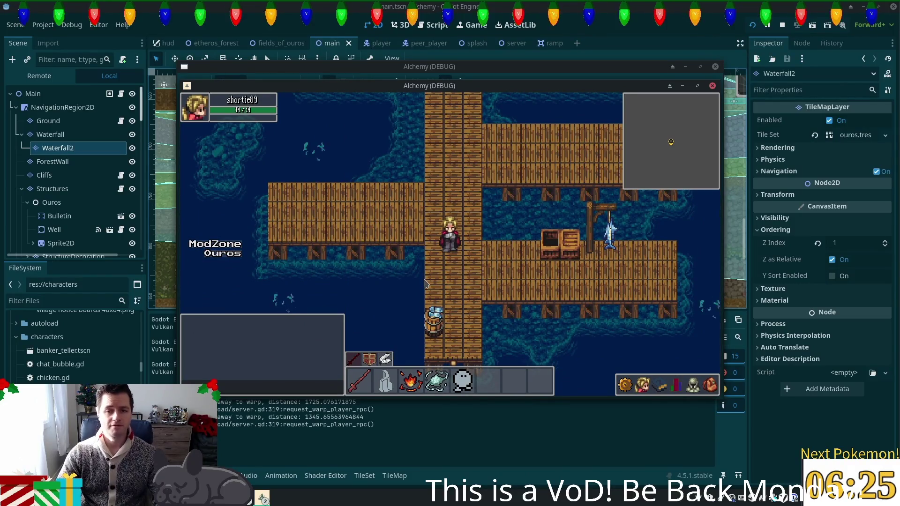
pyautogui.press('w')
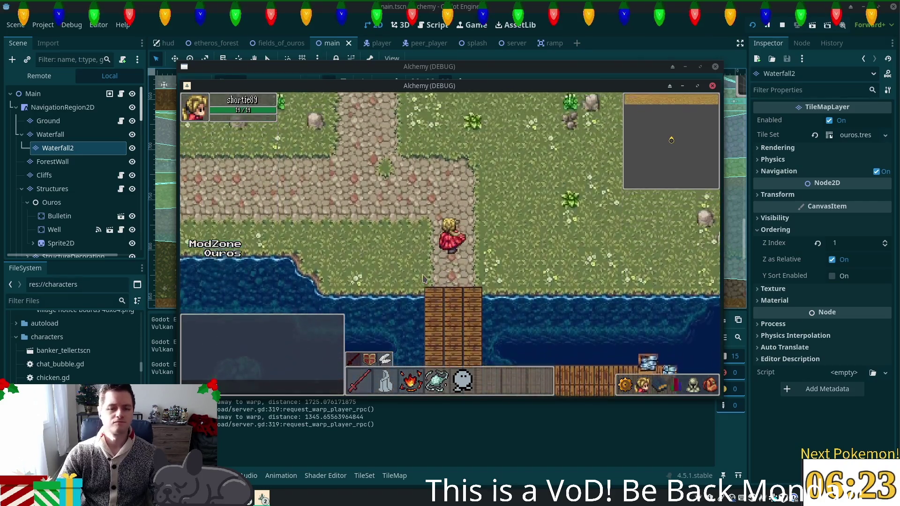
pyautogui.press('w')
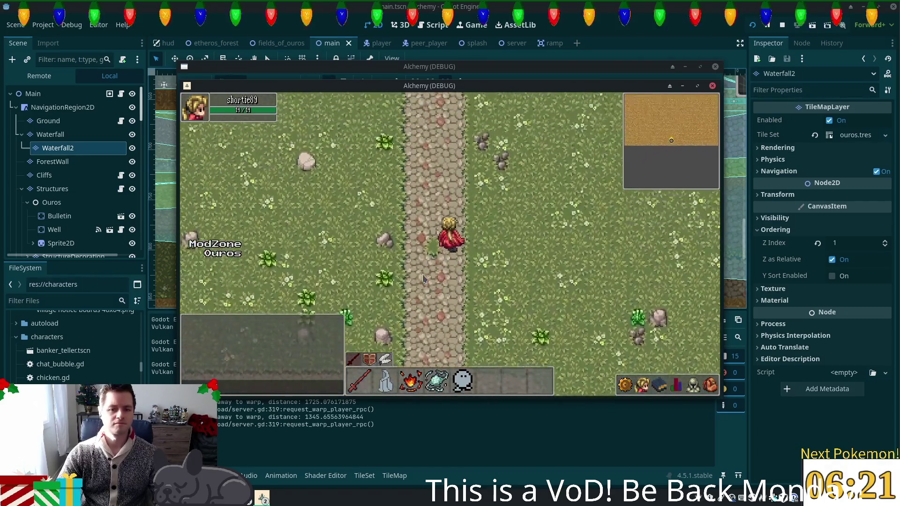
pyautogui.press('w')
pyautogui.press('w')
pyautogui.press('w')
pyautogui.press('w')
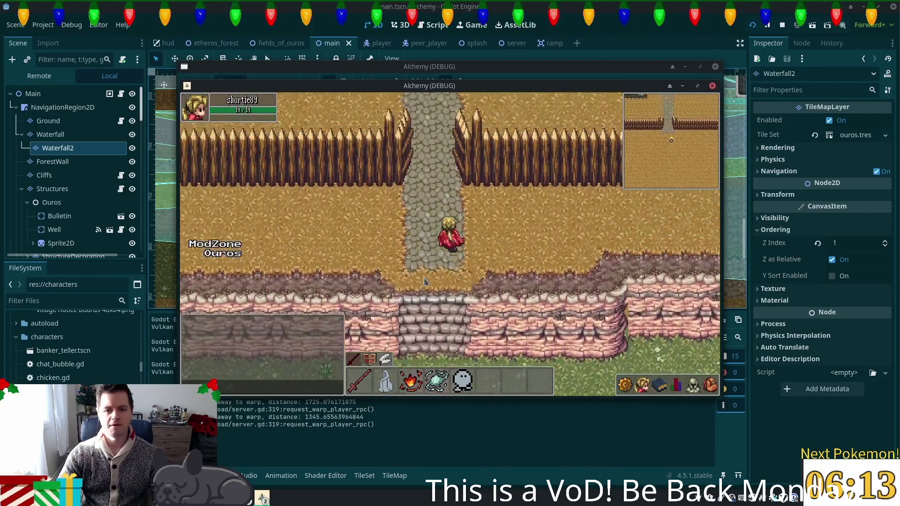
# Walk along the fence toward the stone stairs and roam back and forth across the field.
pyautogui.press('d')
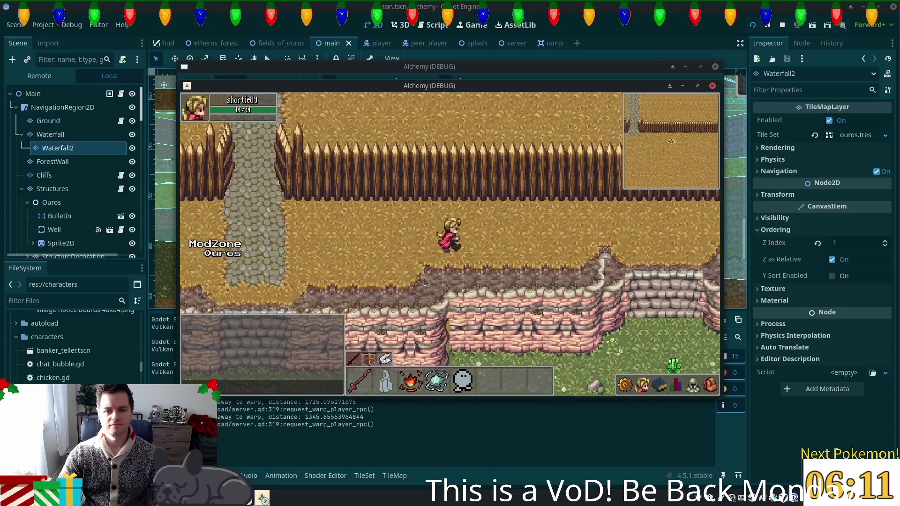
pyautogui.press('d')
pyautogui.press('s')
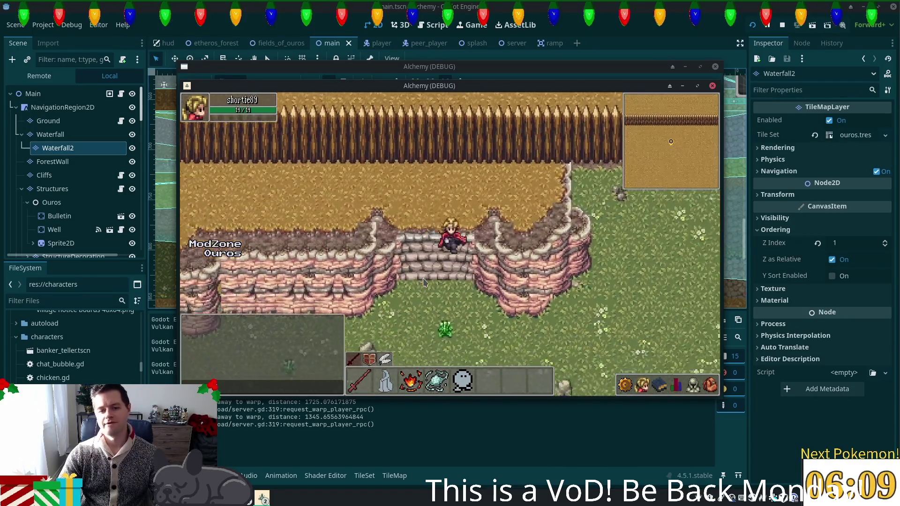
pyautogui.press('s')
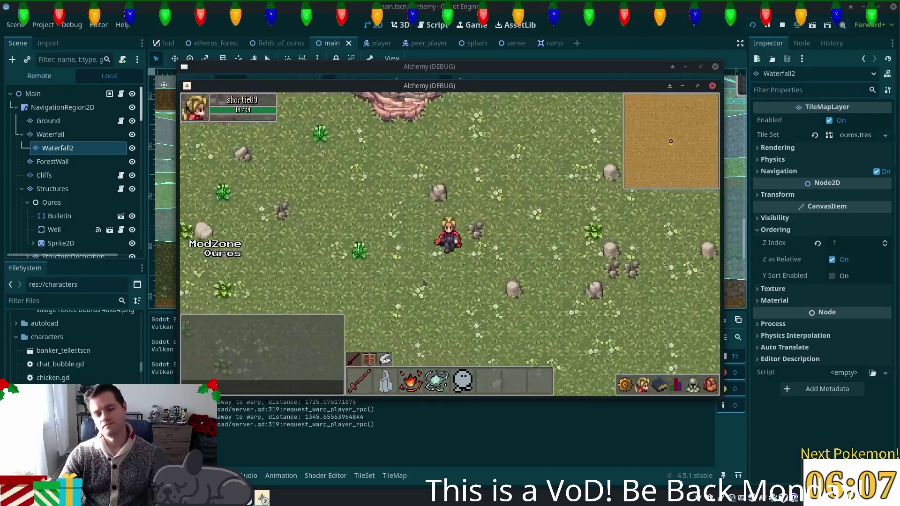
pyautogui.press('s')
pyautogui.press('d')
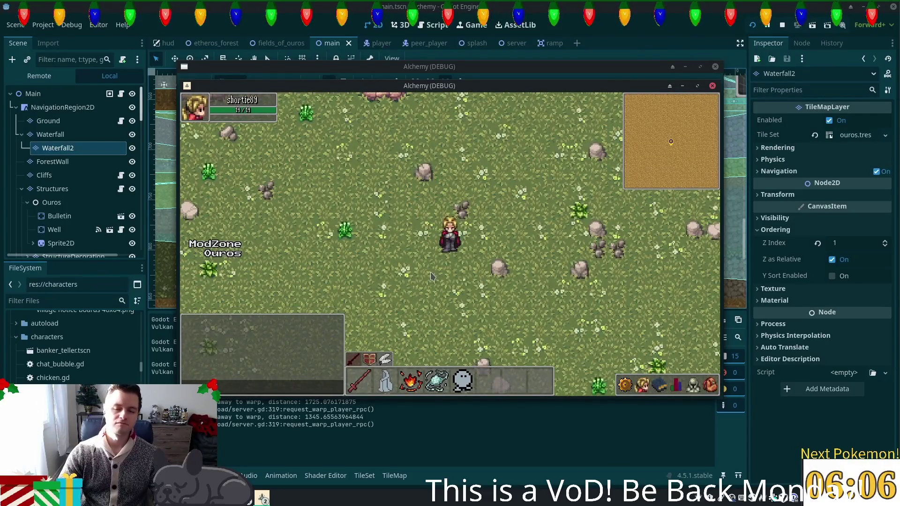
pyautogui.press('d')
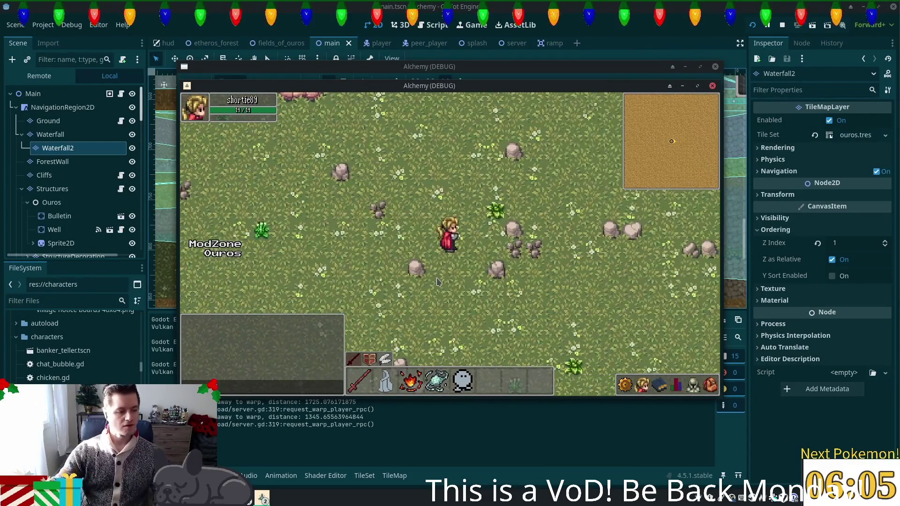
pyautogui.press('w')
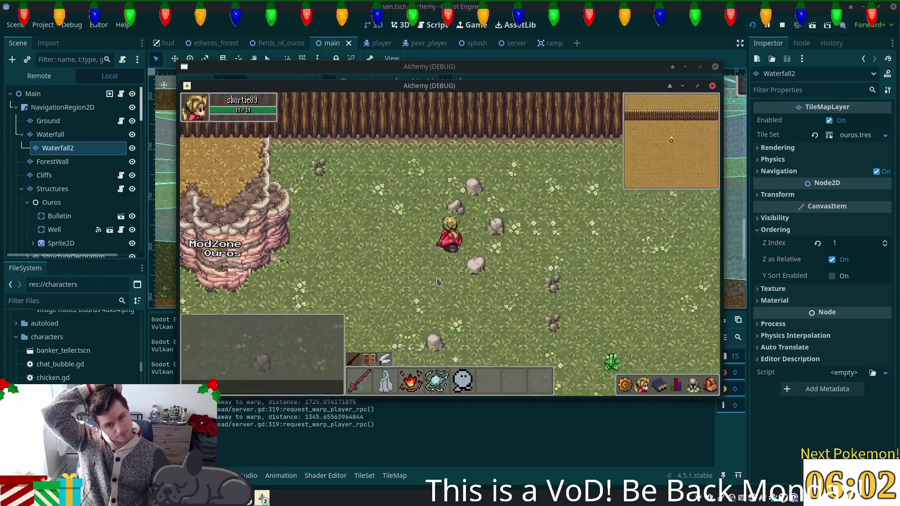
pyautogui.press('d')
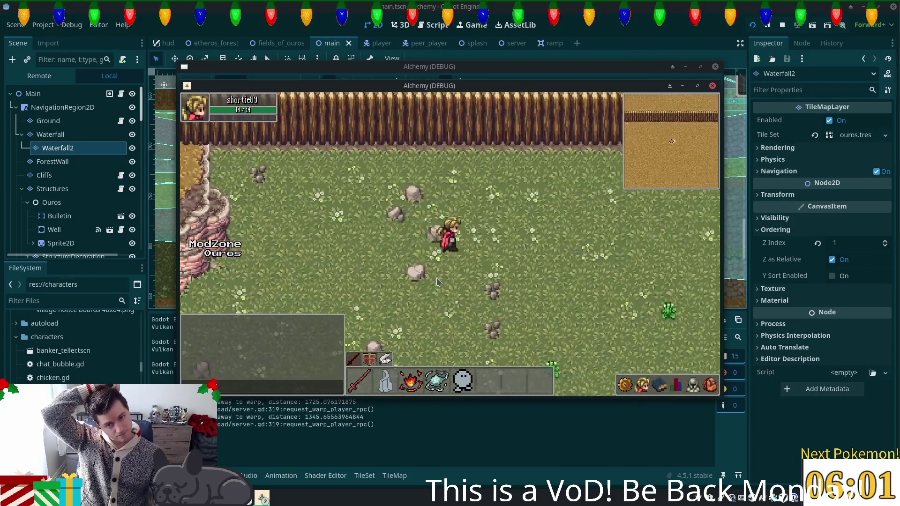
pyautogui.press('a')
pyautogui.press('d')
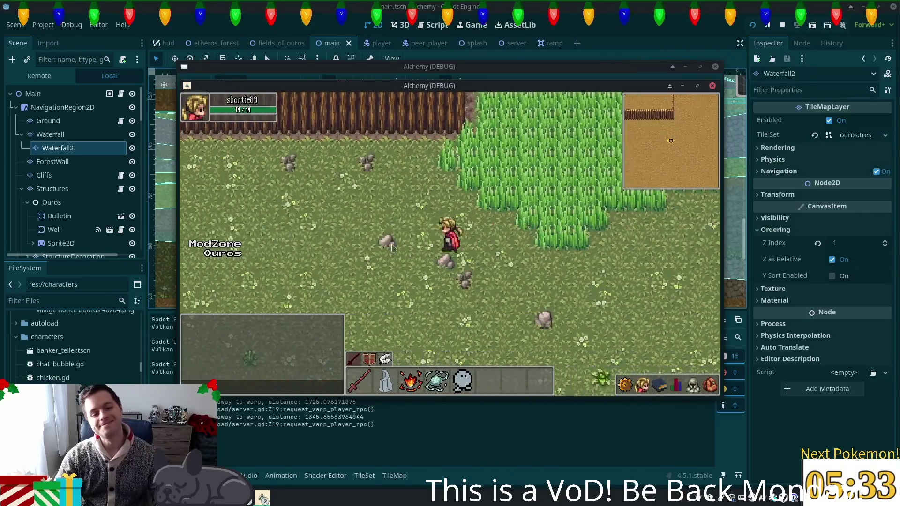
# Climb onto the upper plateau, descend the stone stairs, and return north along the stone path.
pyautogui.press('a')
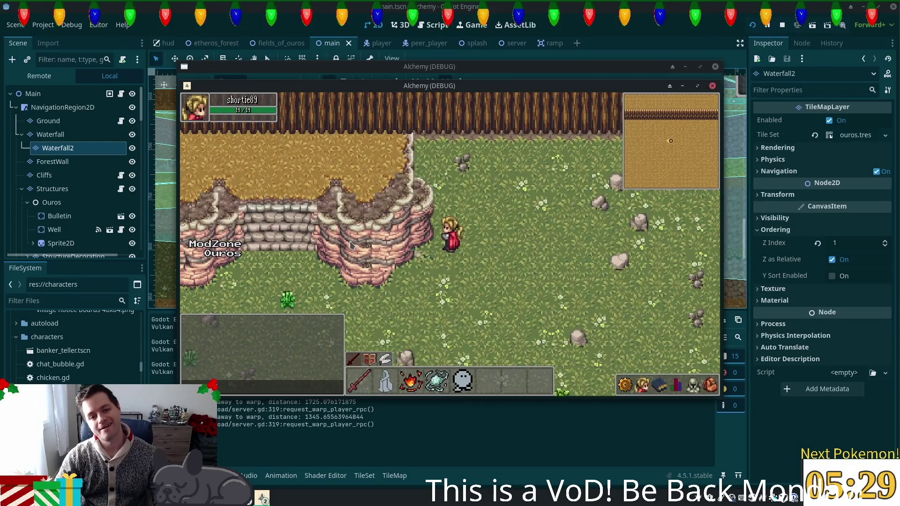
pyautogui.press('w')
pyautogui.press('d')
pyautogui.press('s')
pyautogui.press('s')
pyautogui.press('s')
pyautogui.press('a')
pyautogui.press('a')
pyautogui.press('w')
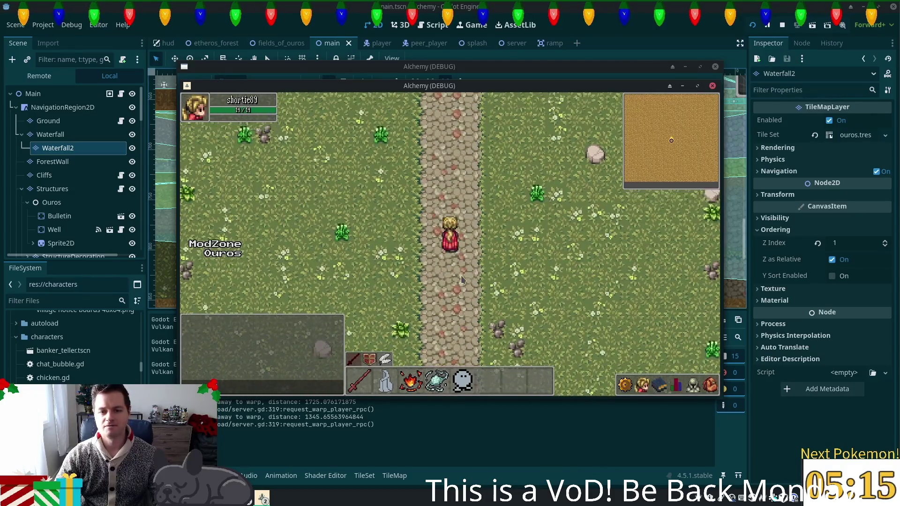
pyautogui.press('d')
pyautogui.press('w')
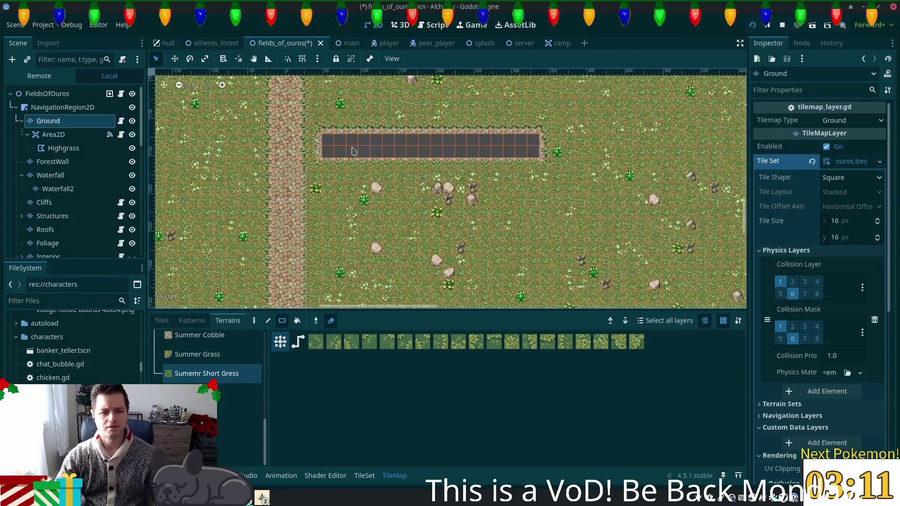
# Fill the dark empty strip with Short Grass terrain.
pyautogui.scroll(3, 389, 232)
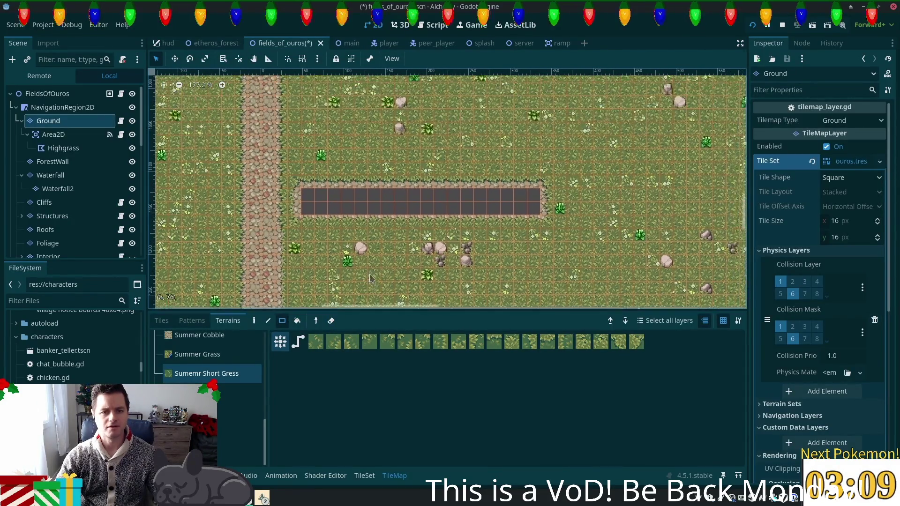
pyautogui.keyDown('ctrl'); pyautogui.scroll(2, 366, 274); pyautogui.keyUp('ctrl')
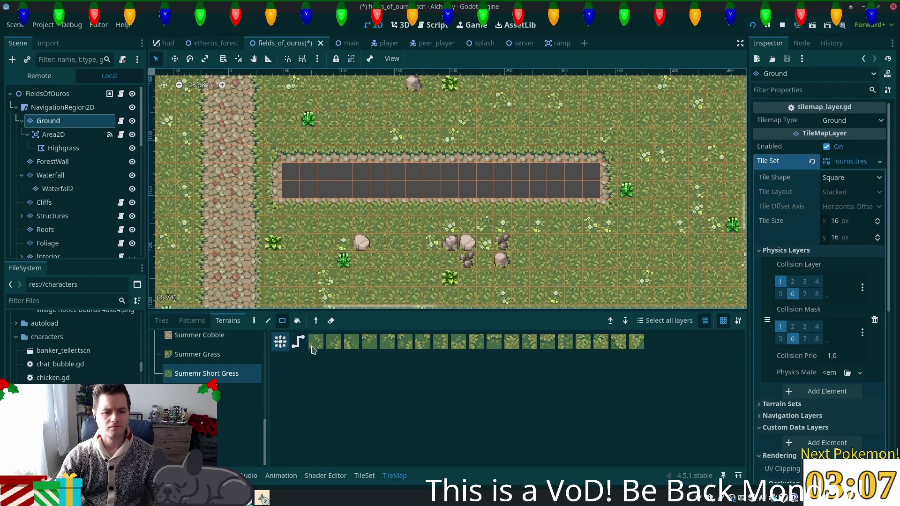
pyautogui.moveTo(320, 183); pyautogui.dragTo(587, 197)
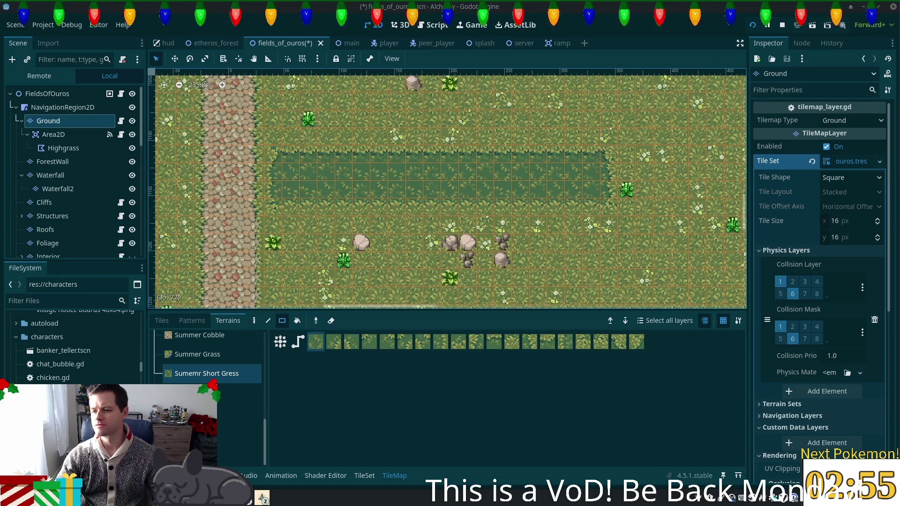
# Paint a large 17 by 11 rectangle of short grass beside the strip.
pyautogui.scroll(-8, 668, 218)
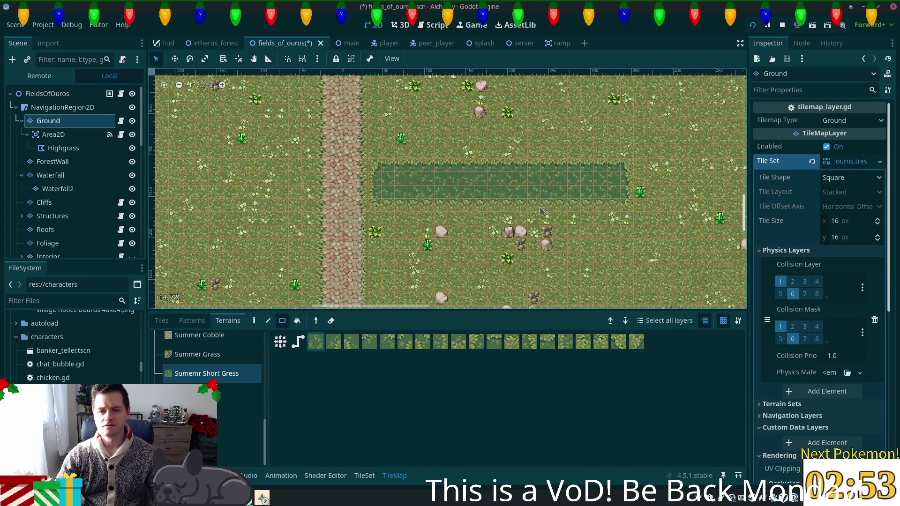
pyautogui.scroll(4, 388, 291)
pyautogui.scroll(-5, 388, 290)
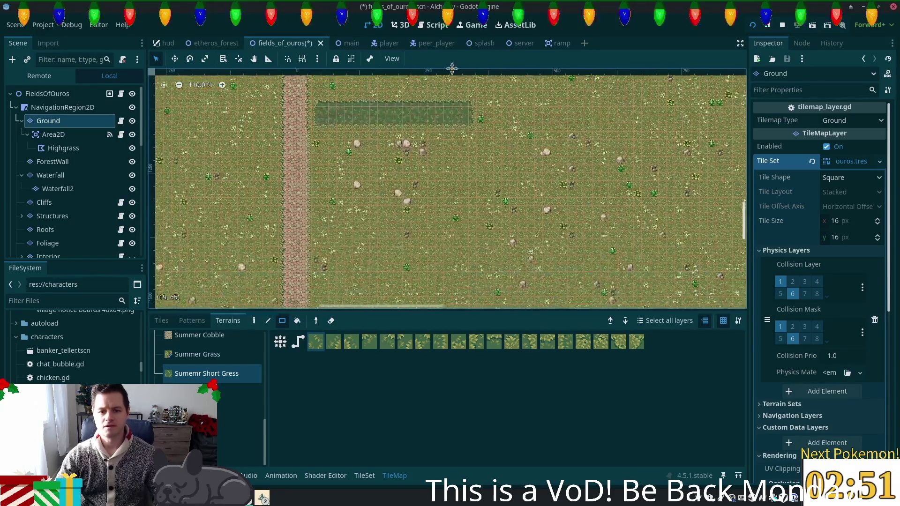
pyautogui.moveTo(375, 159); pyautogui.dragTo(543, 259)
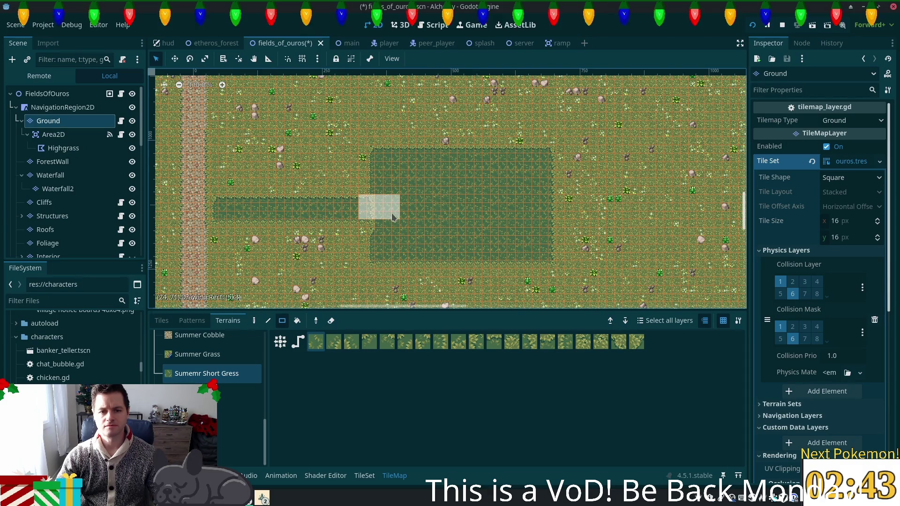
# Pan toward the house and lake area and switch the TileMap panel to individual tiles.
pyautogui.scroll(-3, 537, 244)
pyautogui.moveTo(538, 244)
pyautogui.mouseDown()
pyautogui.moveTo(276, 144)
pyautogui.moveTo(483, 113)
pyautogui.mouseUp()
pyautogui.scroll(-3, 483, 114)
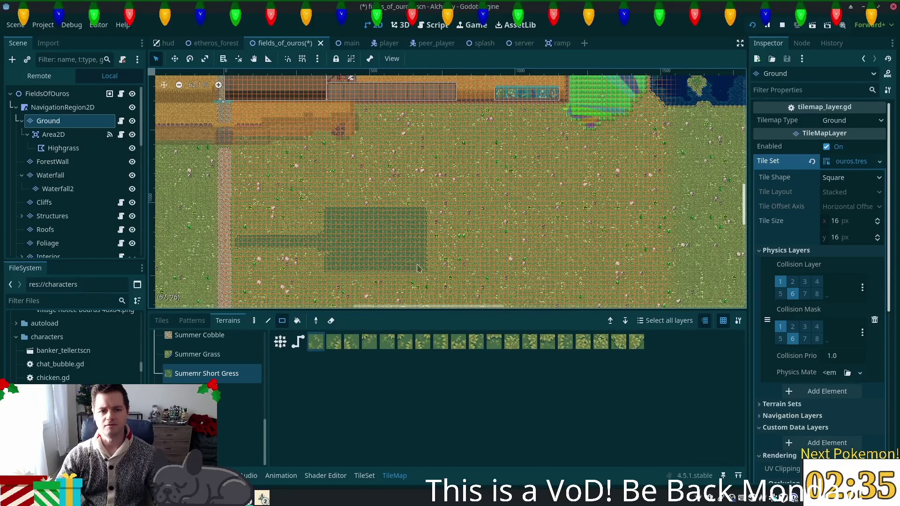
pyautogui.scroll(8, 345, 250)
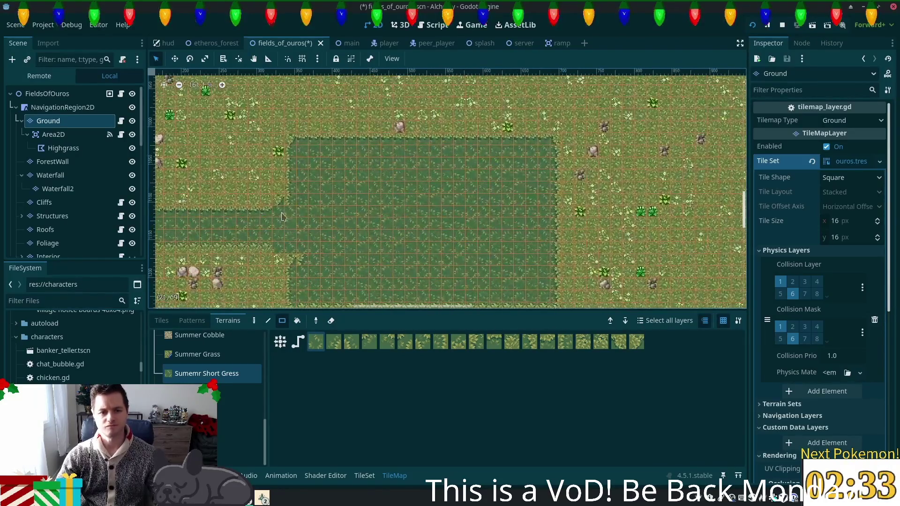
pyautogui.scroll(1, 377, 190)
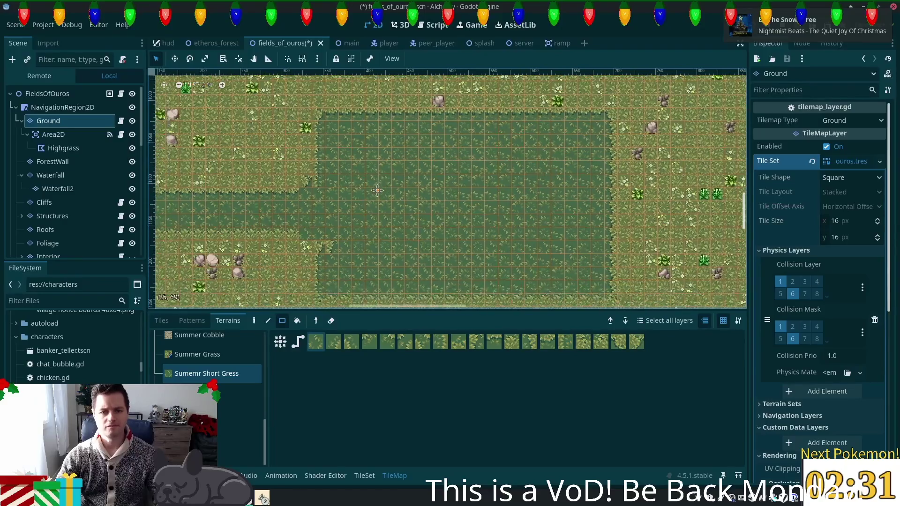
pyautogui.moveTo(377, 190); pyautogui.dragTo(388, 184)
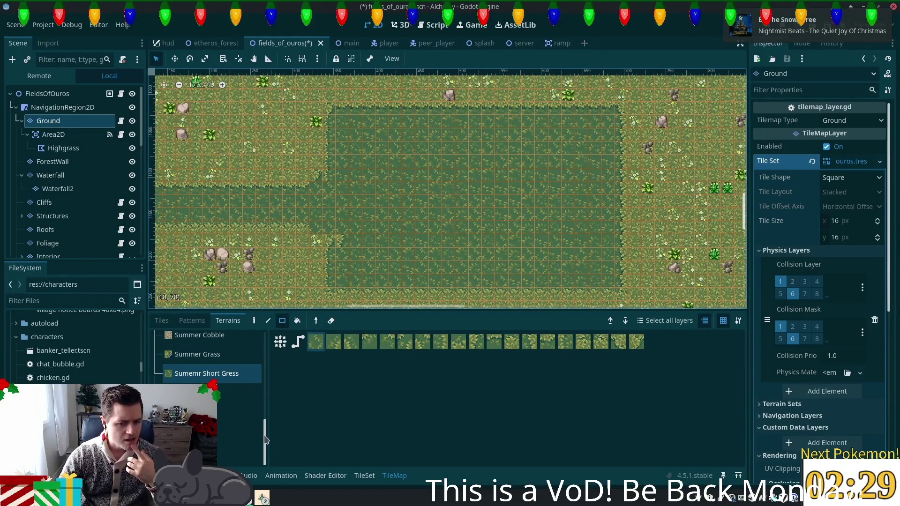
pyautogui.scroll(5, 219, 387)
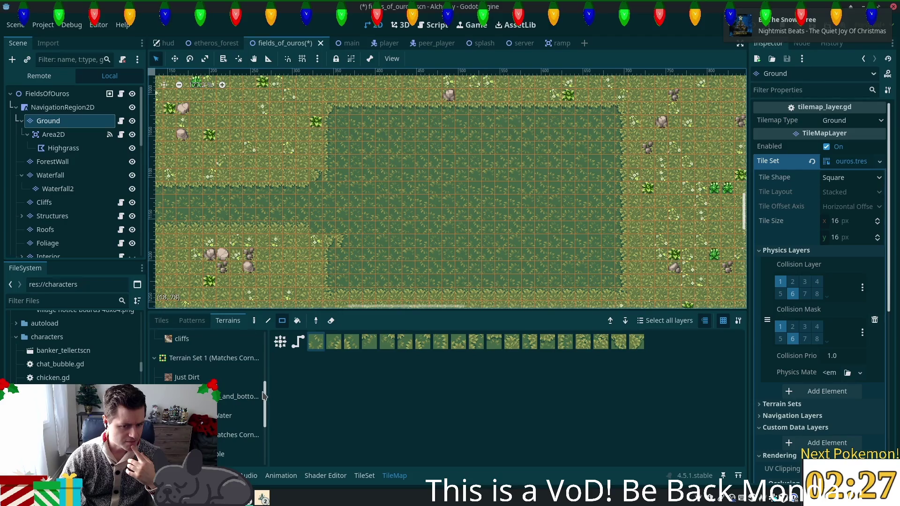
pyautogui.scroll(5, 265, 396)
pyautogui.click(152, 320)
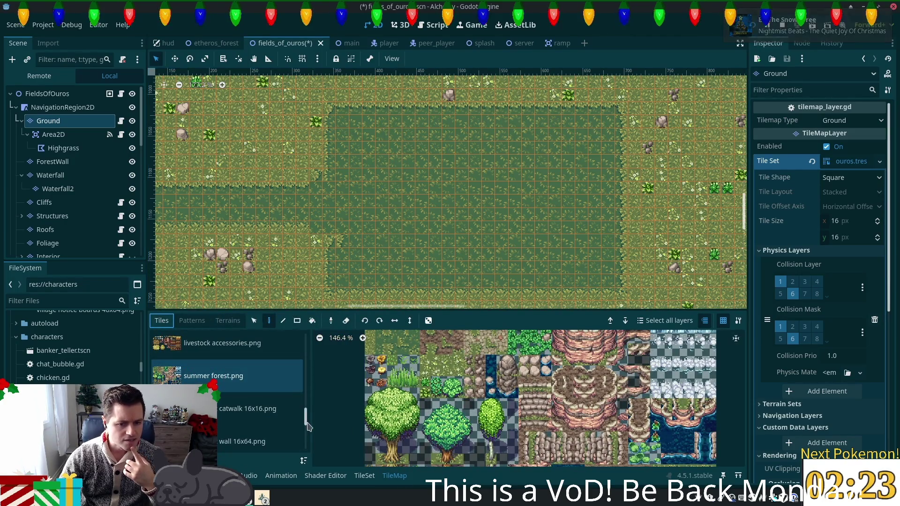
# Select a vertical three-tile wall piece from the fences & walls atlas for the Structures layer.
pyautogui.moveTo(308, 421)
pyautogui.mouseDown()
pyautogui.moveTo(305, 403)
pyautogui.moveTo(234, 388)
pyautogui.mouseUp()
pyautogui.scroll(1, 235, 388)
pyautogui.click(234, 388)
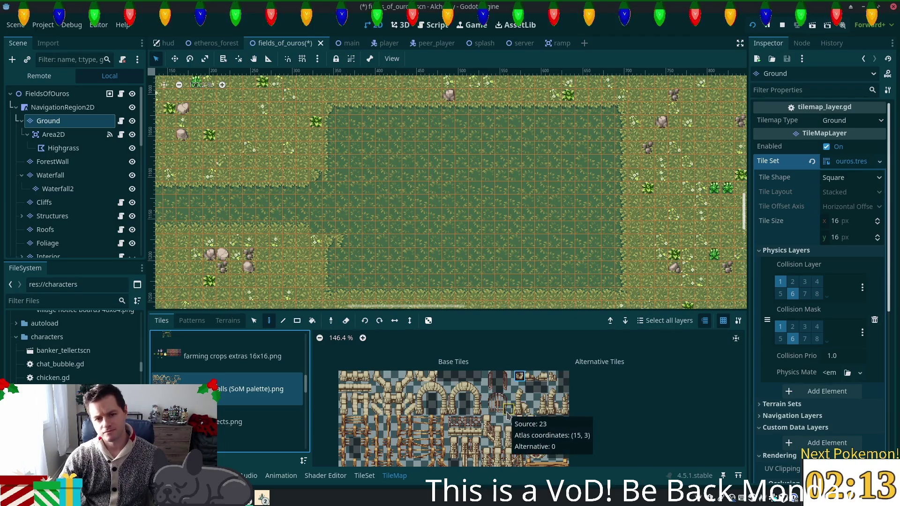
pyautogui.moveTo(519, 387); pyautogui.dragTo(521, 409)
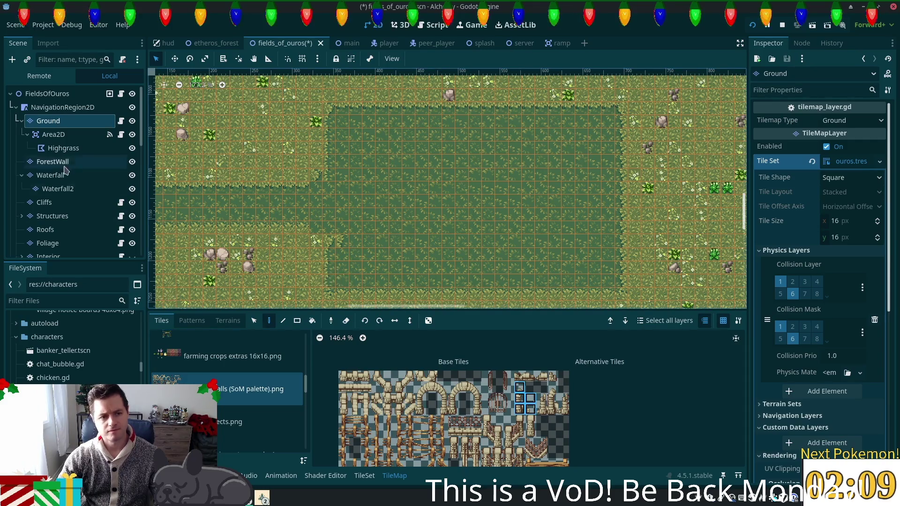
pyautogui.click(66, 215)
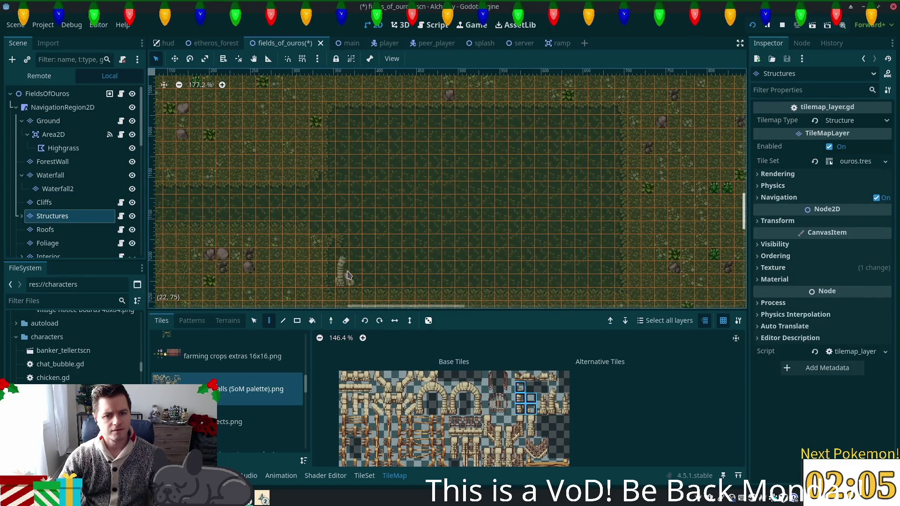
# Narrow the brush to a single wall tile and paint it onto the map.
pyautogui.scroll(2, 421, 290)
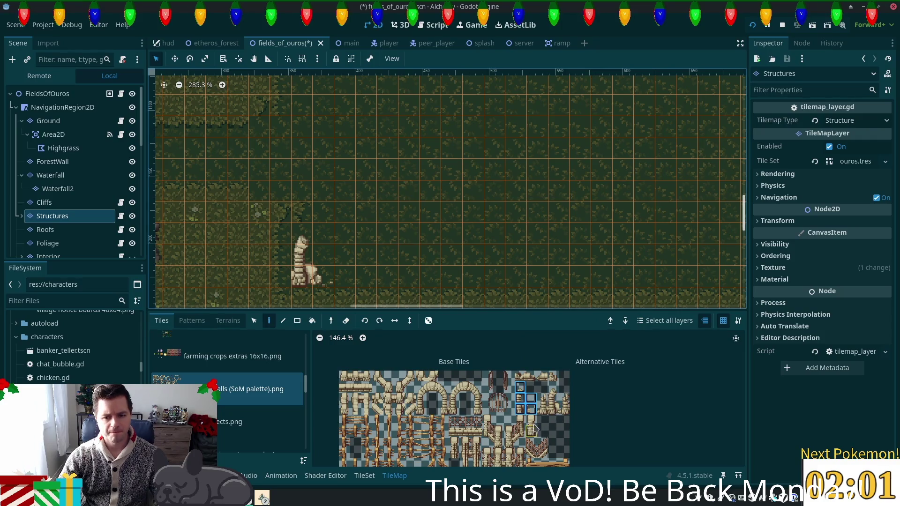
pyautogui.click(531, 409)
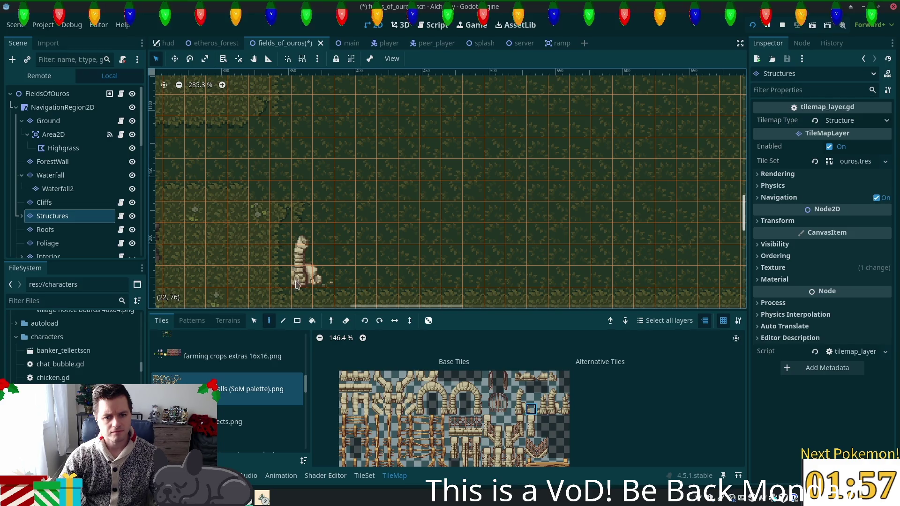
pyautogui.click(300, 256)
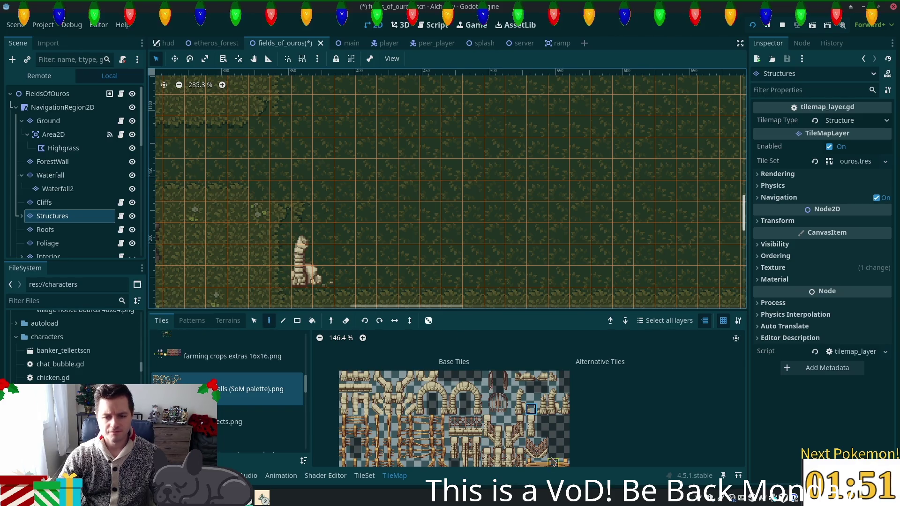
# Paint small stone pieces beside the tall pillar and elsewhere on the map.
pyautogui.scroll(-2, 508, 424)
pyautogui.scroll(5, 507, 424)
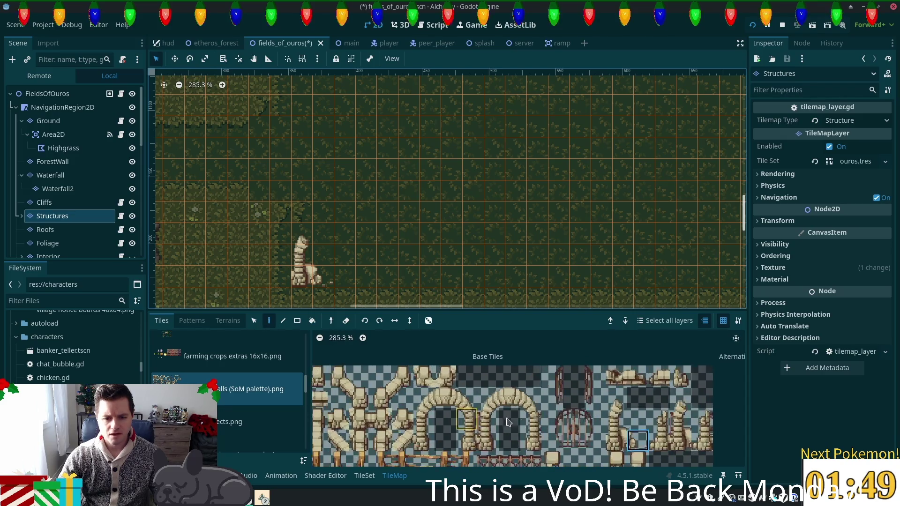
pyautogui.scroll(1, 481, 420)
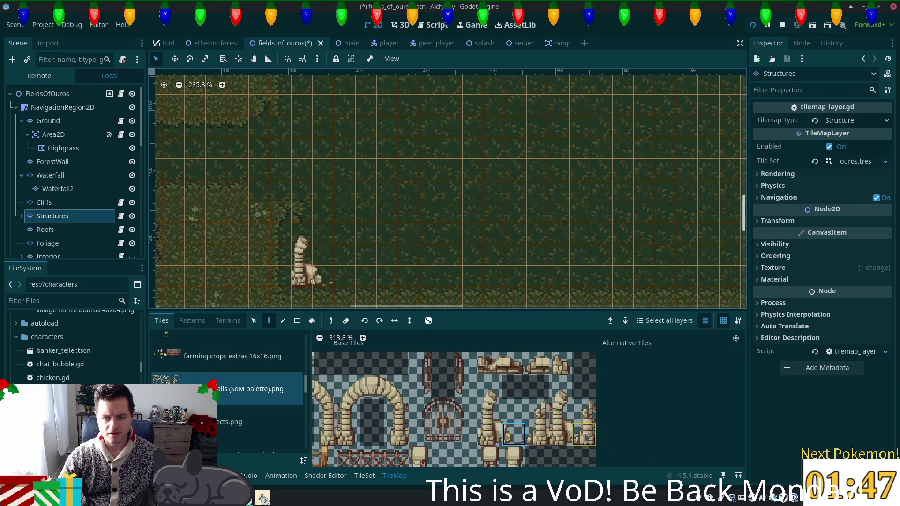
pyautogui.click(560, 365)
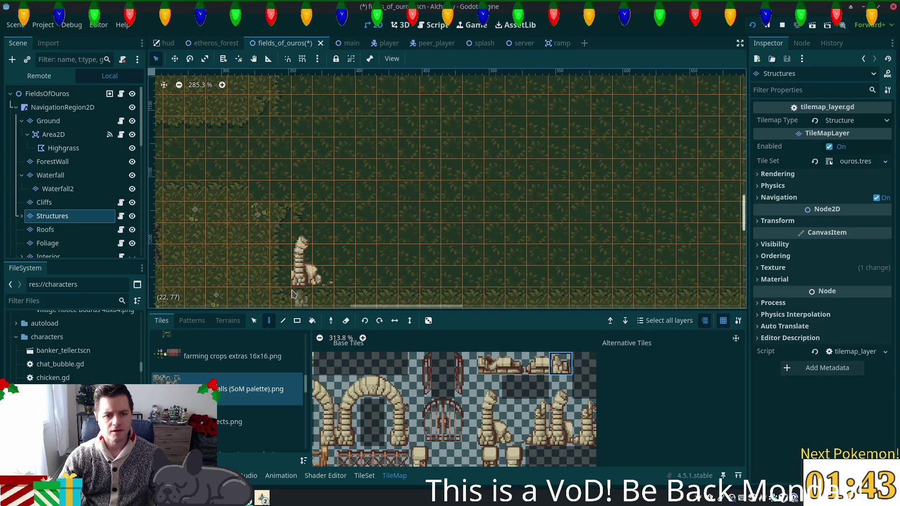
pyautogui.click(282, 277)
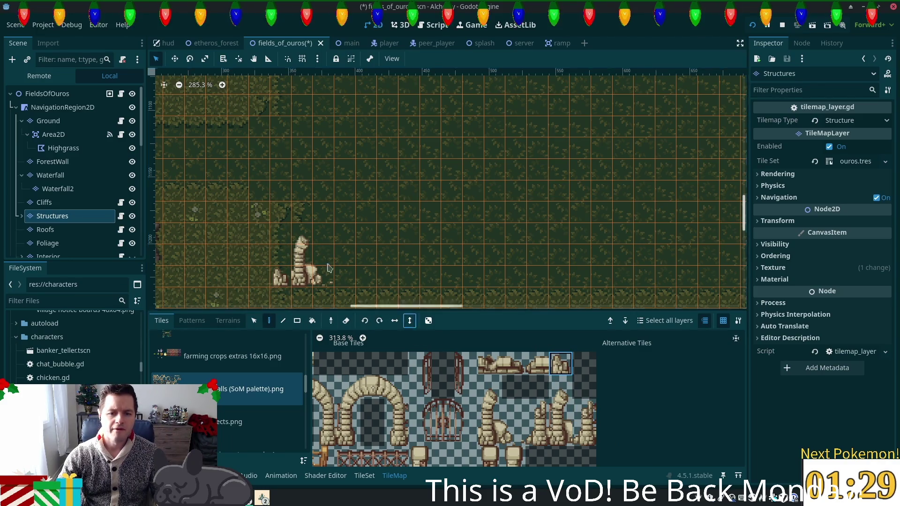
pyautogui.click(278, 217)
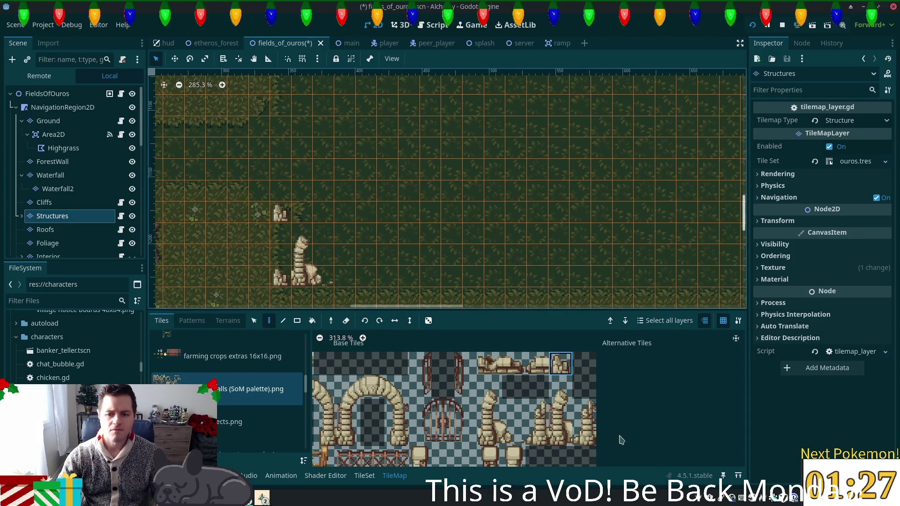
pyautogui.moveTo(489, 408)
pyautogui.mouseDown()
pyautogui.moveTo(514, 434)
pyautogui.moveTo(537, 413)
pyautogui.moveTo(537, 435)
pyautogui.mouseUp()
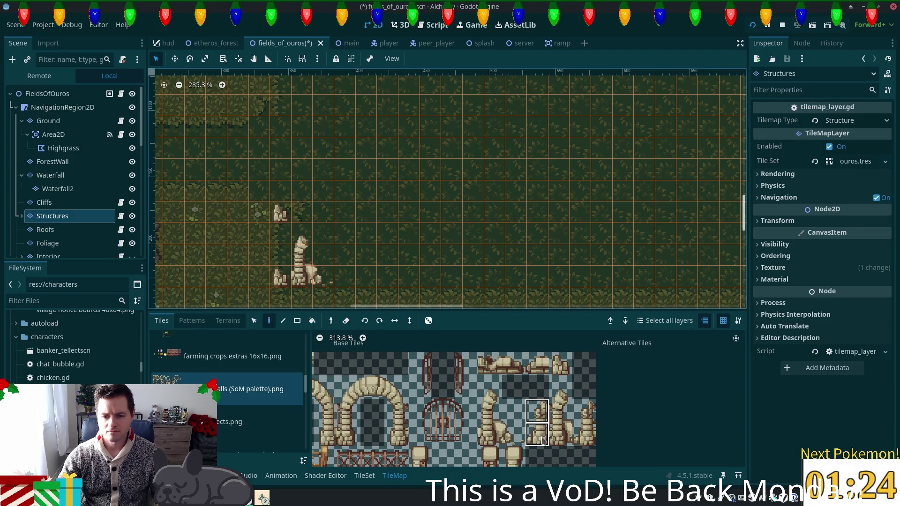
# Paint broken pillars in the field to the right of the tall pillar.
pyautogui.click(347, 274)
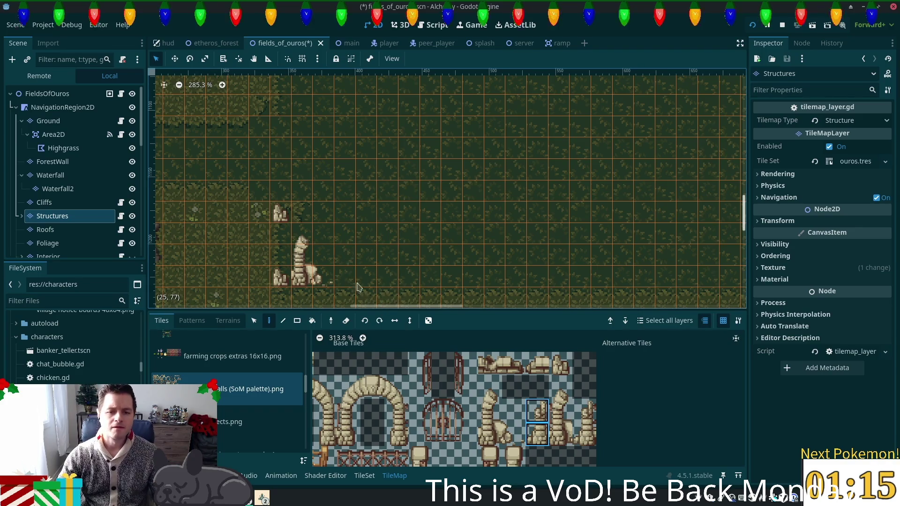
pyautogui.click(366, 279)
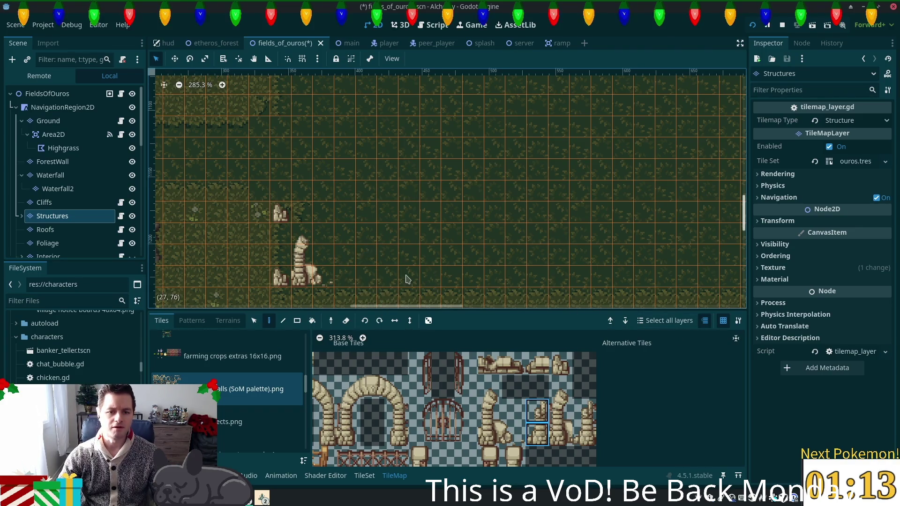
pyautogui.click(343, 269)
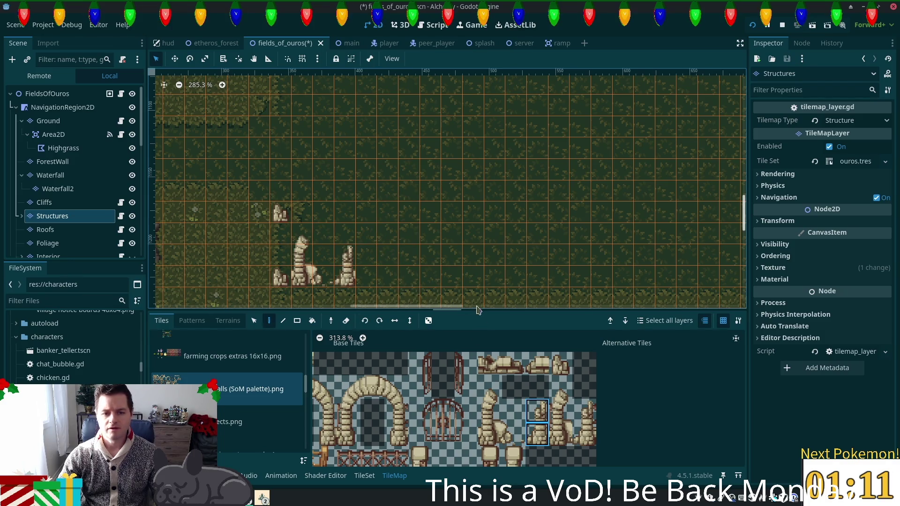
pyautogui.scroll(1, 401, 278)
pyautogui.scroll(3, 400, 278)
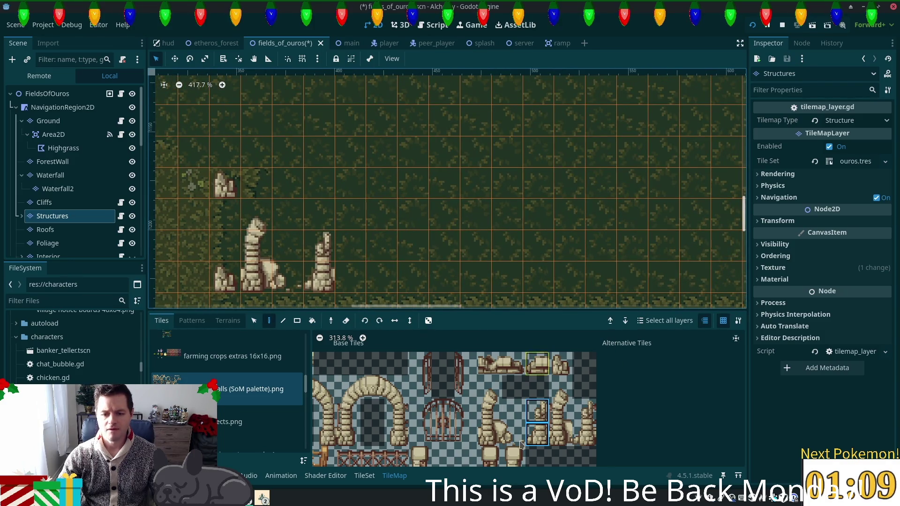
pyautogui.click(588, 419)
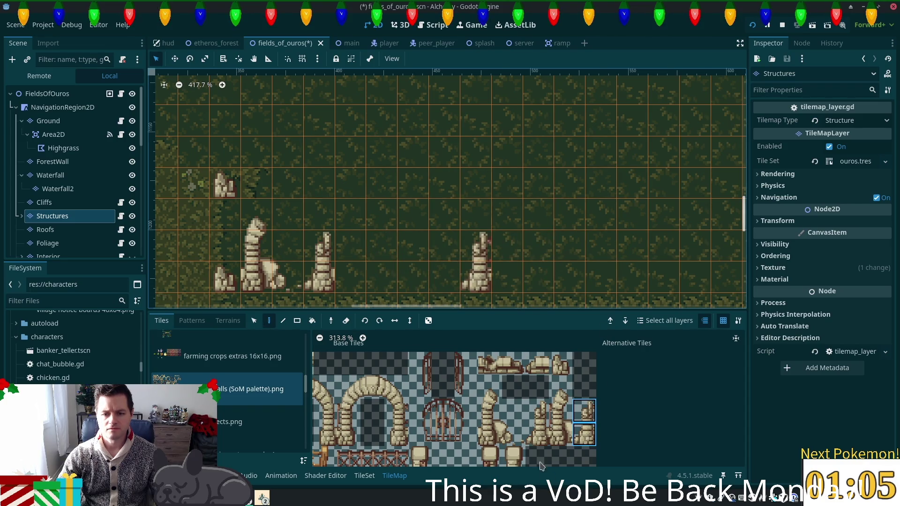
# Add two-tile fallen rubble pieces between the pillars and beside the far pillar.
pyautogui.moveTo(484, 358); pyautogui.dragTo(512, 362)
pyautogui.click(382, 265)
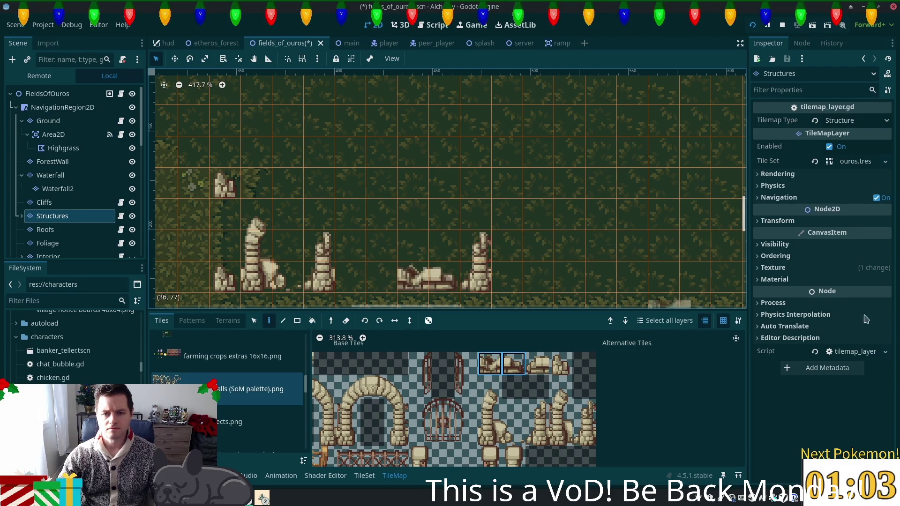
pyautogui.moveTo(557, 368); pyautogui.dragTo(537, 364)
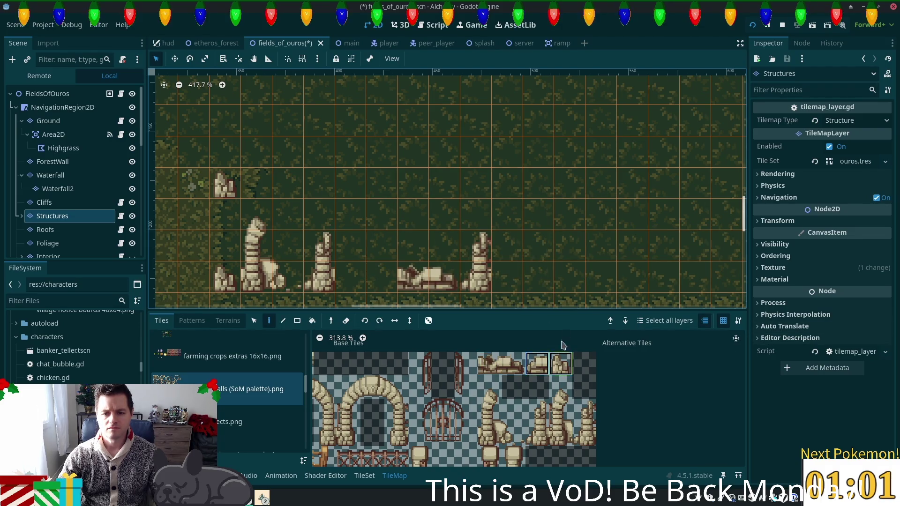
pyautogui.click(520, 277)
pyautogui.scroll(-4, 524, 216)
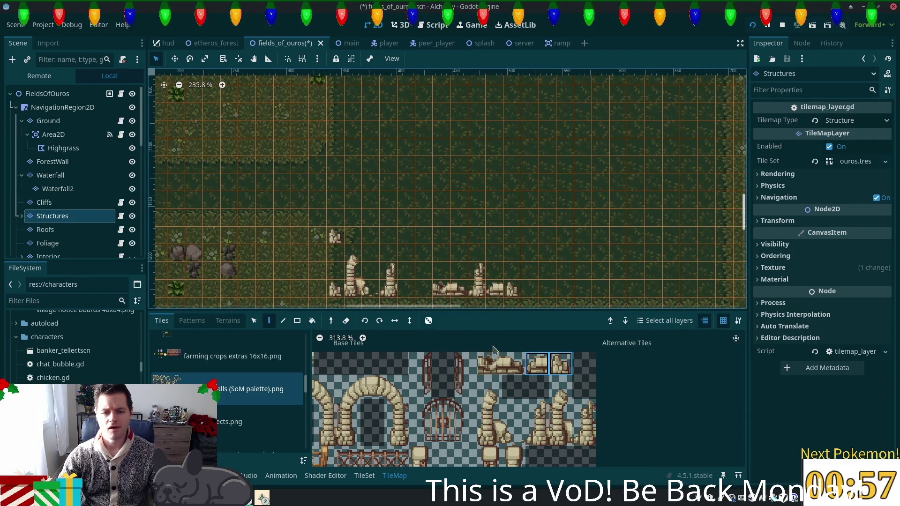
# Paint a short pillar piece next to the tall ruined pillar.
pyautogui.scroll(-4, 505, 333)
pyautogui.scroll(10, 505, 333)
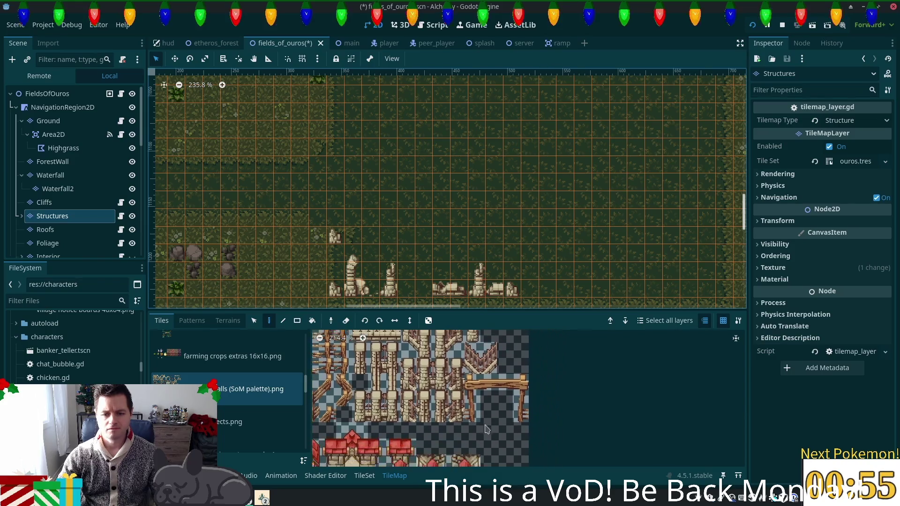
pyautogui.scroll(2, 556, 440)
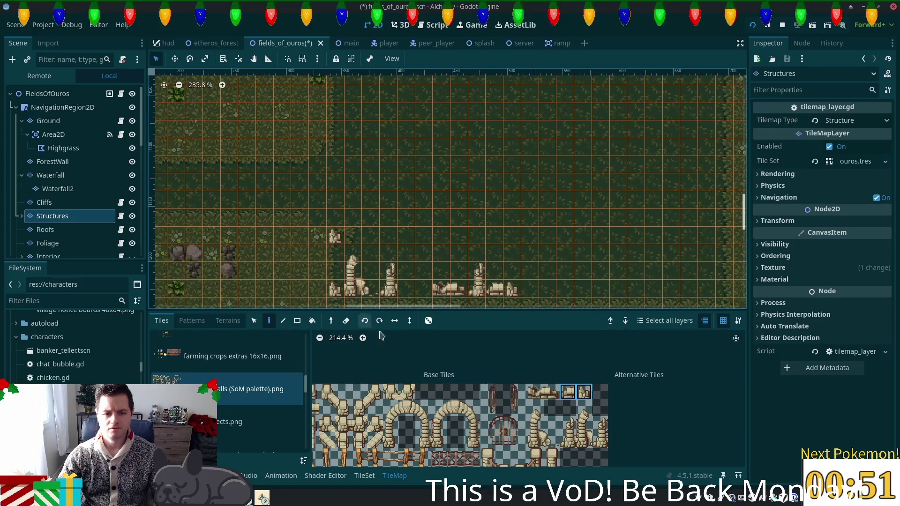
pyautogui.hscroll(-5, 583, 390)
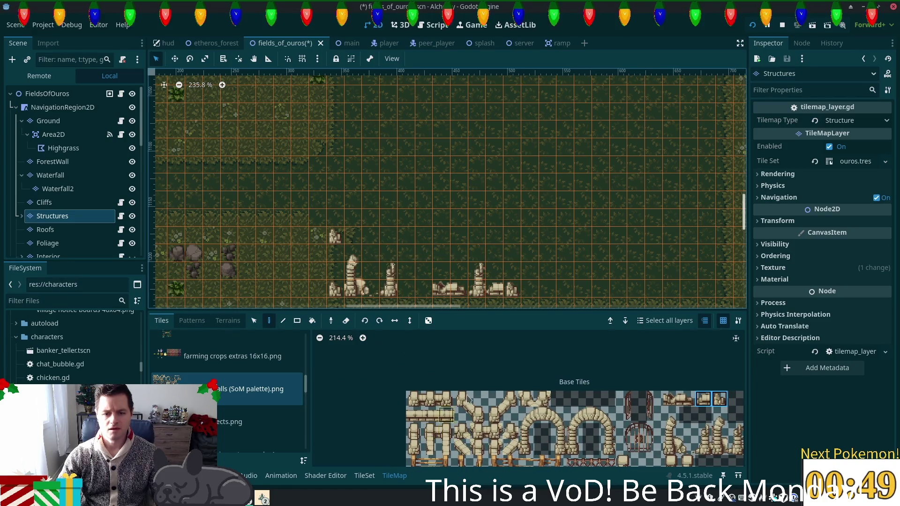
pyautogui.click(492, 447)
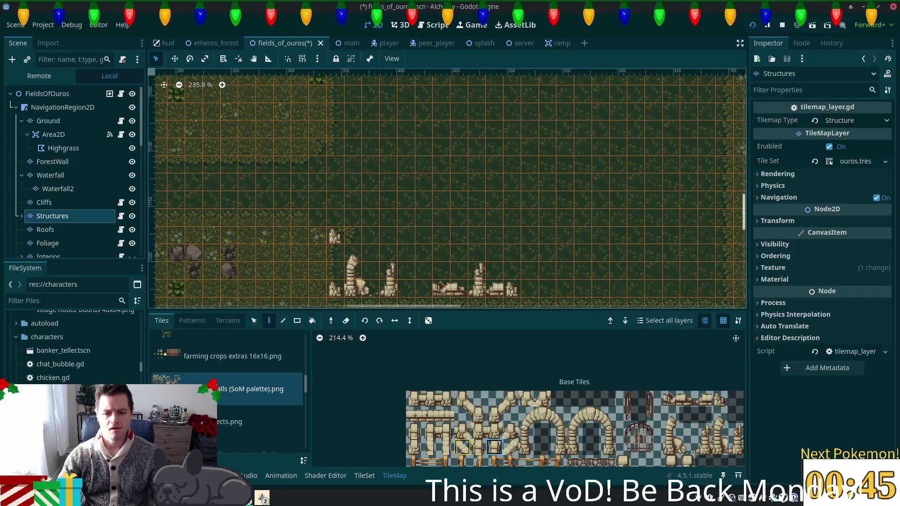
pyautogui.scroll(2, 459, 448)
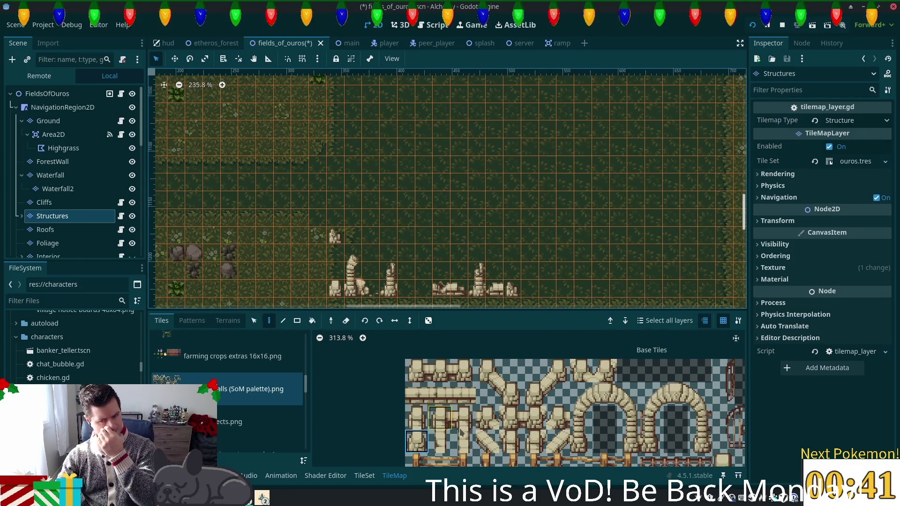
pyautogui.click(440, 443)
pyautogui.click(335, 274)
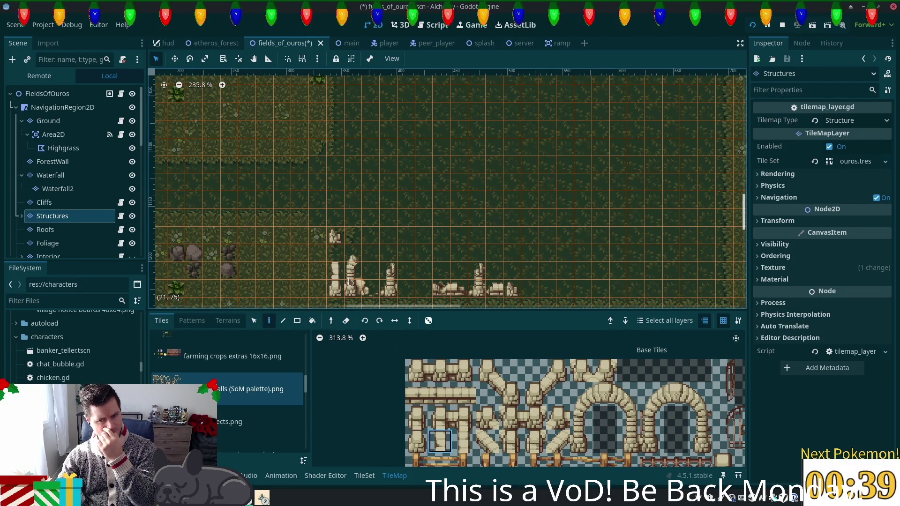
# Select a four-tile run of rubble in the atlas's top row.
pyautogui.hscroll(3, 516, 206)
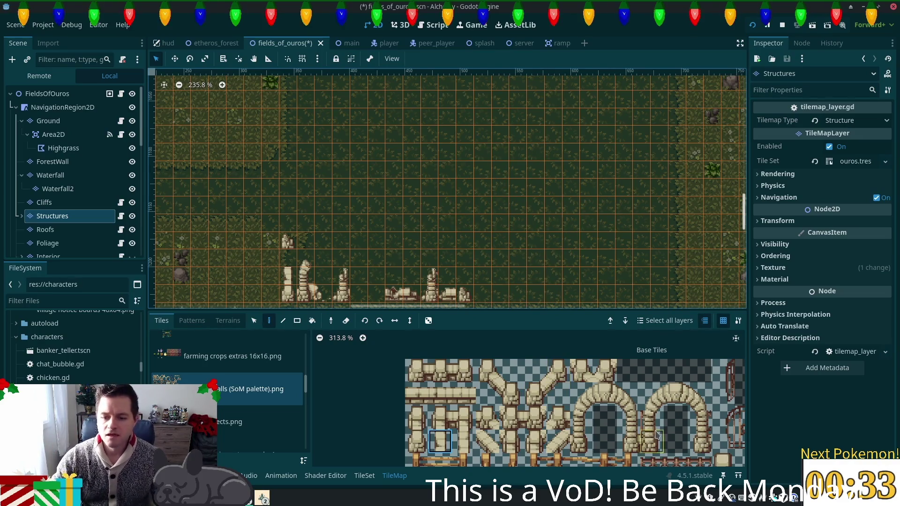
pyautogui.hscroll(5, 502, 467)
pyautogui.scroll(1, 502, 466)
pyautogui.moveTo(634, 397)
pyautogui.mouseDown()
pyautogui.moveTo(702, 393)
pyautogui.moveTo(659, 397)
pyautogui.mouseUp()
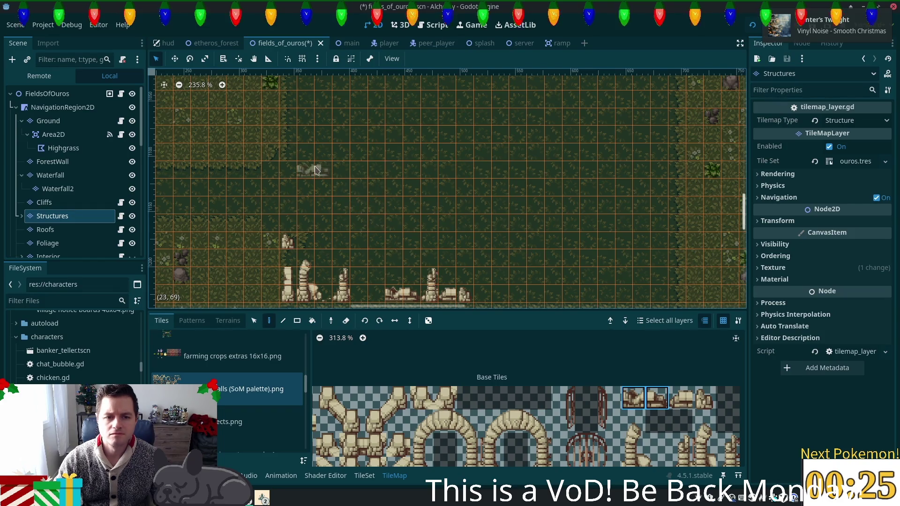
# Lay a row of rubble pieces on the ground above the ruins, ending with a single tile.
pyautogui.moveTo(372, 202)
pyautogui.mouseDown()
pyautogui.moveTo(498, 215)
pyautogui.moveTo(576, 182)
pyautogui.moveTo(604, 188)
pyautogui.moveTo(629, 100)
pyautogui.moveTo(541, 165)
pyautogui.moveTo(580, 201)
pyautogui.moveTo(512, 86)
pyautogui.moveTo(650, 159)
pyautogui.moveTo(745, 223)
pyautogui.moveTo(676, 175)
pyautogui.moveTo(676, 188)
pyautogui.mouseUp()
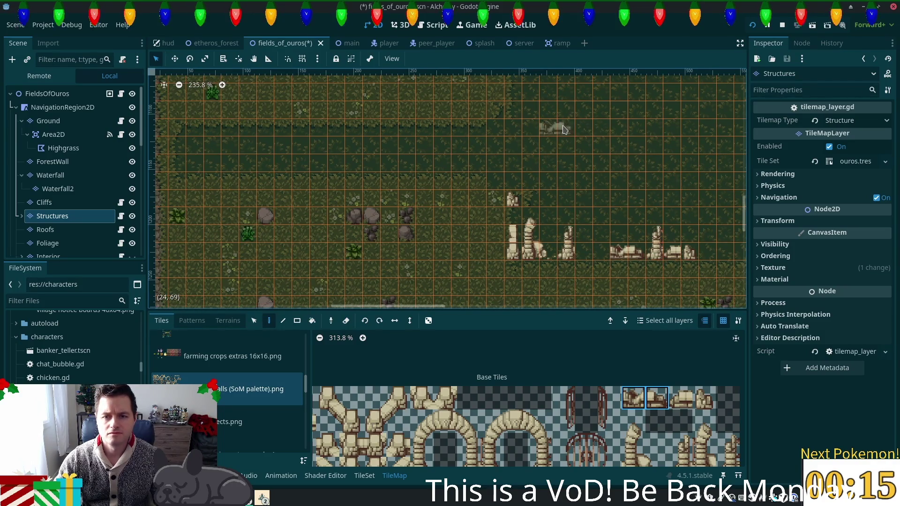
pyautogui.moveTo(546, 151)
pyautogui.mouseDown()
pyautogui.moveTo(446, 173)
pyautogui.moveTo(443, 186)
pyautogui.mouseUp()
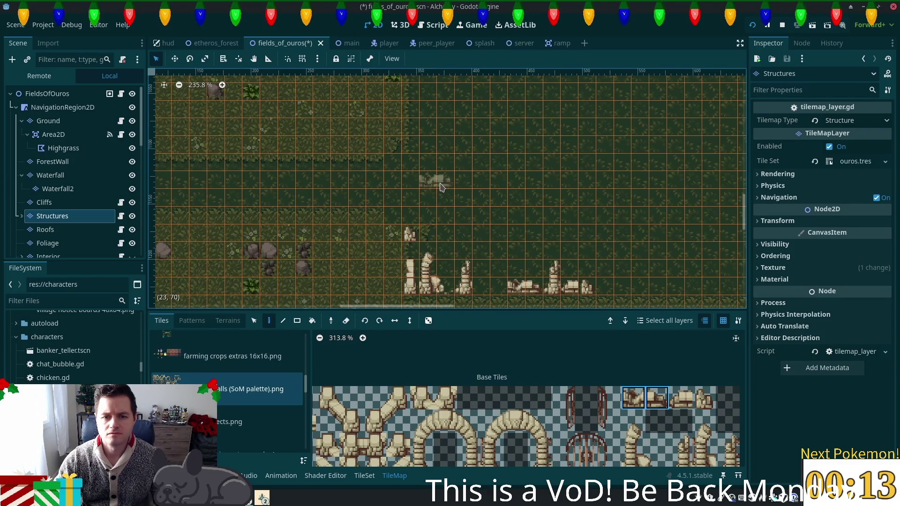
pyautogui.click(440, 186)
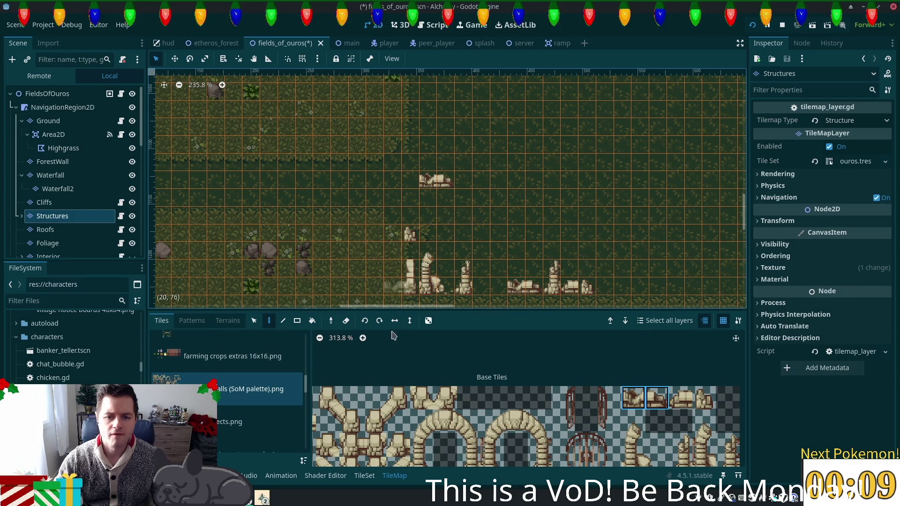
pyautogui.click(467, 179)
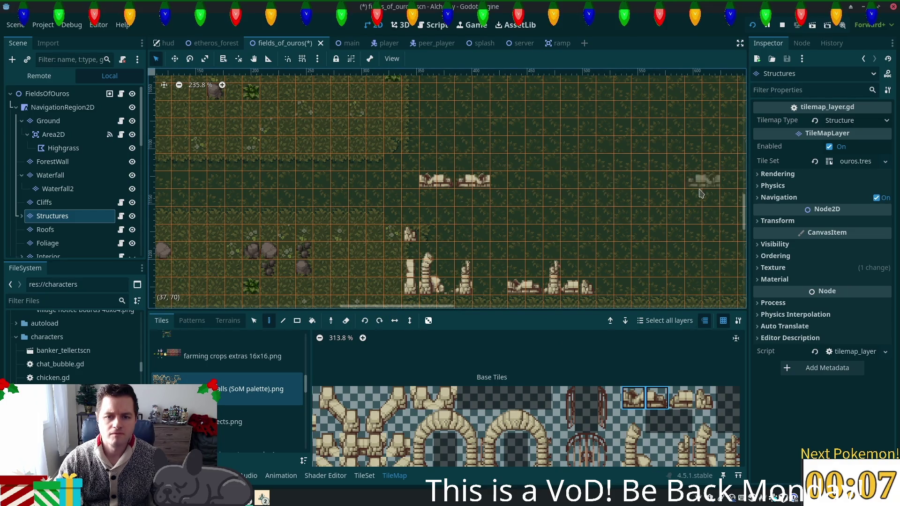
pyautogui.click(656, 398)
pyautogui.click(502, 181)
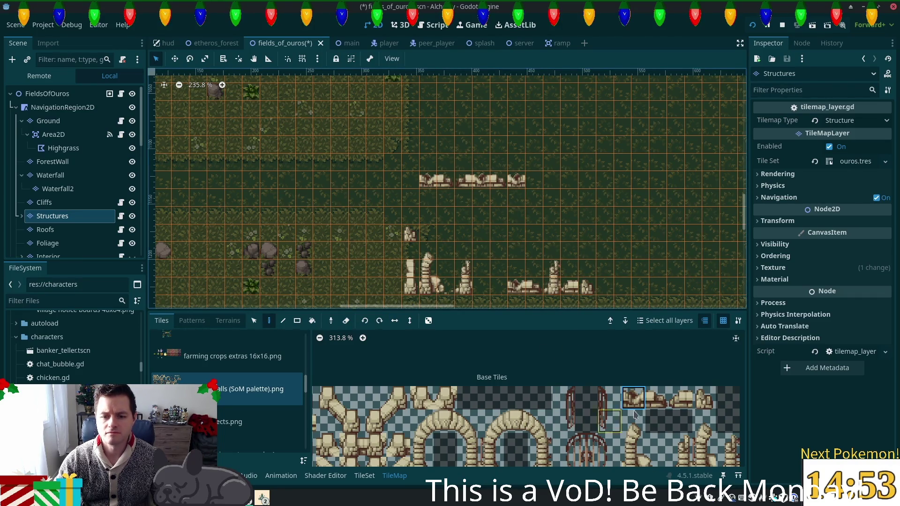
# Add small broken pillar tiles among the ruined columns.
pyautogui.scroll(-3, 656, 412)
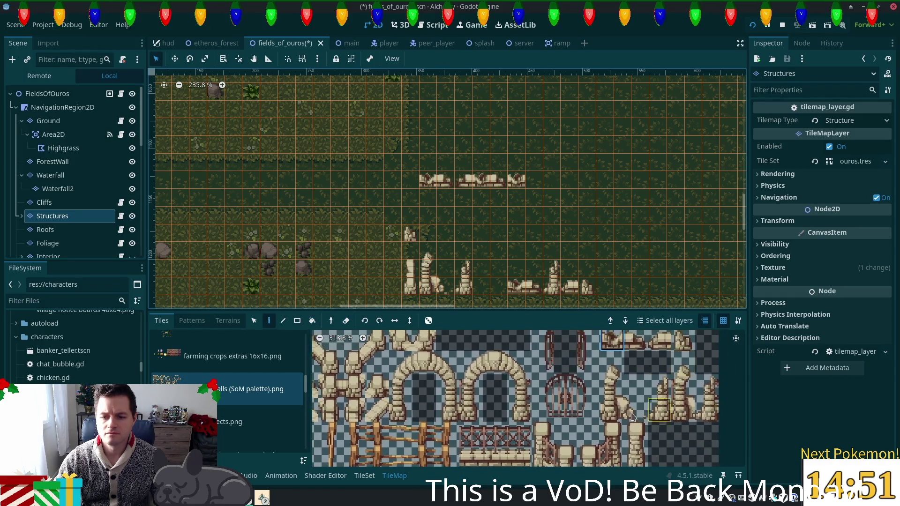
pyautogui.click(658, 412)
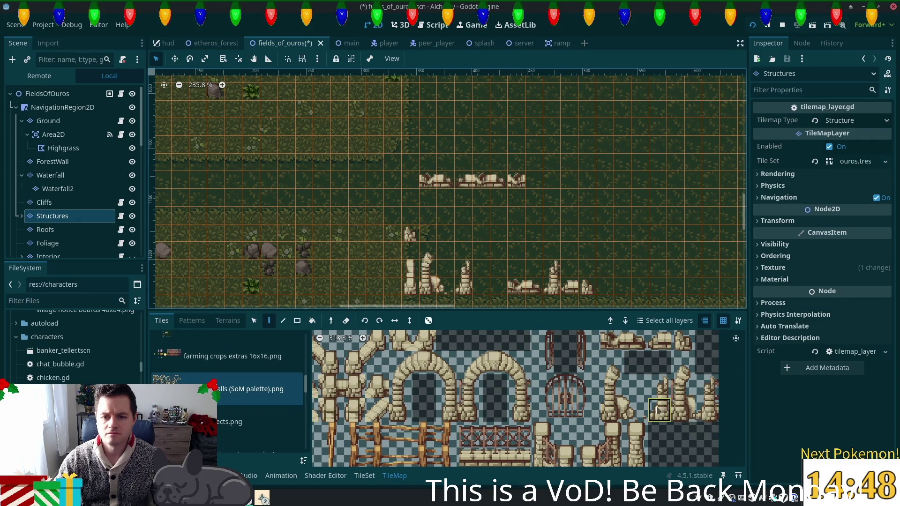
pyautogui.click(537, 270)
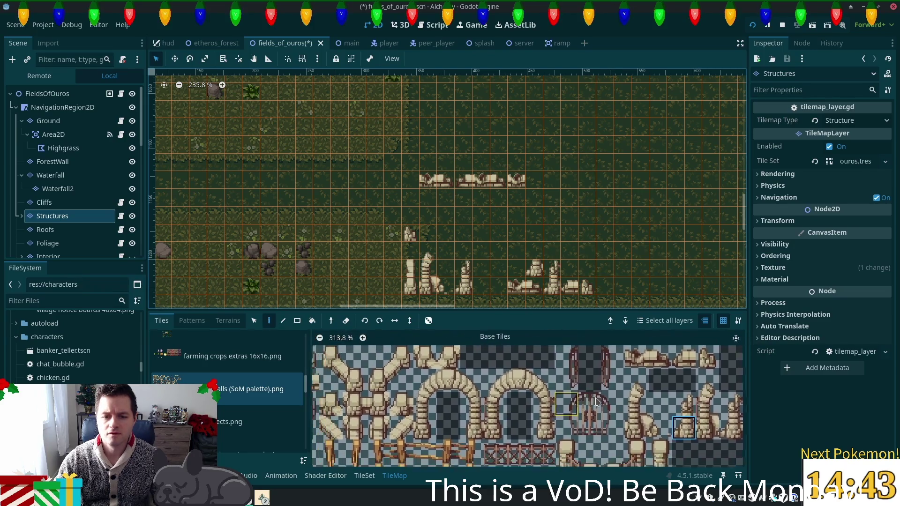
pyautogui.hscroll(-5, 410, 382)
pyautogui.click(432, 395)
pyautogui.click(541, 257)
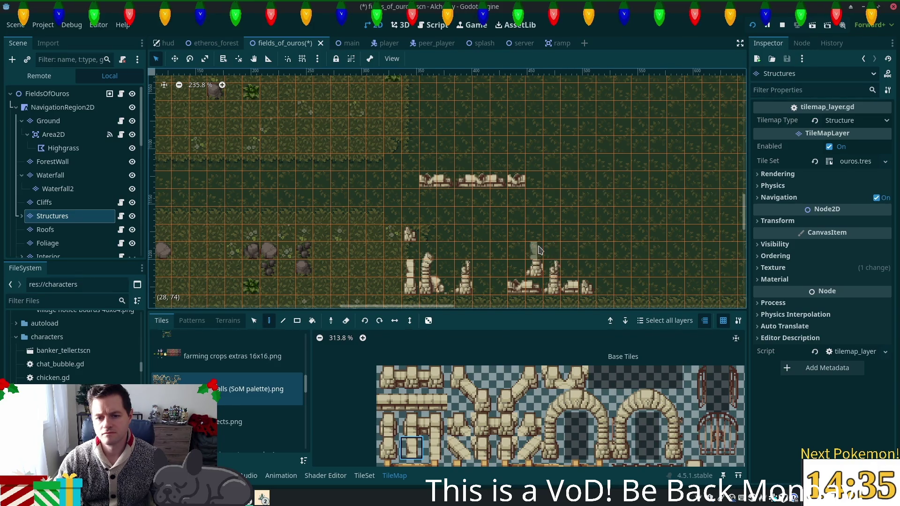
# Select a neighbouring wall tile in the atlas and pan across the field.
pyautogui.scroll(-3, 557, 412)
pyautogui.click(421, 371)
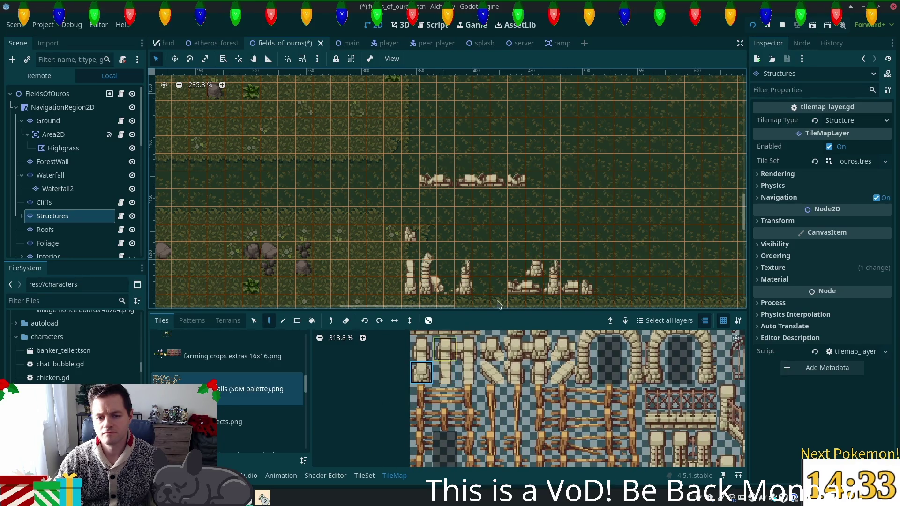
pyautogui.click(444, 373)
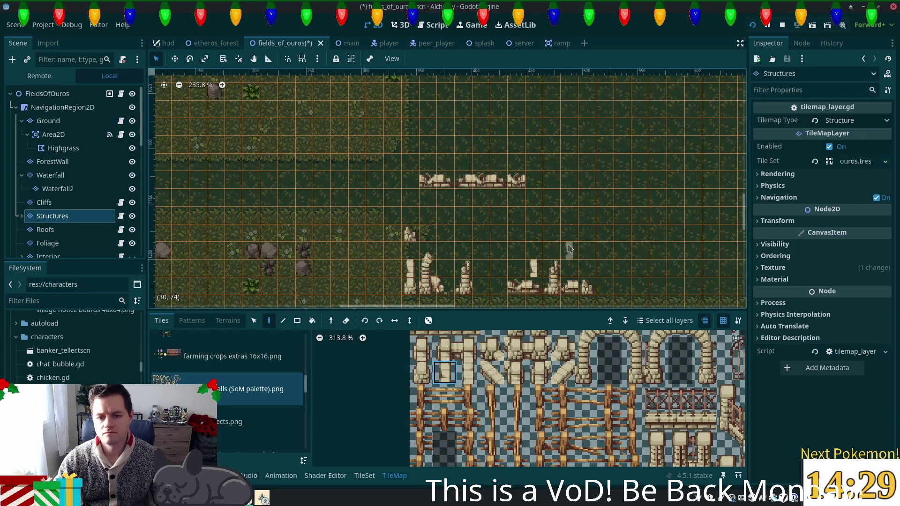
pyautogui.scroll(1, 553, 296)
pyautogui.scroll(1, 552, 295)
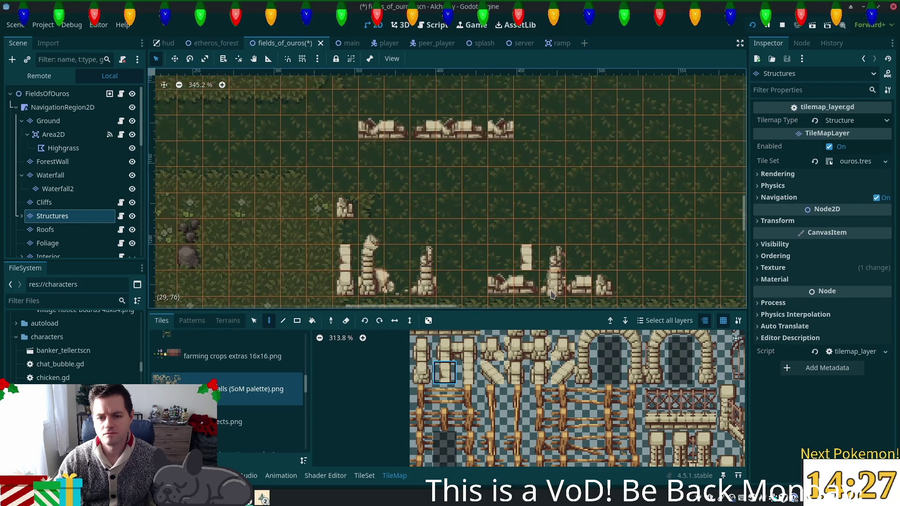
pyautogui.scroll(2, 499, 247)
pyautogui.moveTo(498, 247); pyautogui.dragTo(411, 239)
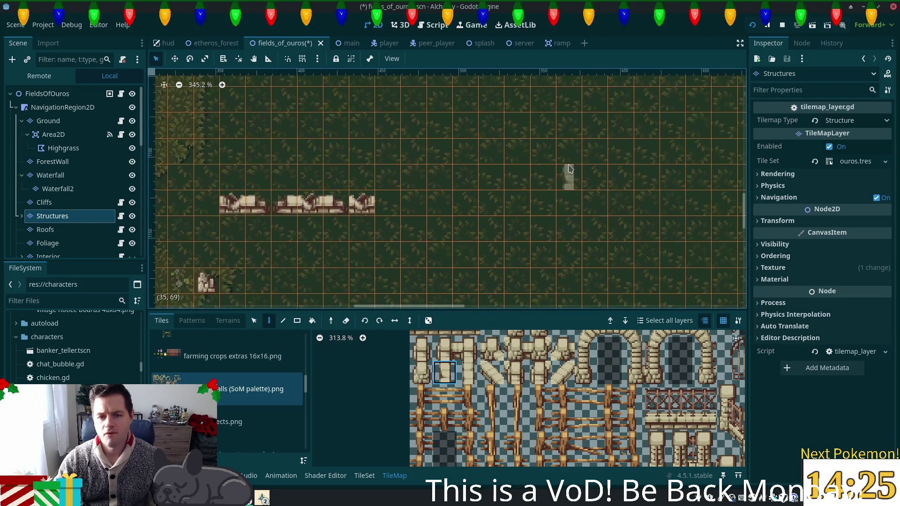
pyautogui.scroll(-1, 567, 178)
pyautogui.scroll(-4, 551, 400)
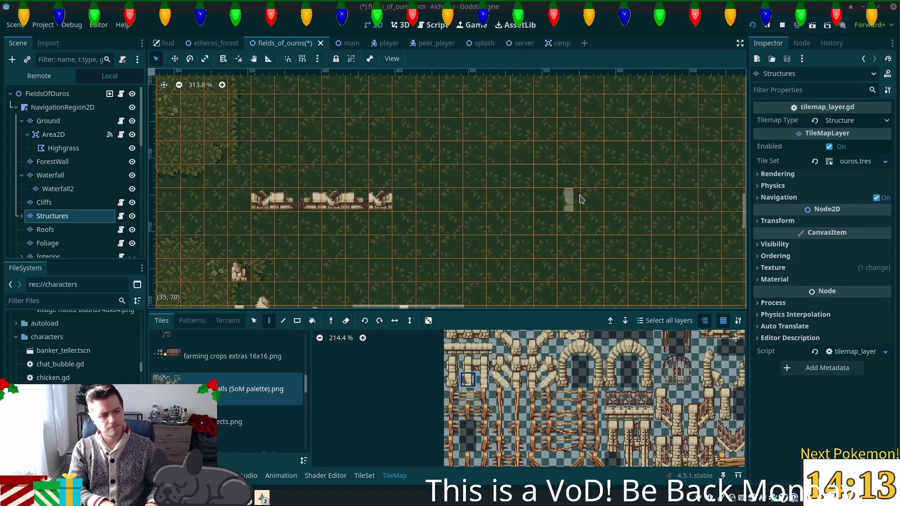
pyautogui.scroll(-5, 441, 196)
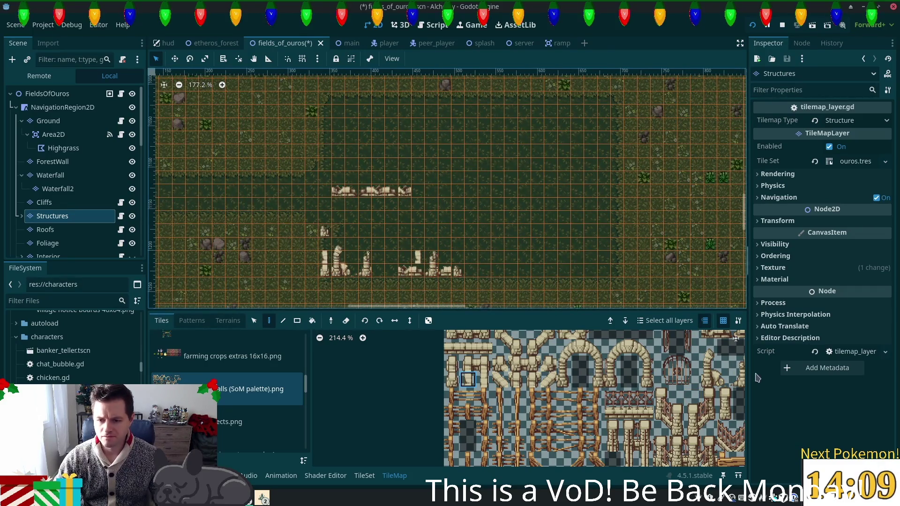
# Paint a two-tile stone column at the right end of the ruins, then erase its upper tile.
pyautogui.hscroll(3, 589, 387)
pyautogui.scroll(-5, 589, 387)
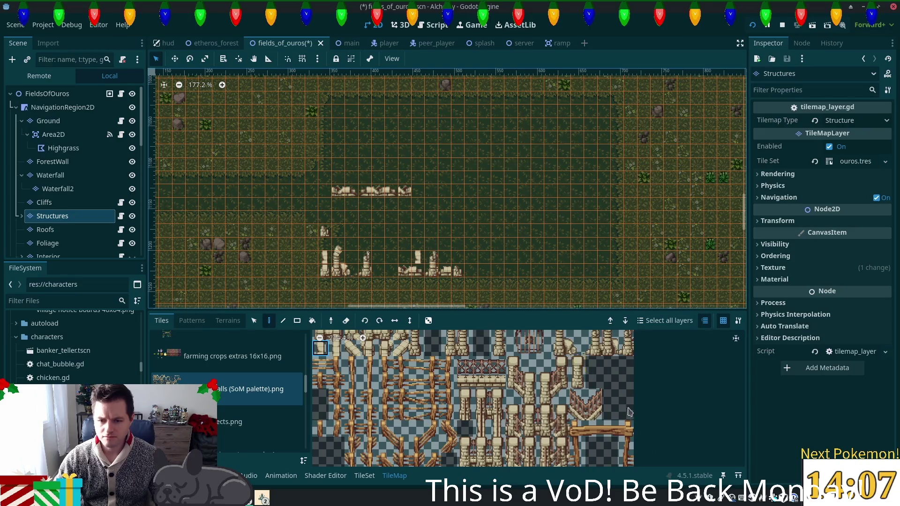
pyautogui.scroll(-5, 566, 391)
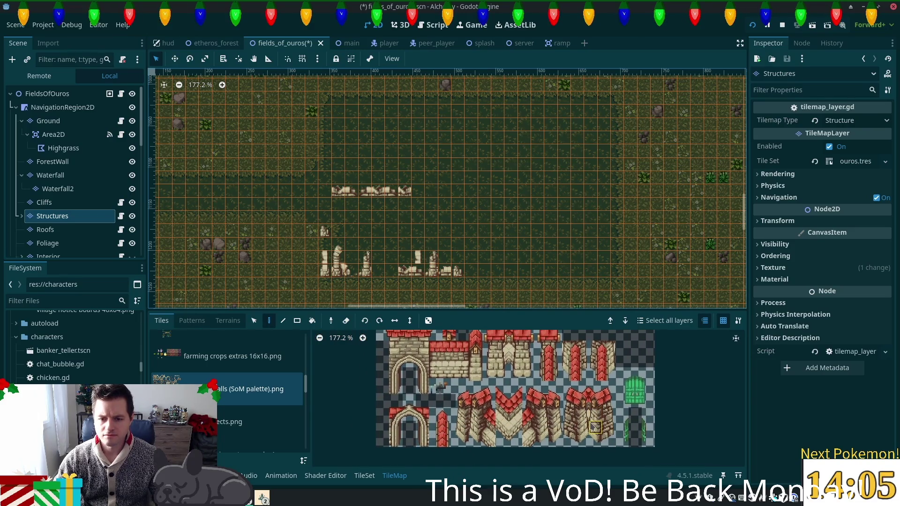
pyautogui.scroll(8, 565, 434)
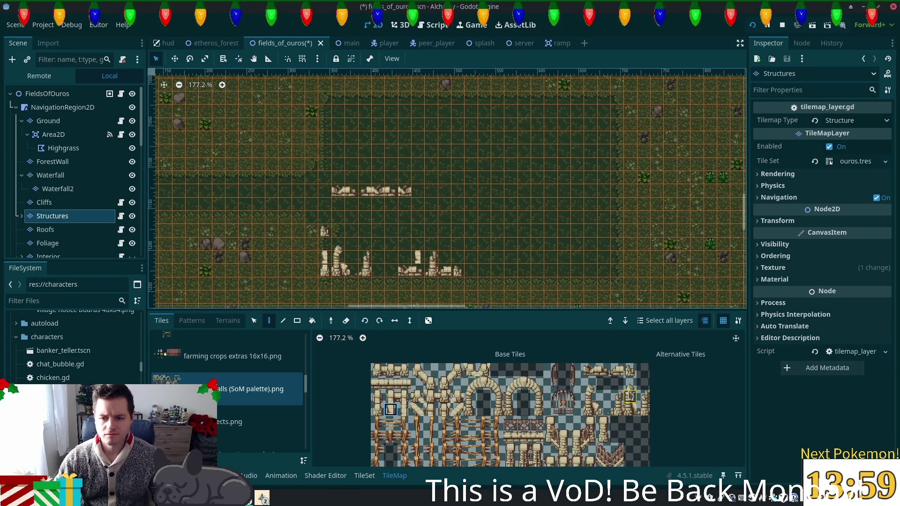
pyautogui.moveTo(617, 412); pyautogui.dragTo(617, 413)
pyautogui.scroll(3, 617, 410)
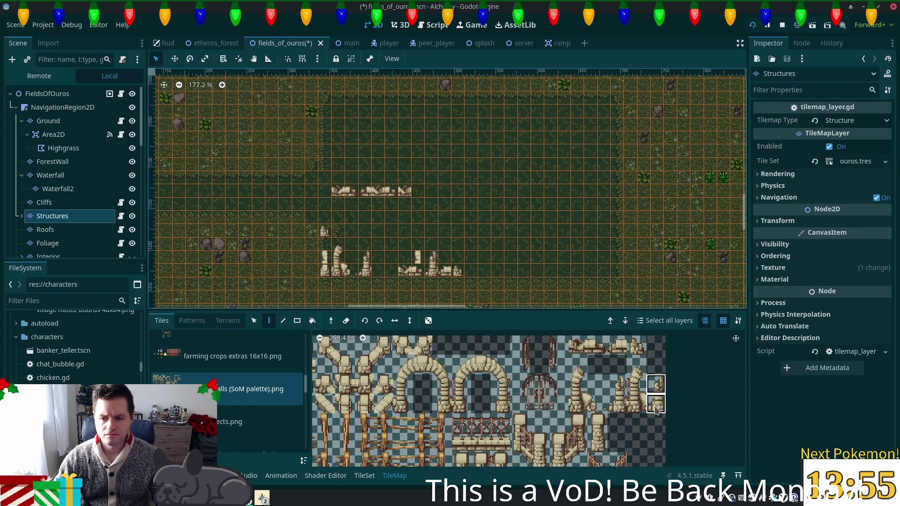
pyautogui.click(605, 261)
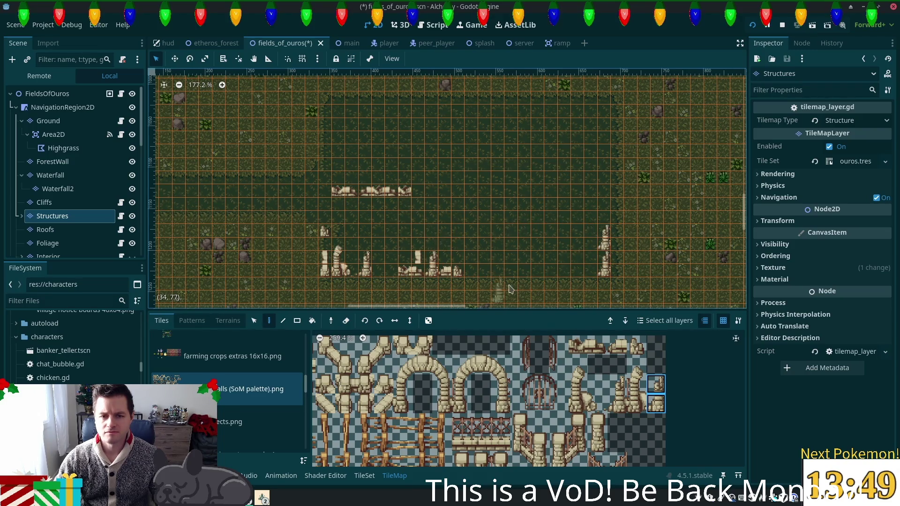
pyautogui.scroll(2, 492, 278)
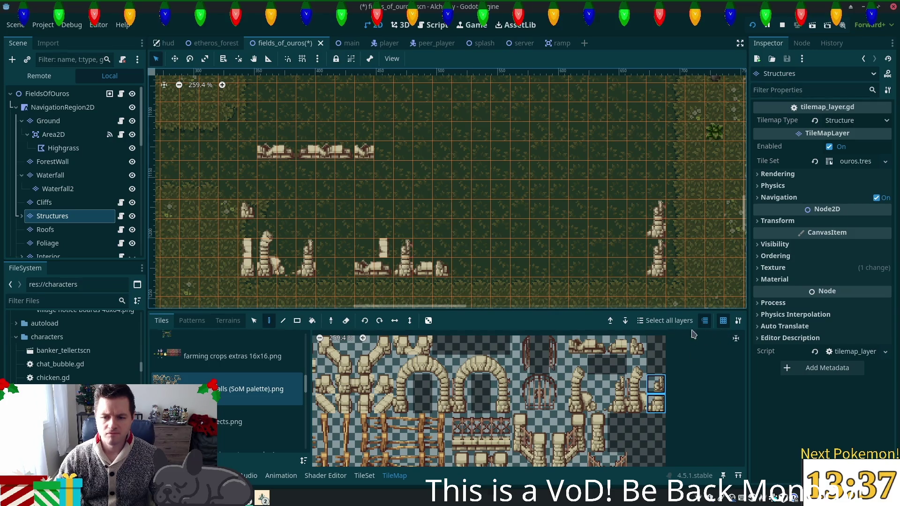
pyautogui.rightClick(653, 235)
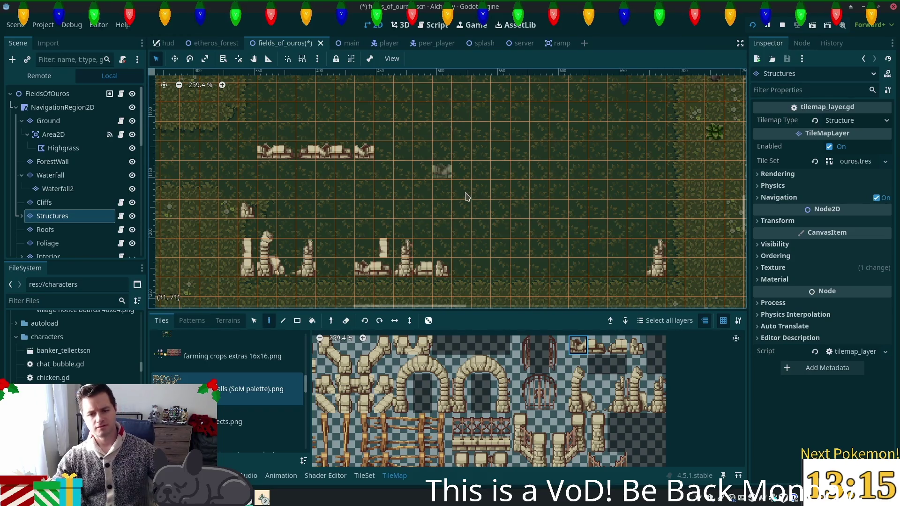
pyautogui.scroll(-8, 462, 196)
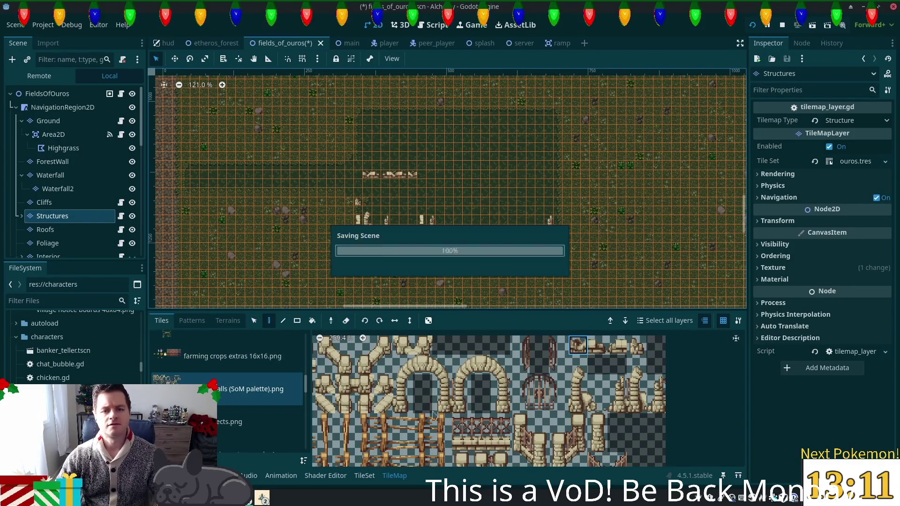
pyautogui.hotkey('ctrl', 's')
pyautogui.click(264, 500)
pyautogui.click(302, 457)
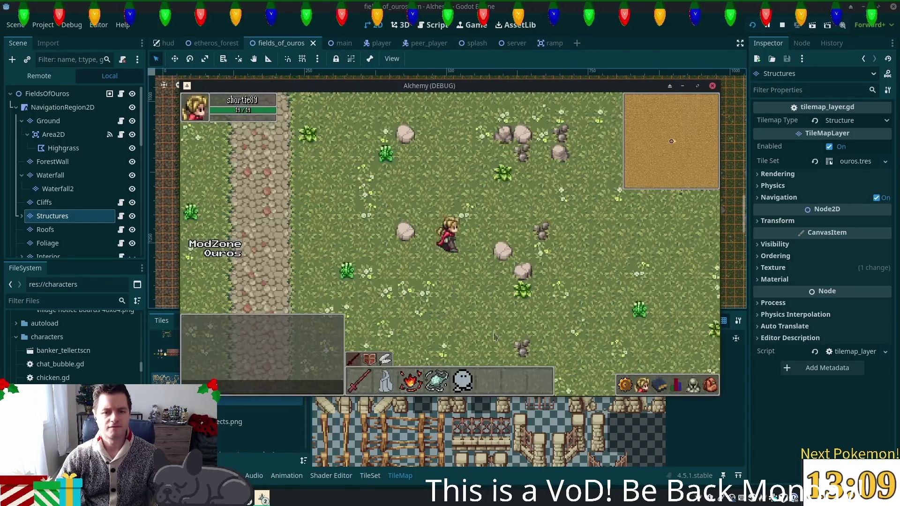
pyautogui.press('d')
pyautogui.press('w')
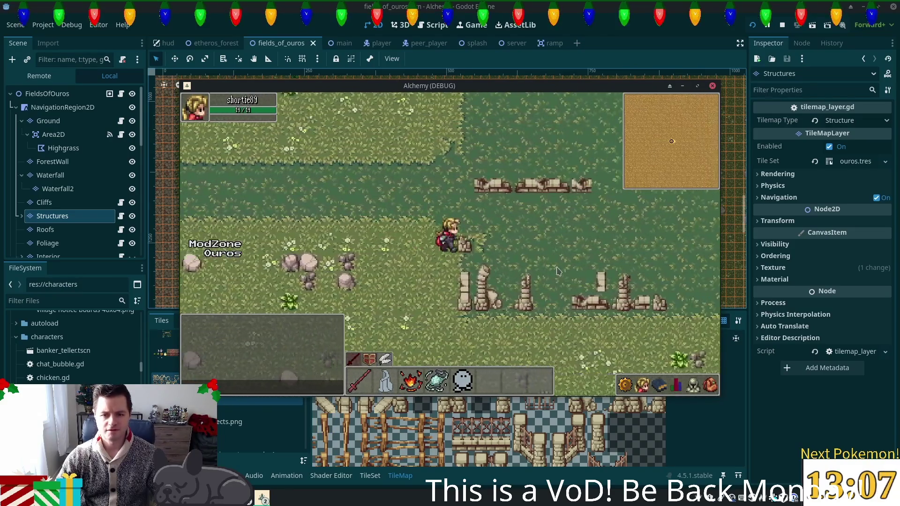
pyautogui.press('s')
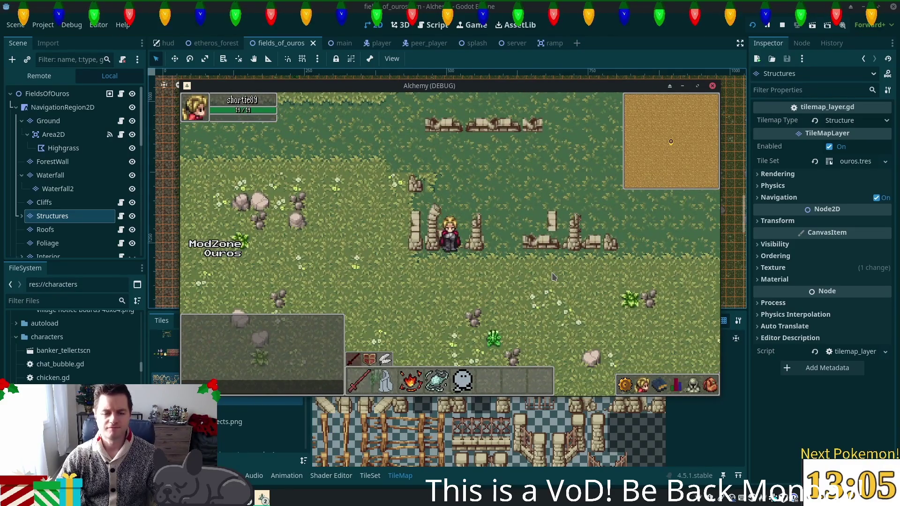
pyautogui.press('w')
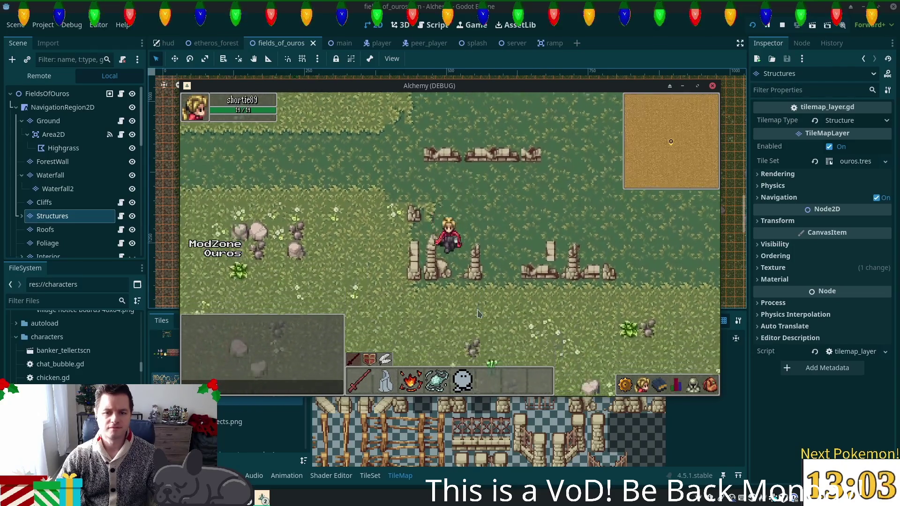
pyautogui.press('s')
pyautogui.press('d')
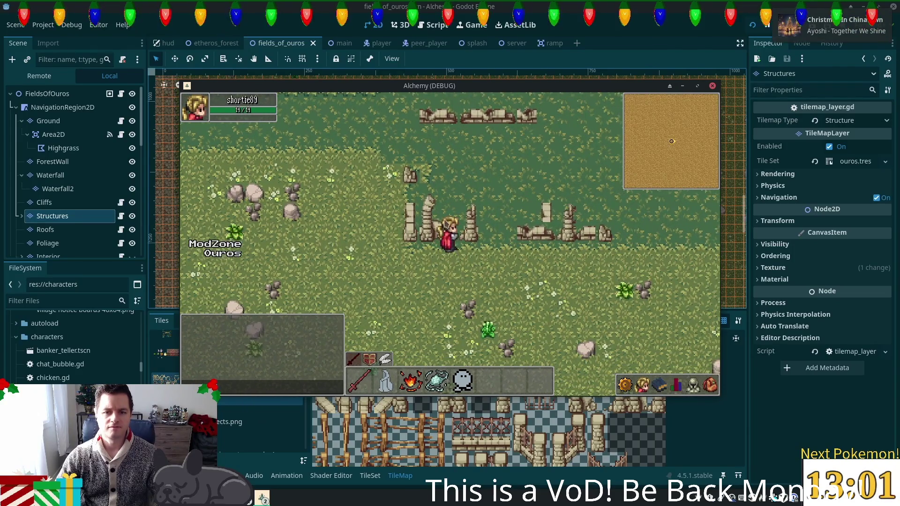
pyautogui.press('w')
pyautogui.press('d')
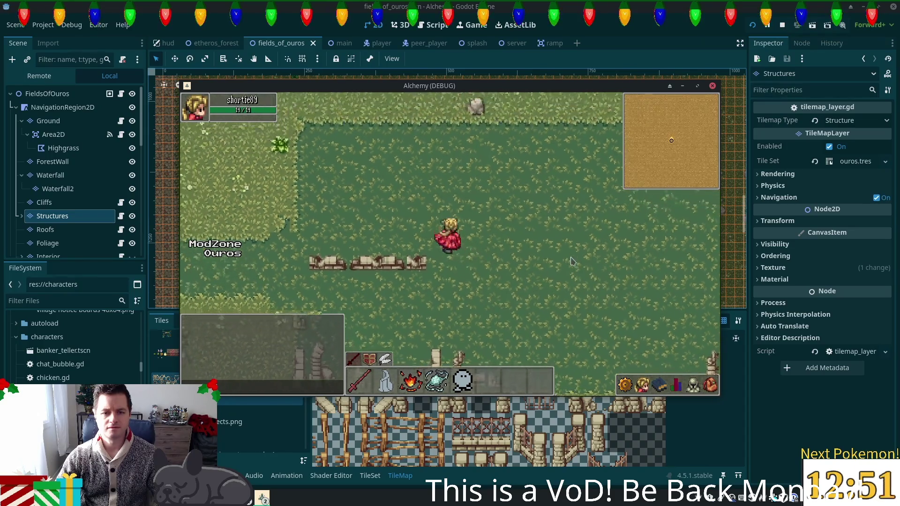
pyautogui.press('w')
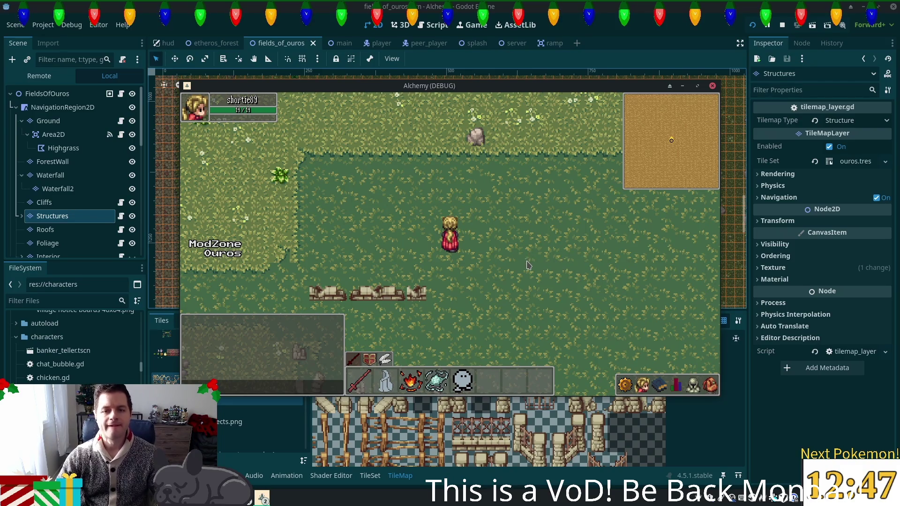
pyautogui.press('s')
pyautogui.press('a')
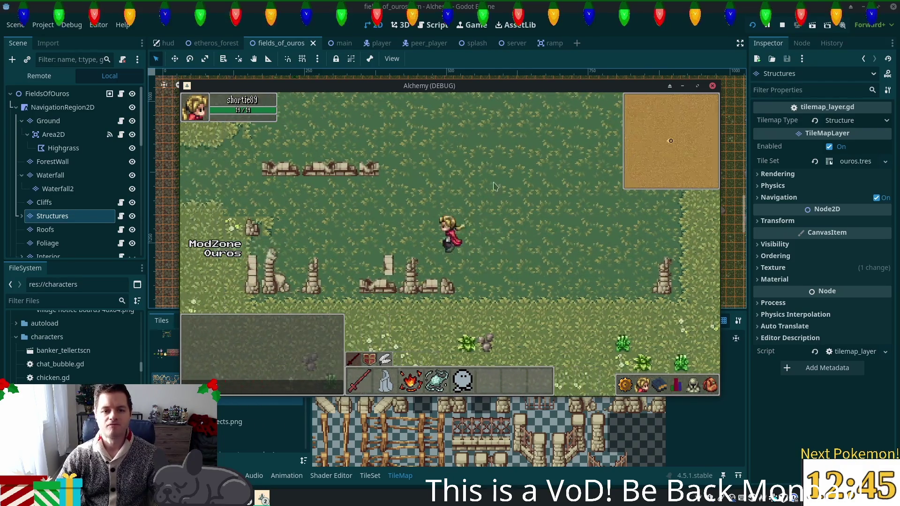
pyautogui.press('w')
pyautogui.press('d')
pyautogui.press('s')
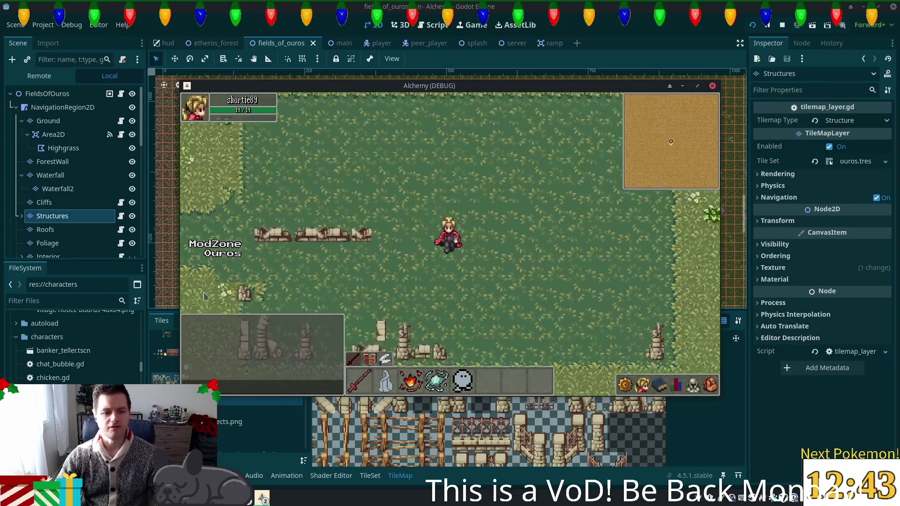
pyautogui.press('s')
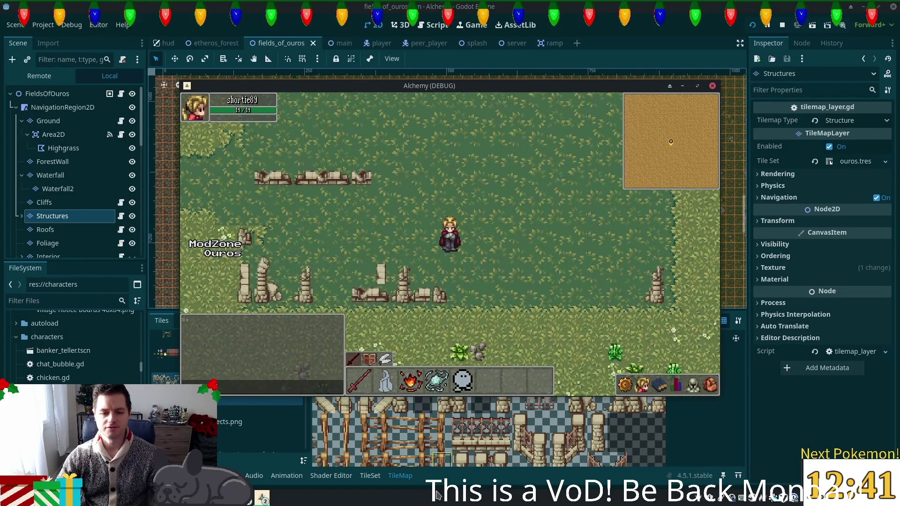
pyautogui.press('F8')
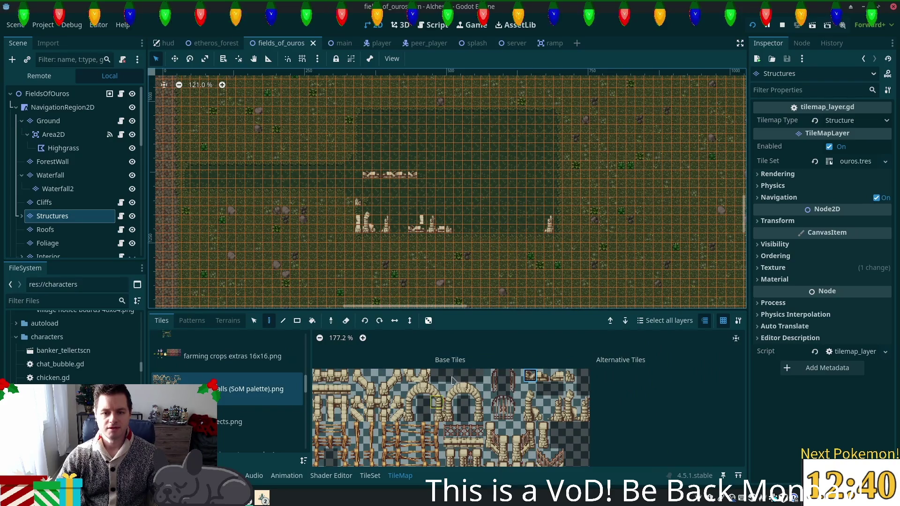
# Paint a pair of adjacent wall tiles from the fences & walls atlas onto the map.
pyautogui.scroll(-2, 544, 431)
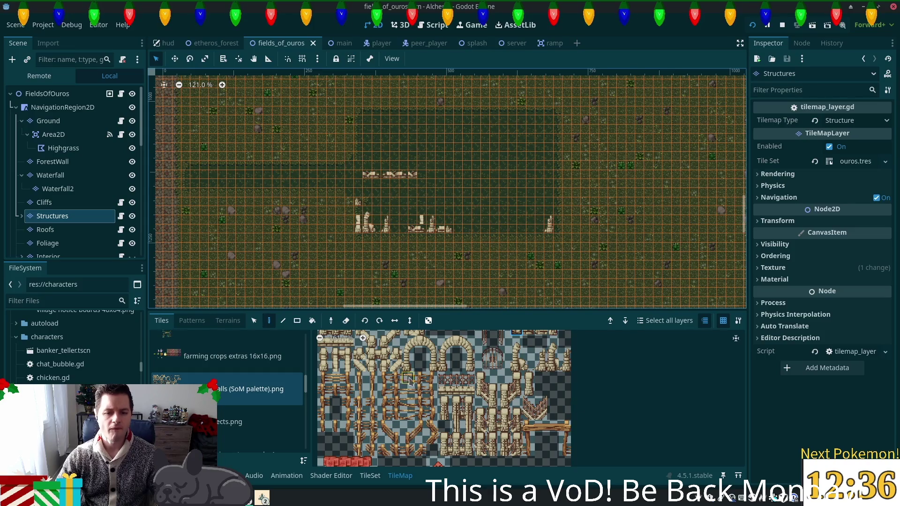
pyautogui.scroll(8, 409, 381)
pyautogui.click(330, 383)
pyautogui.moveTo(330, 383); pyautogui.dragTo(353, 383)
pyautogui.click(462, 230)
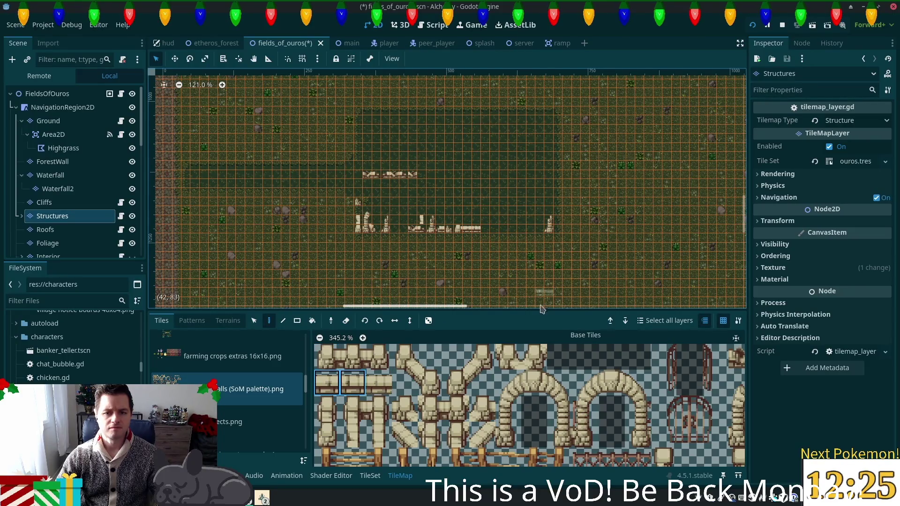
# Add a wall tile at the bottom row's right end and paint a vertical wall column upward.
pyautogui.scroll(5, 473, 253)
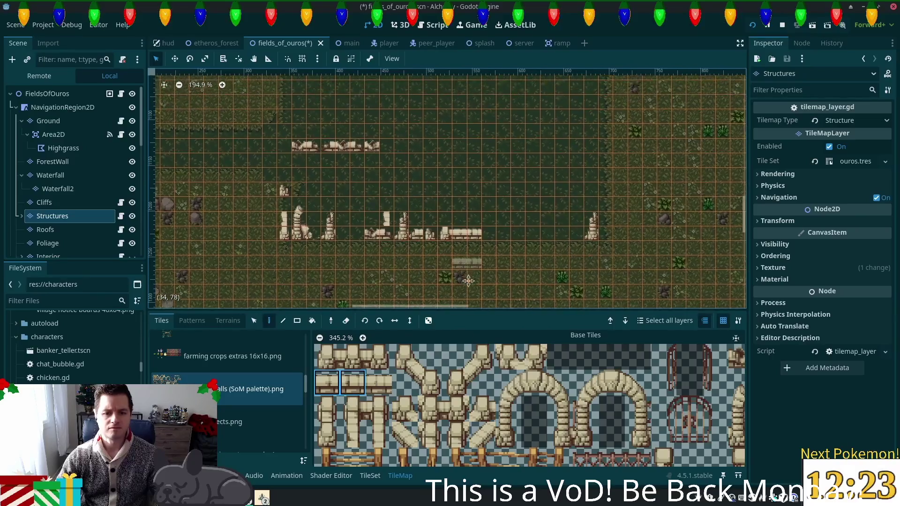
pyautogui.scroll(2, 468, 275)
pyautogui.click(353, 433)
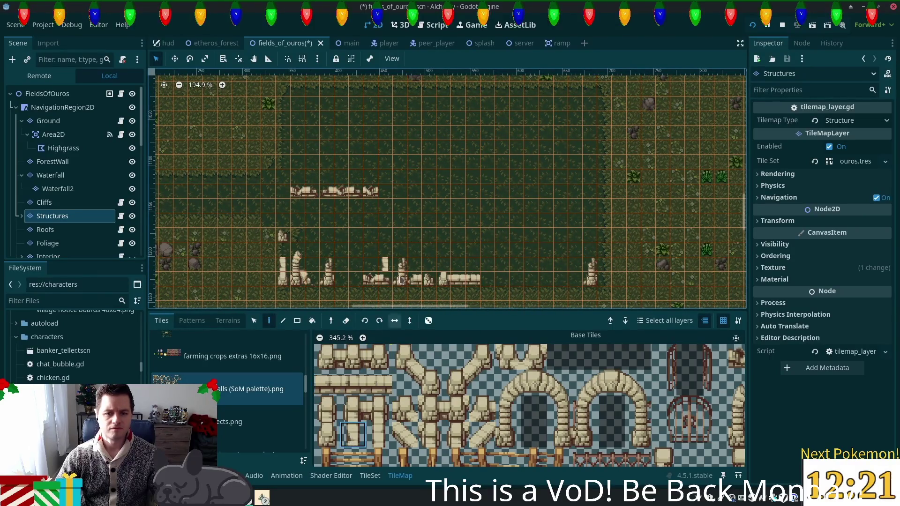
pyautogui.click(326, 434)
pyautogui.click(488, 279)
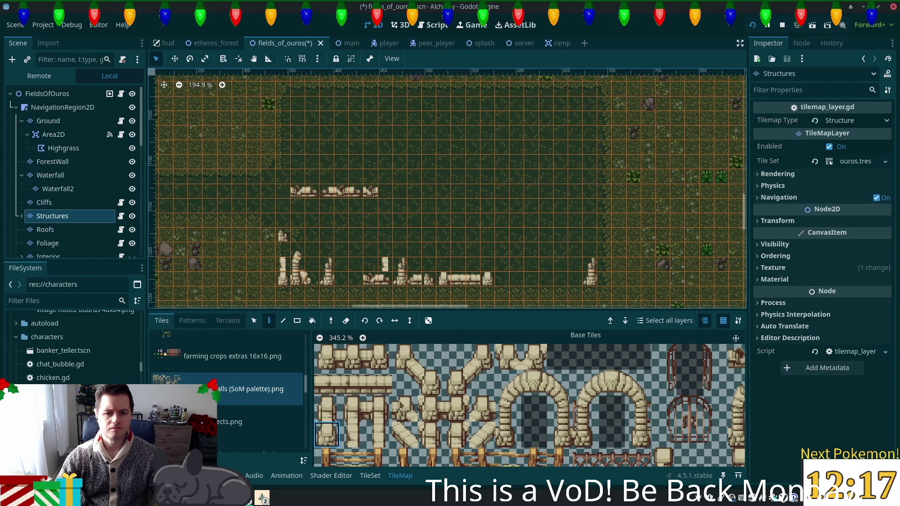
pyautogui.click(352, 435)
pyautogui.moveTo(487, 271); pyautogui.dragTo(492, 234)
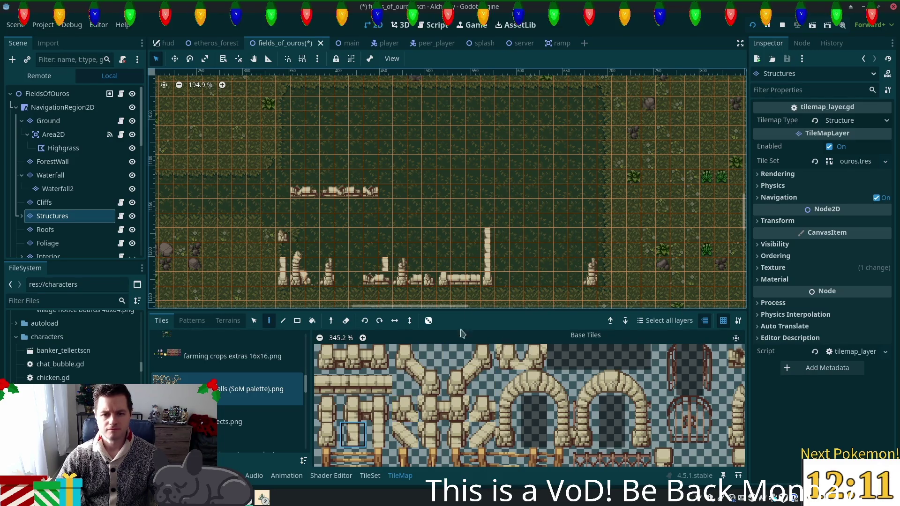
# Expand the layers under Structures and select StructureDecoration.
pyautogui.scroll(5, 534, 280)
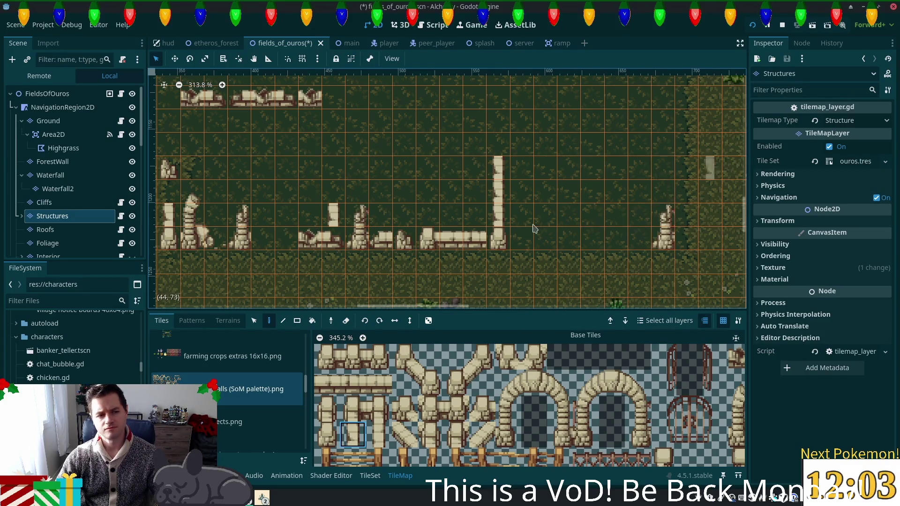
pyautogui.click(22, 217)
pyautogui.click(73, 230)
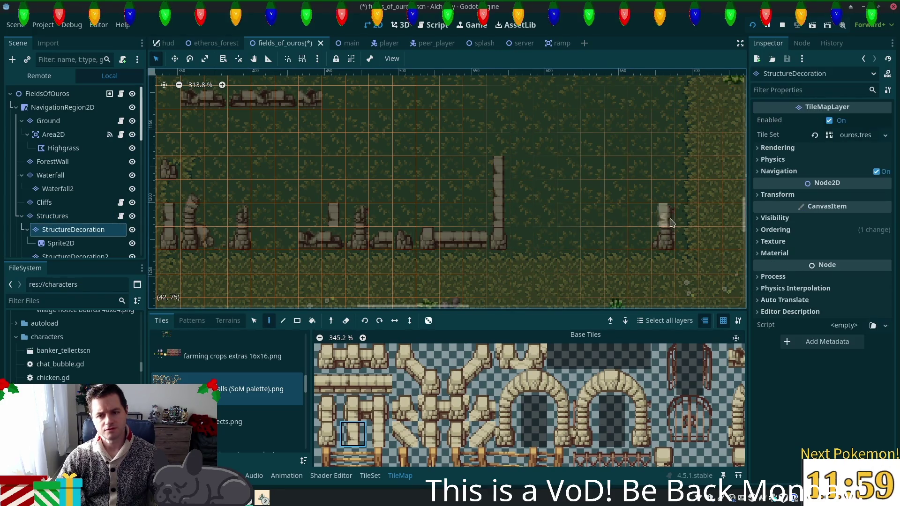
# Inspect the StructureDecoration2 layer and its Sprite2D, then return to StructureDecoration.
pyautogui.scroll(-2, 79, 216)
pyautogui.click(80, 222)
pyautogui.click(63, 201)
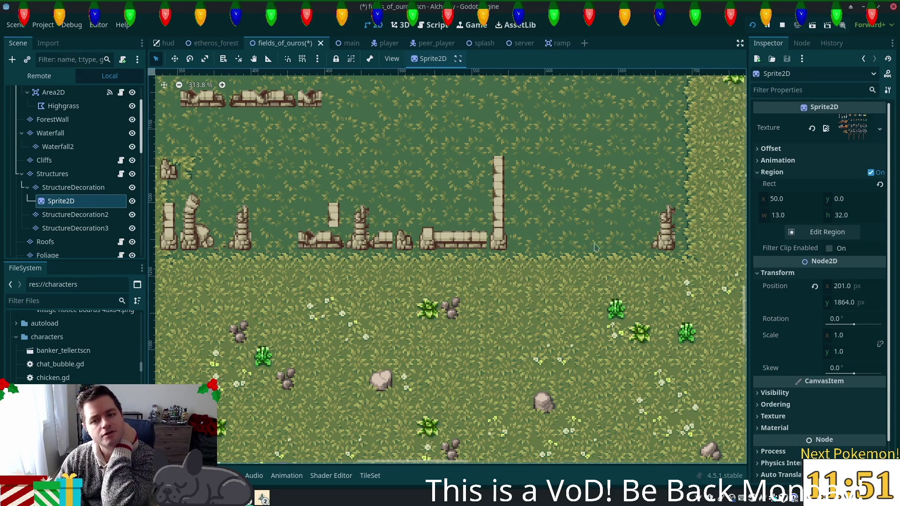
pyautogui.click(73, 187)
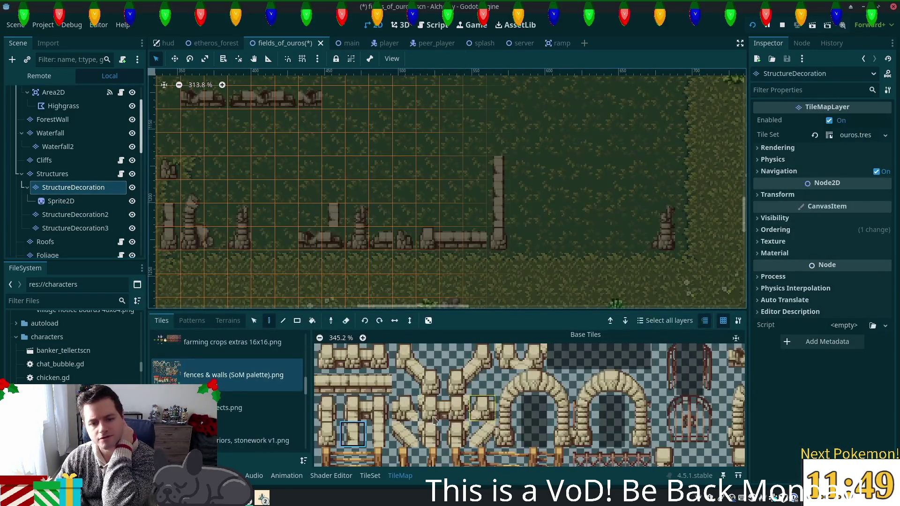
# In the TileSet editor, select four stacked wall-column tiles in the walls atlas.
pyautogui.click(368, 476)
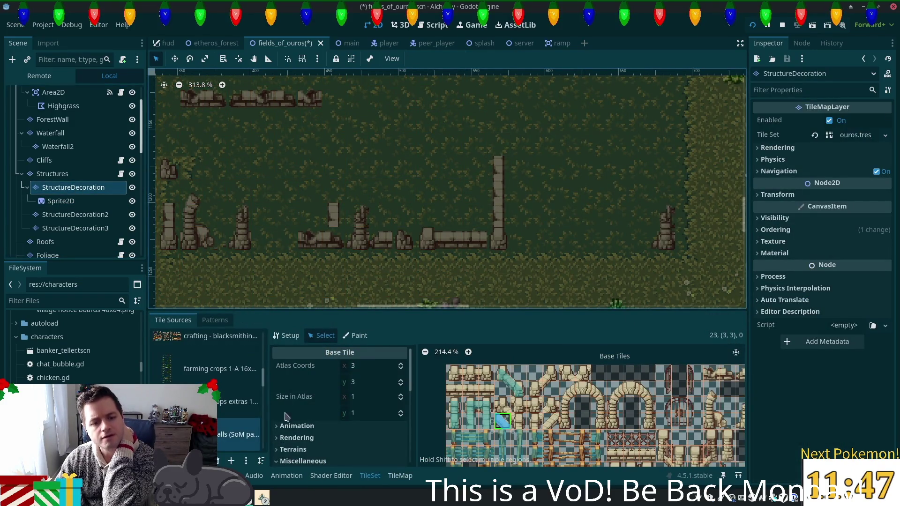
pyautogui.scroll(-1, 365, 411)
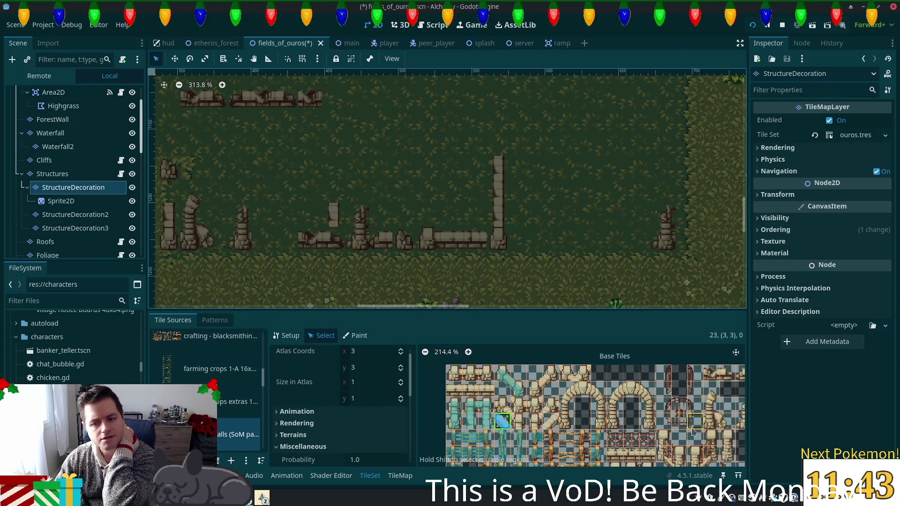
pyautogui.hscroll(4, 581, 407)
pyautogui.click(619, 389)
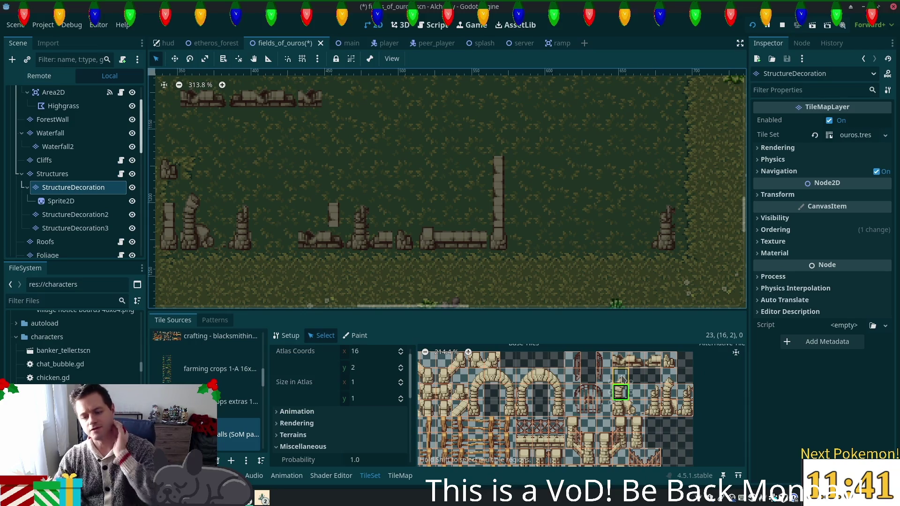
pyautogui.keyDown('shift'); pyautogui.click(621, 377); pyautogui.keyUp('shift')
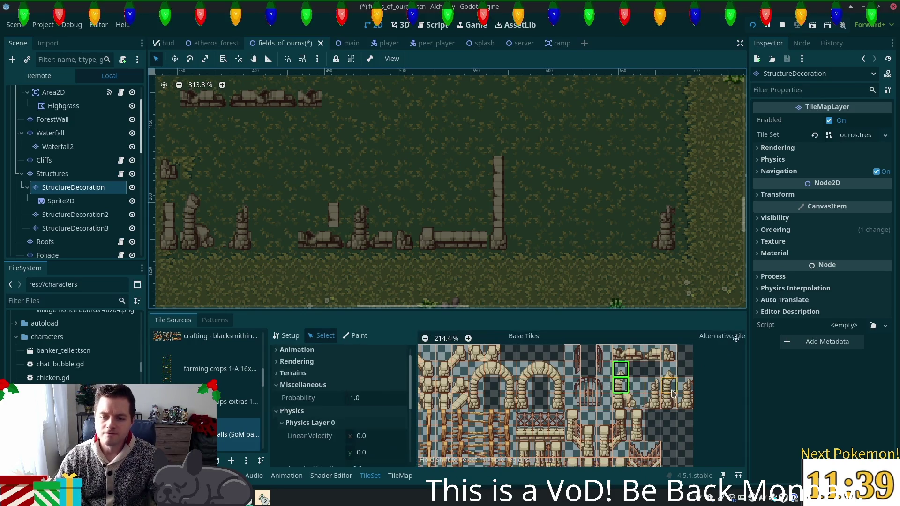
pyautogui.moveTo(669, 386)
pyautogui.mouseDown()
pyautogui.moveTo(671, 375)
pyautogui.moveTo(685, 386)
pyautogui.mouseUp()
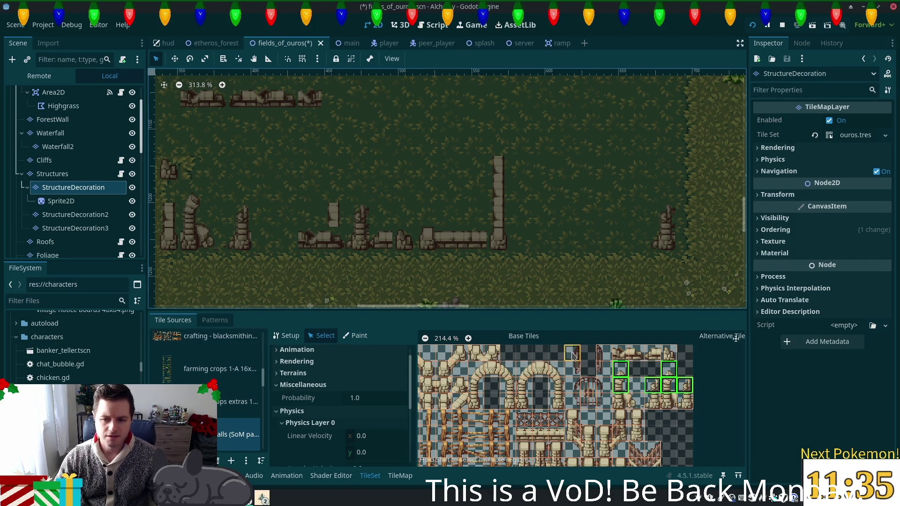
# Collapse the Miscellaneous properties and expand the selected tiles' Rendering section.
pyautogui.scroll(-3, 361, 431)
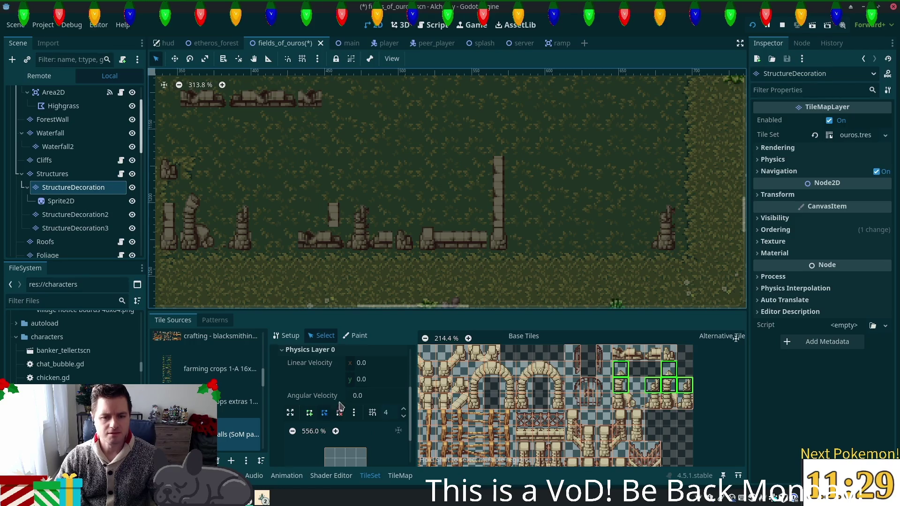
pyautogui.scroll(-2, 358, 392)
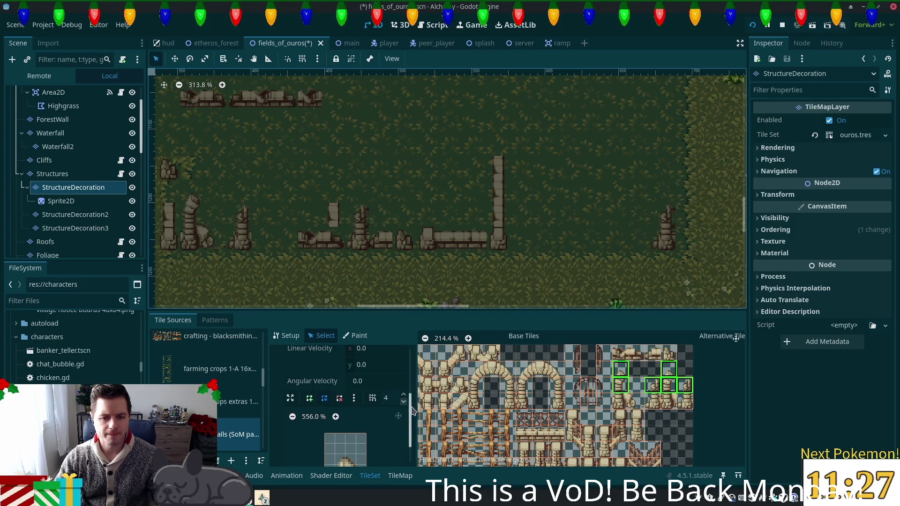
pyautogui.scroll(5, 406, 367)
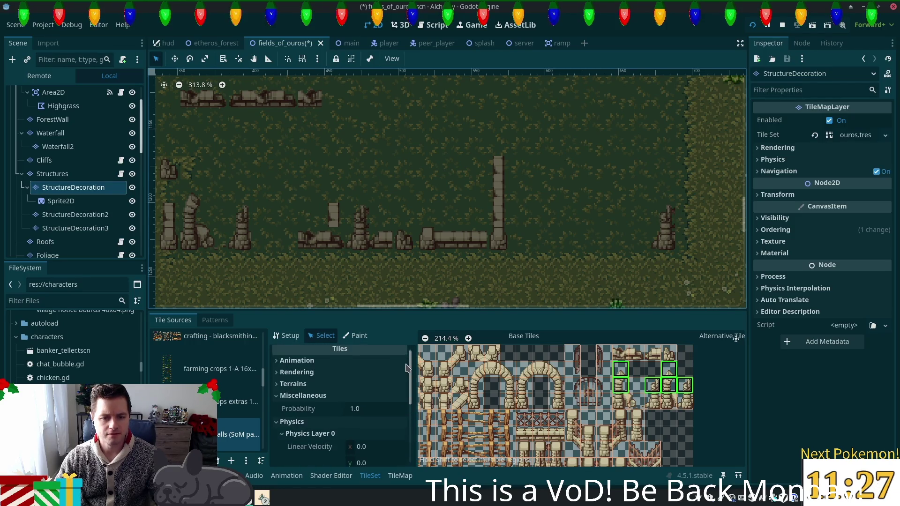
pyautogui.click(277, 396)
pyautogui.click(276, 396)
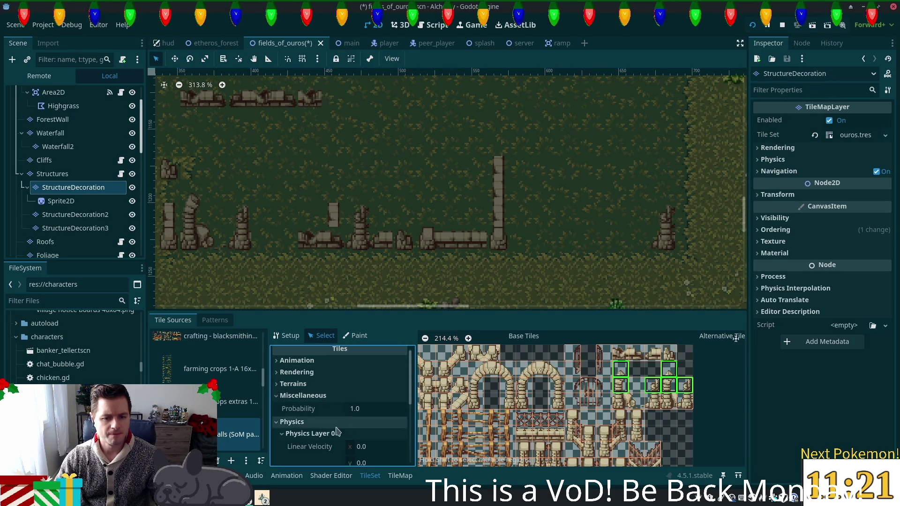
pyautogui.click(277, 396)
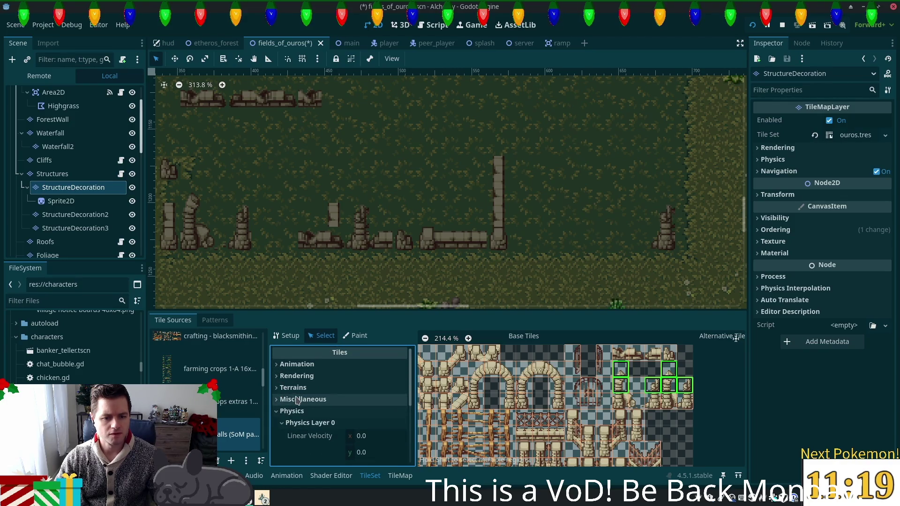
pyautogui.click(297, 372)
pyautogui.scroll(-2, 357, 417)
pyautogui.scroll(-1, 357, 417)
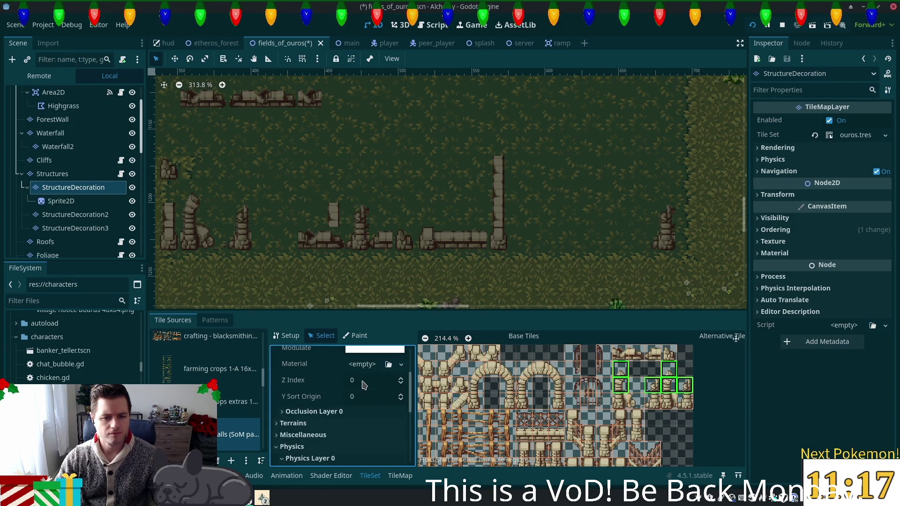
# Set the selected wall tiles' Z Index to 5.
pyautogui.click(364, 384)
pyautogui.write('5')
pyautogui.click(387, 403)
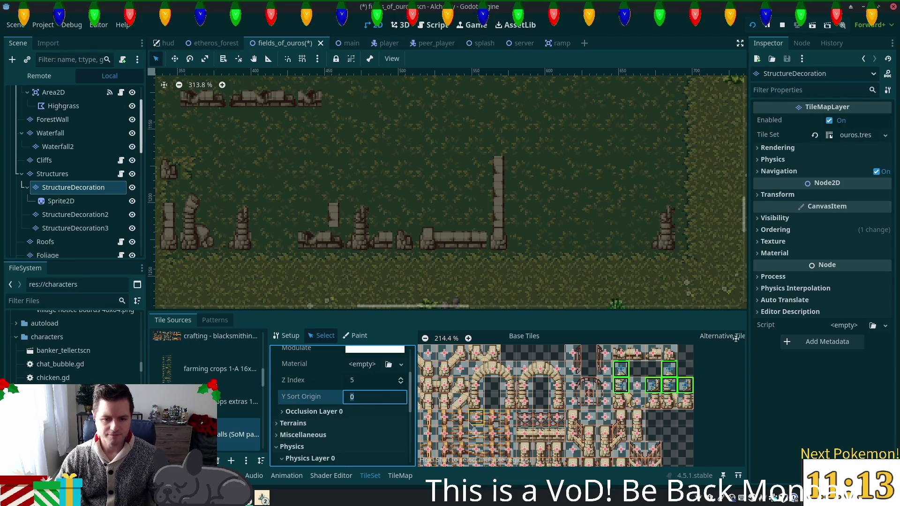
# Select a row of five pillar tiles and scroll to the Physics Layer 0 polygon editor.
pyautogui.click(621, 401)
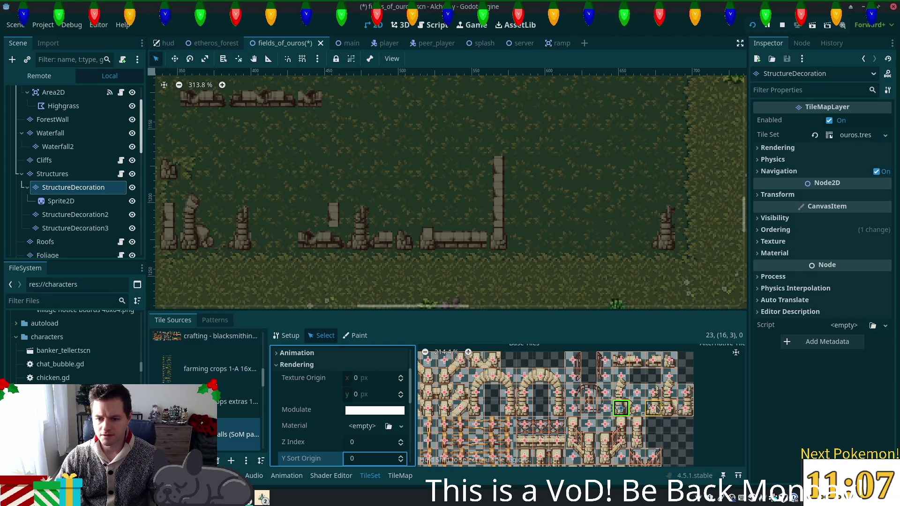
pyautogui.moveTo(619, 409); pyautogui.dragTo(685, 408)
pyautogui.scroll(-2, 225, 403)
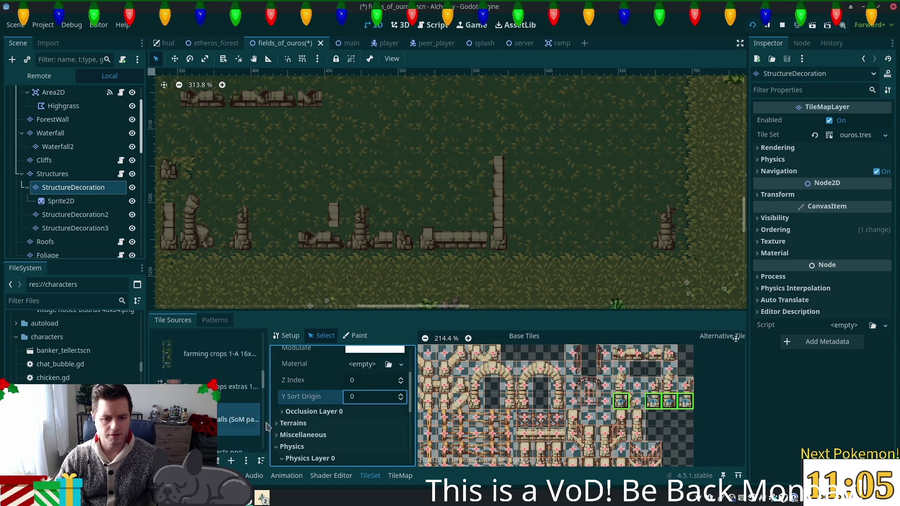
pyautogui.scroll(-3, 342, 412)
pyautogui.scroll(-1, 417, 419)
pyautogui.scroll(-5, 356, 417)
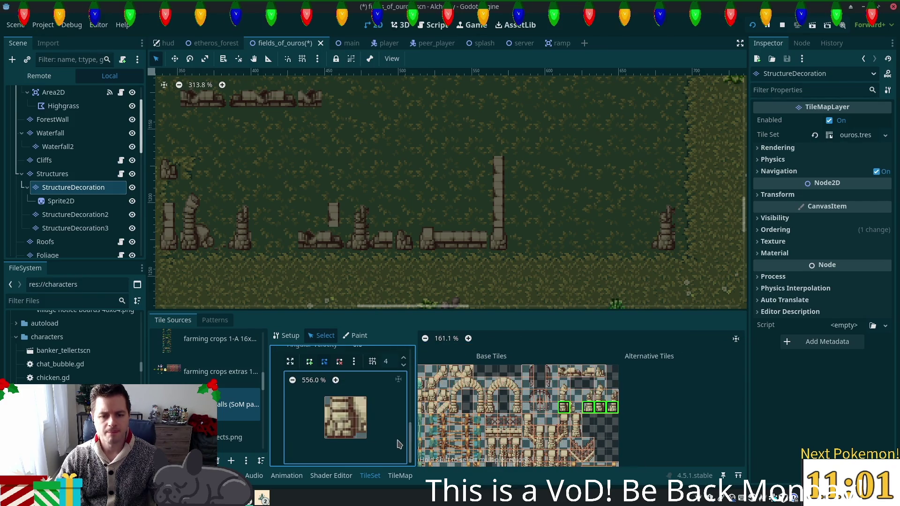
pyautogui.click(398, 443)
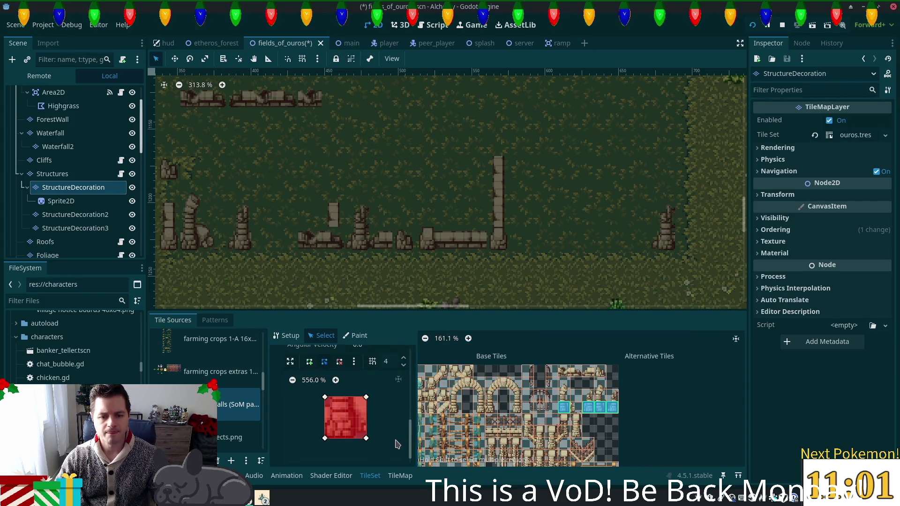
pyautogui.click(565, 372)
pyautogui.scroll(9, 585, 400)
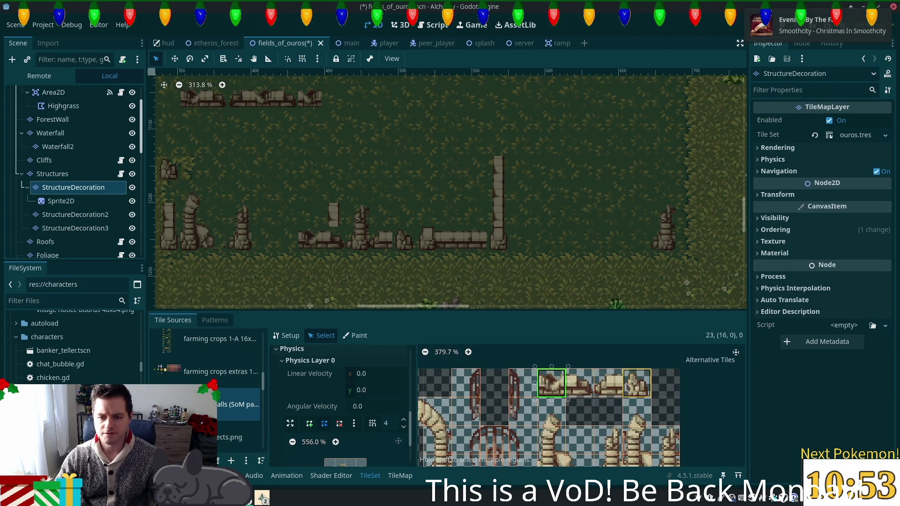
pyautogui.click(564, 387)
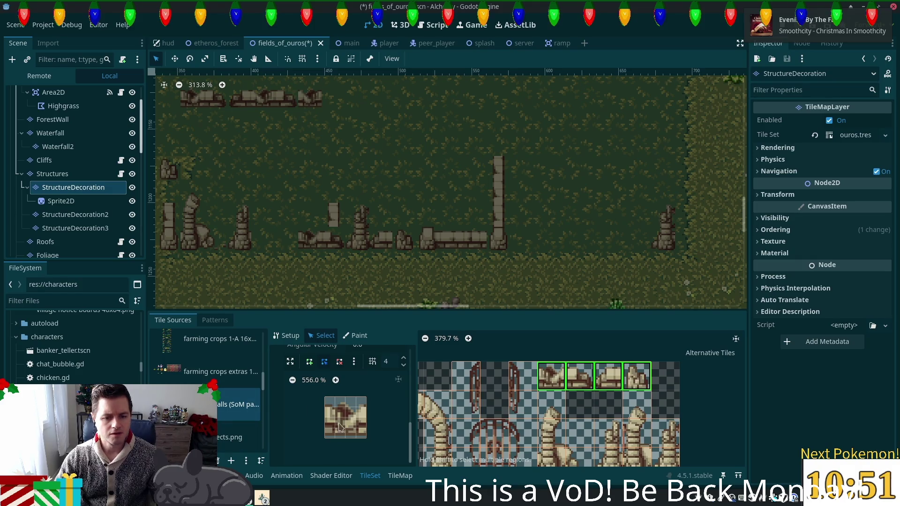
pyautogui.click(366, 407)
pyautogui.click(325, 406)
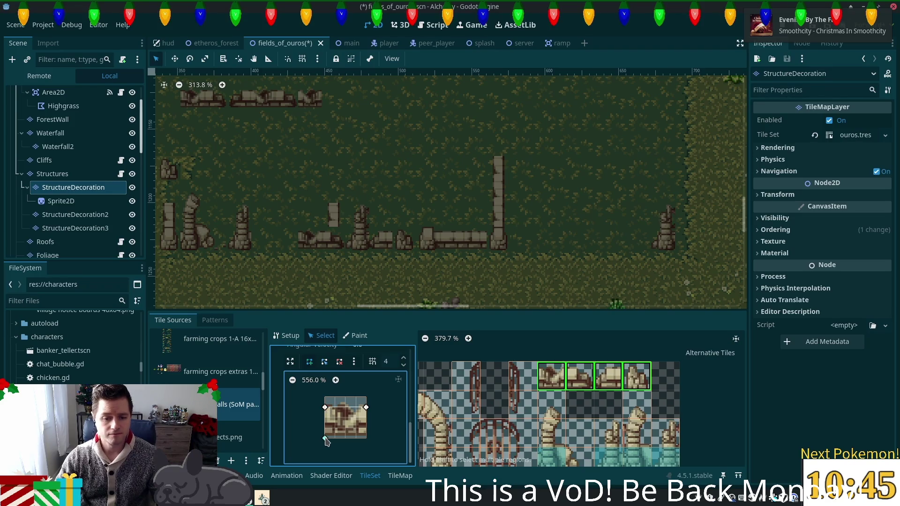
pyautogui.click(366, 438)
pyautogui.click(366, 407)
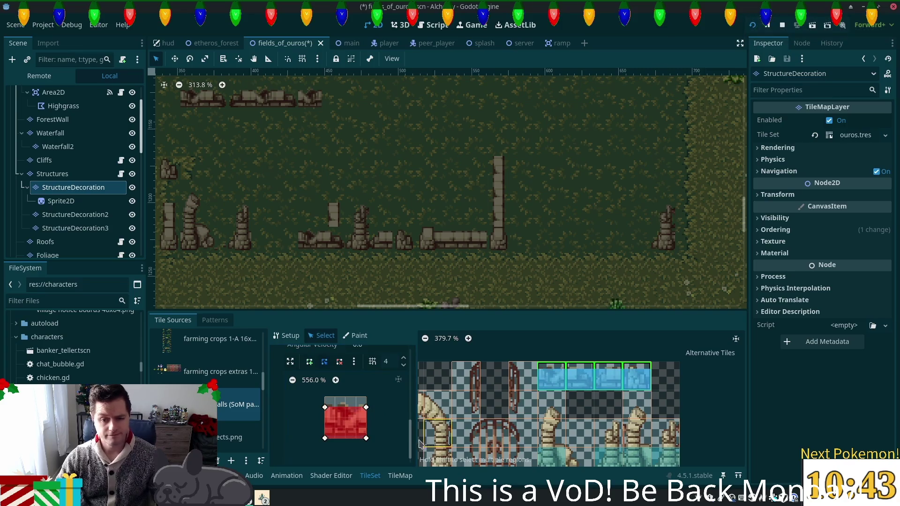
pyautogui.hotkey('ctrl', 's')
pyautogui.scroll(-3, 651, 429)
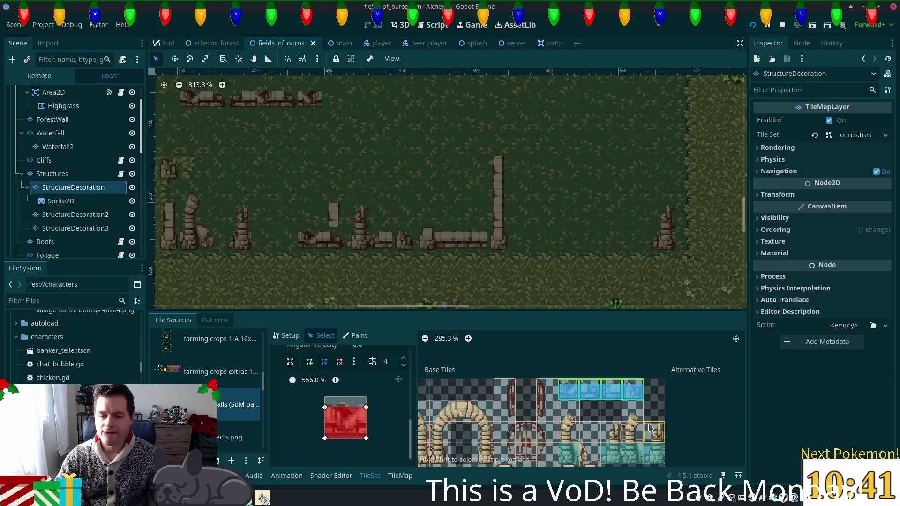
pyautogui.scroll(-2, 633, 412)
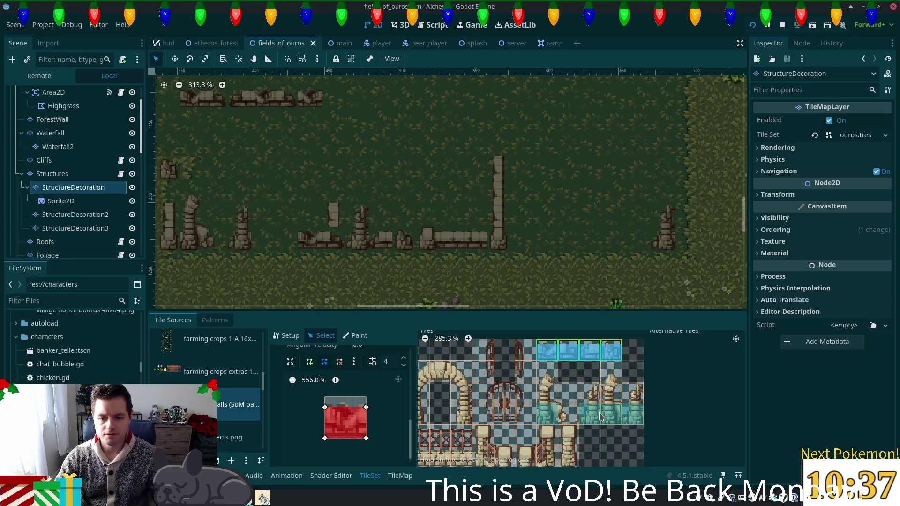
pyautogui.scroll(-2, 609, 399)
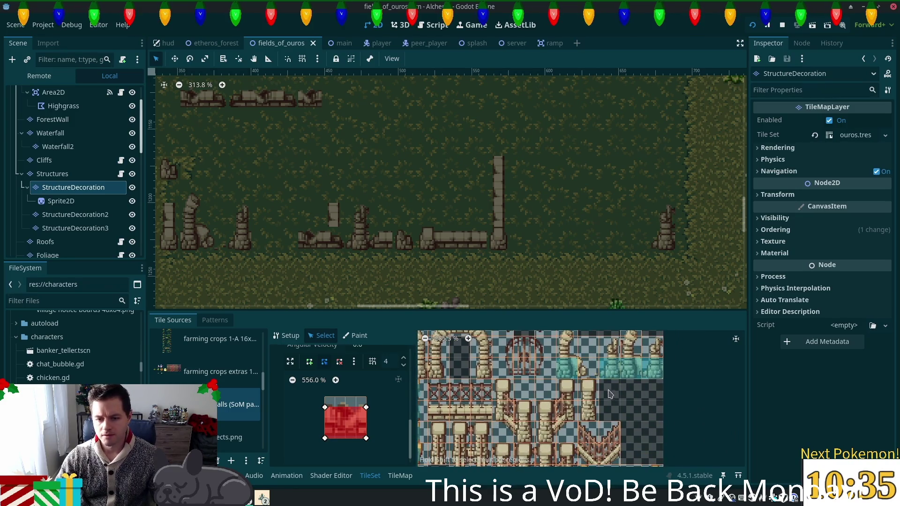
pyautogui.scroll(1, 610, 393)
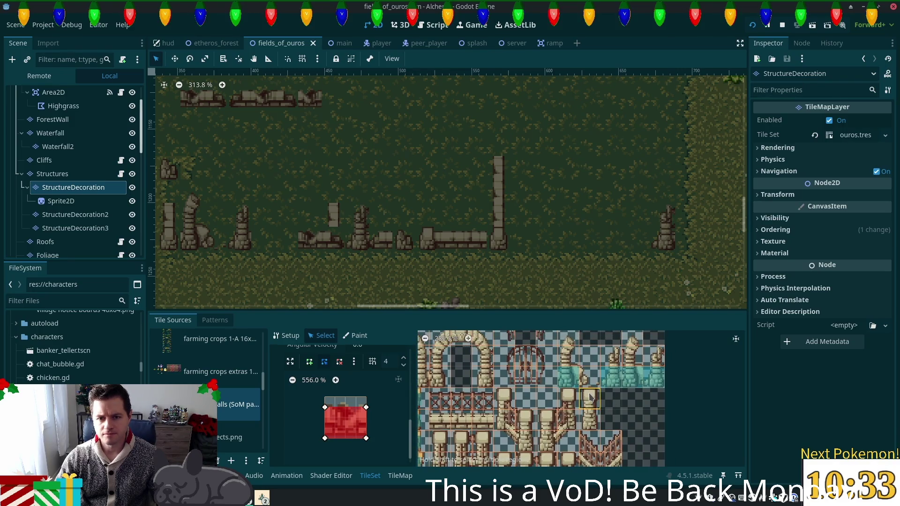
pyautogui.scroll(-2, 586, 403)
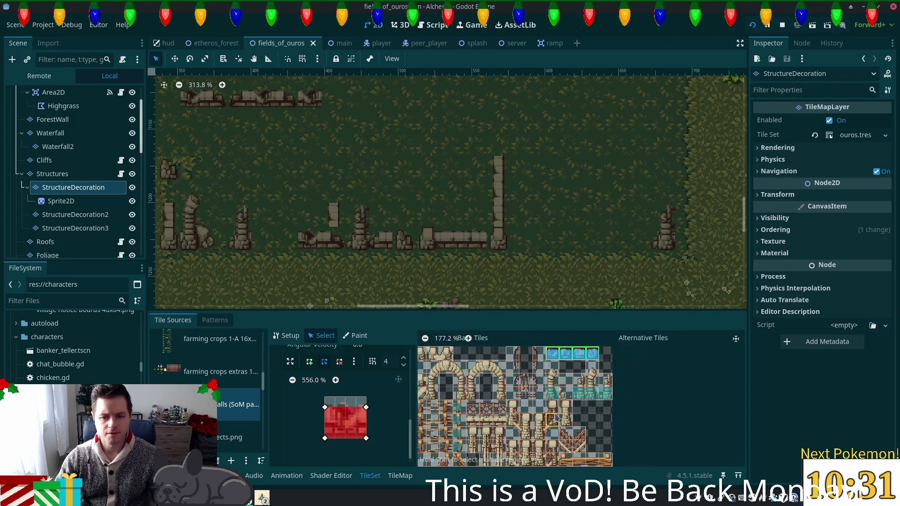
# Save the scene, run the game, and walk the character up to the wall and left across the field.
pyautogui.hotkey('ctrl', 's')
pyautogui.press('Right')
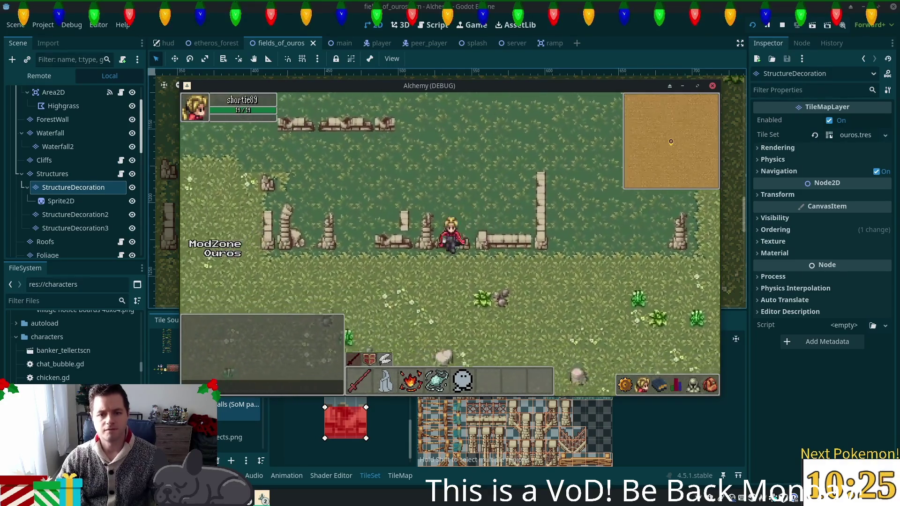
pyautogui.press('Up')
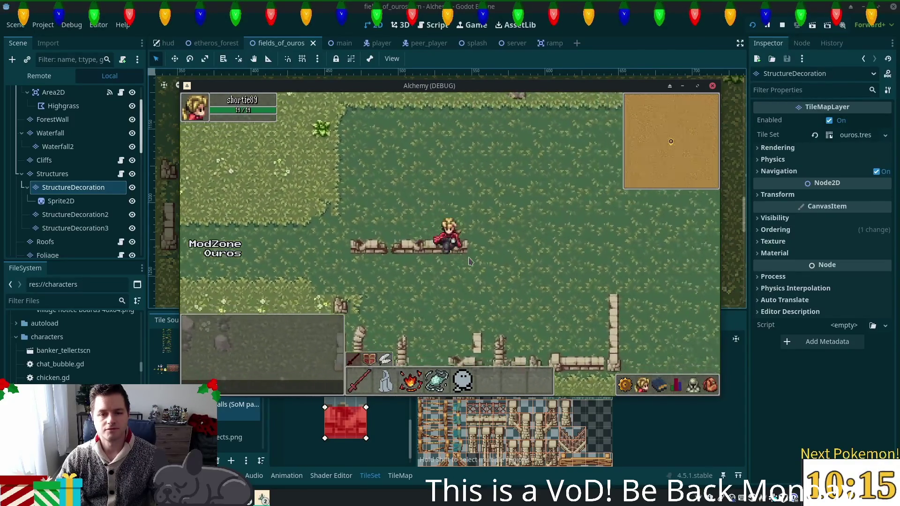
pyautogui.press('Down')
pyautogui.press('Left')
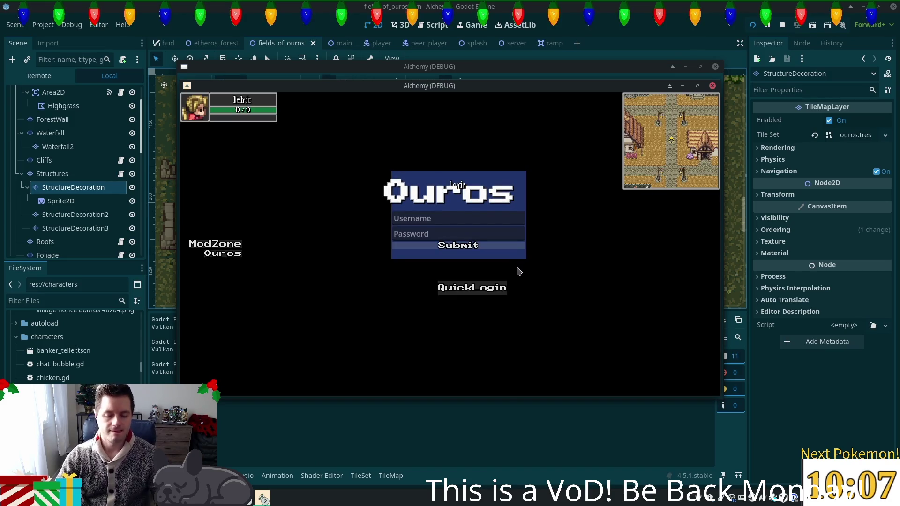
pyautogui.press('Left')
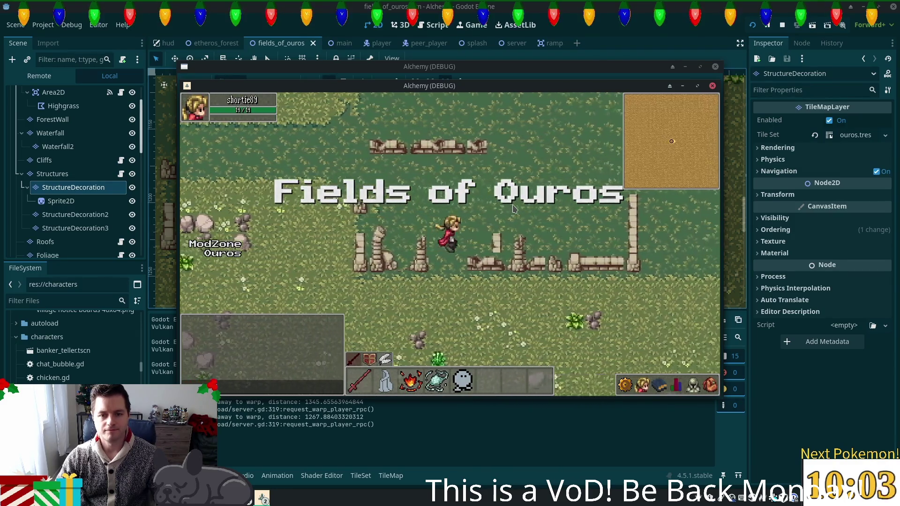
# Walk the character right along the ruined wall to its end, then along the upper wall.
pyautogui.press('Right')
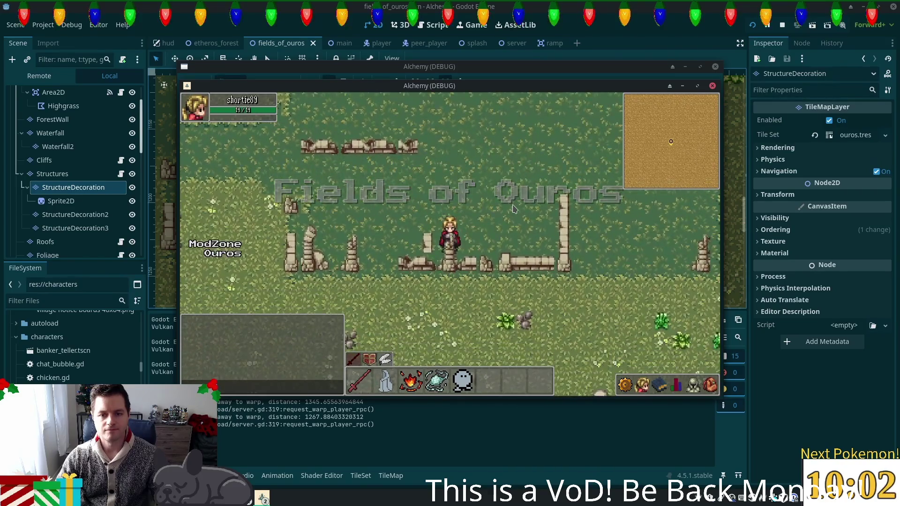
pyautogui.press('Right')
pyautogui.press('Up')
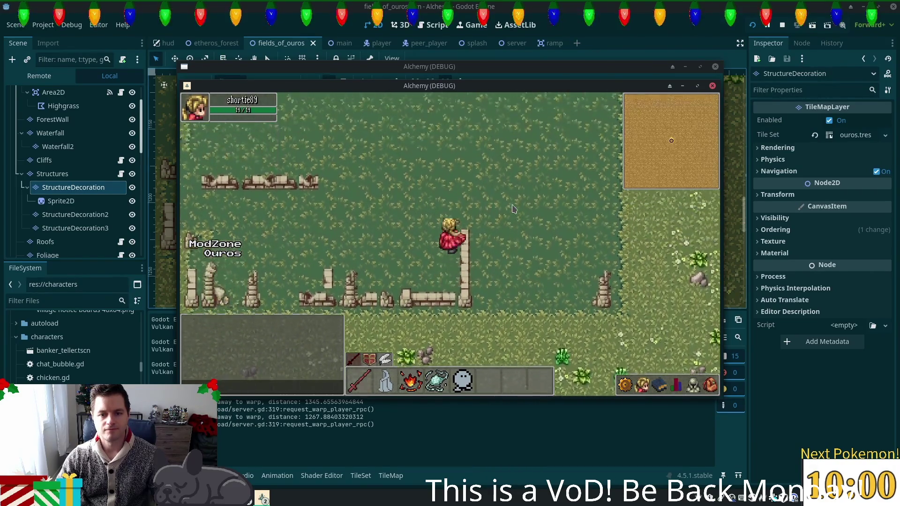
pyautogui.press('Right')
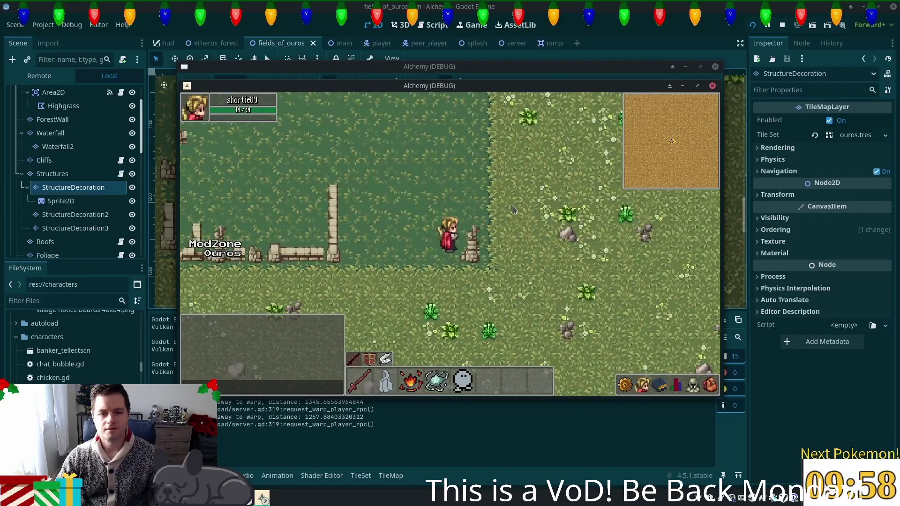
pyautogui.press('Left')
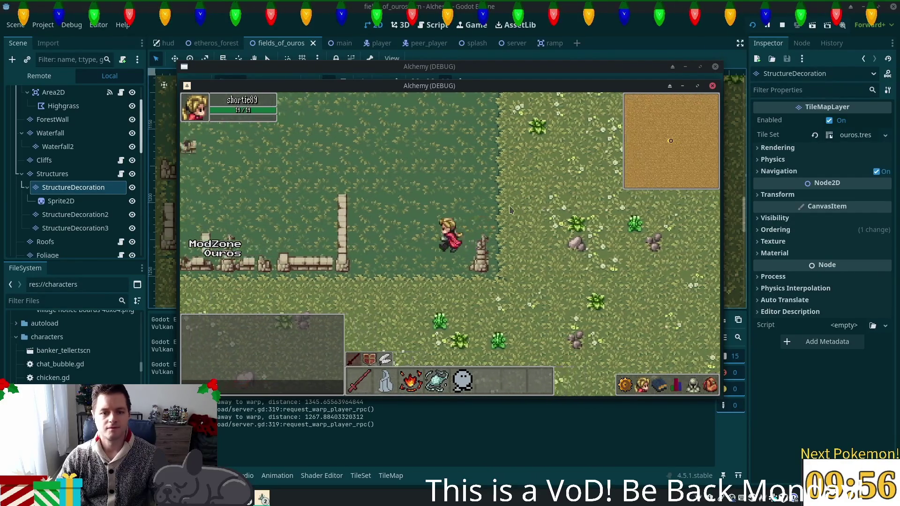
pyautogui.press('Left')
pyautogui.press('Down')
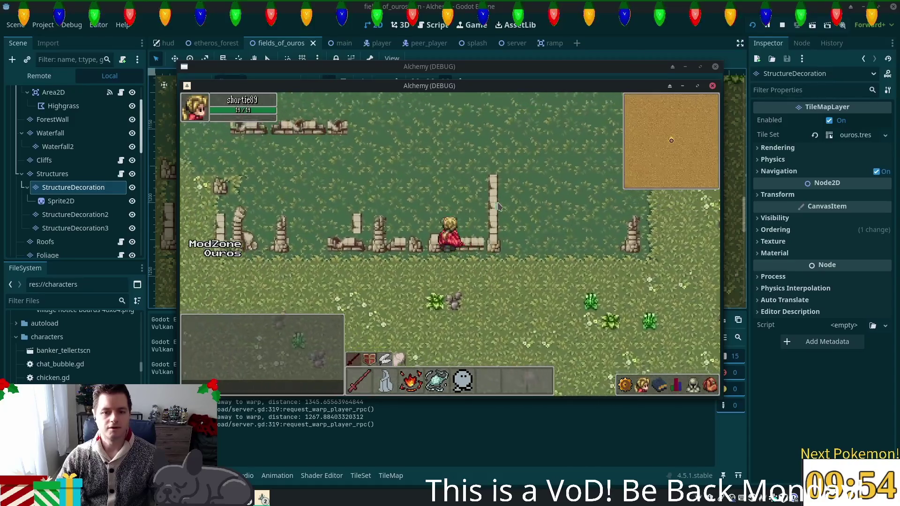
pyautogui.press('Left')
pyautogui.press('Up')
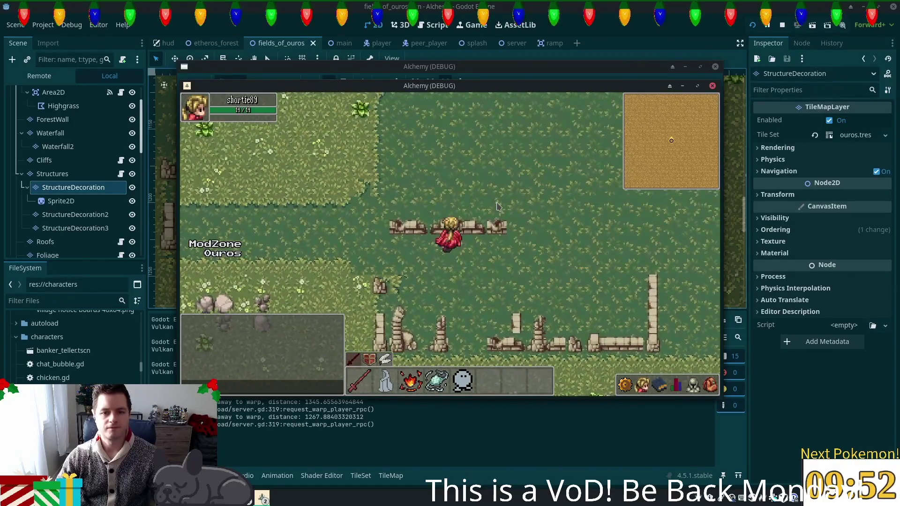
pyautogui.press('Right')
pyautogui.press('Left')
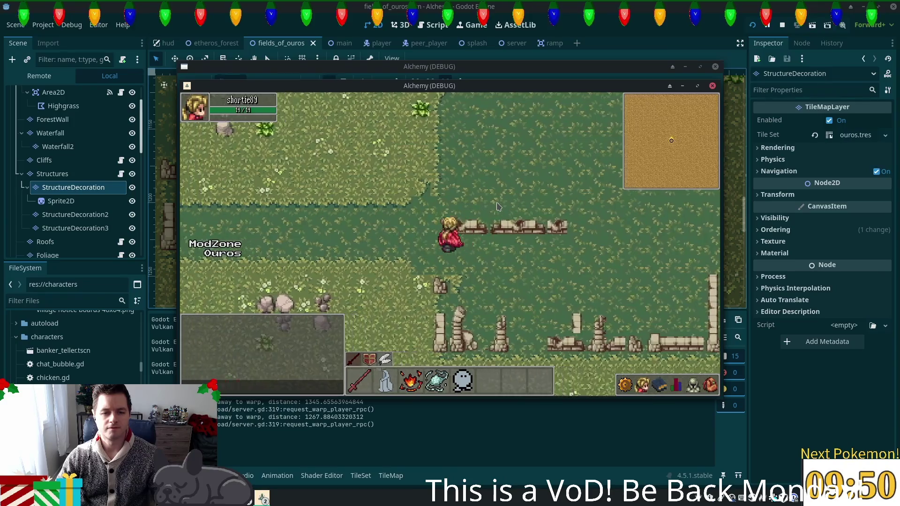
pyautogui.press('Down')
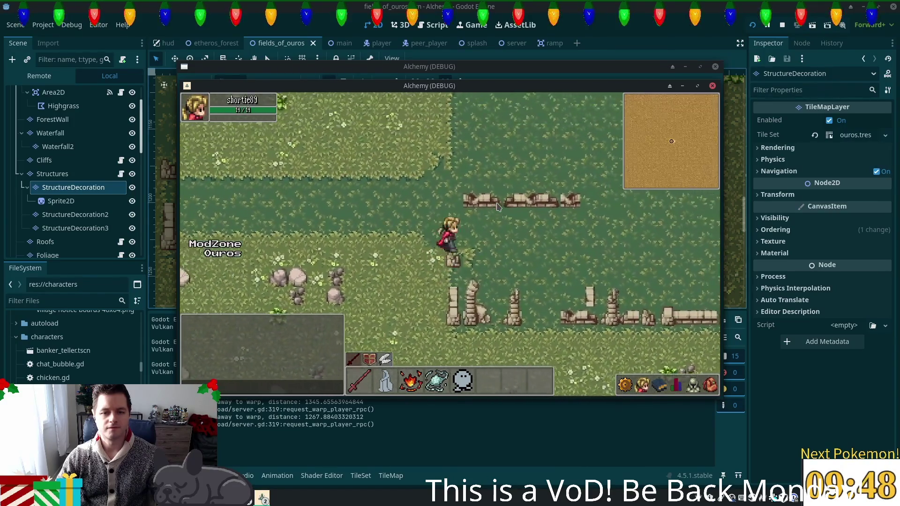
# Push the character into the walls from several directions to test collision, then stop the game.
pyautogui.press('Right')
pyautogui.press('Down')
pyautogui.press('Right')
pyautogui.press('Down')
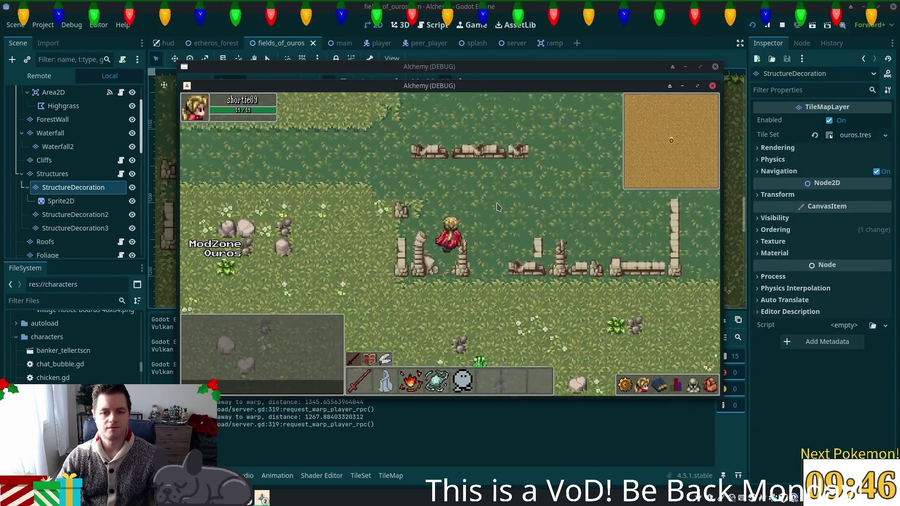
pyautogui.press('Down')
pyautogui.press('Left')
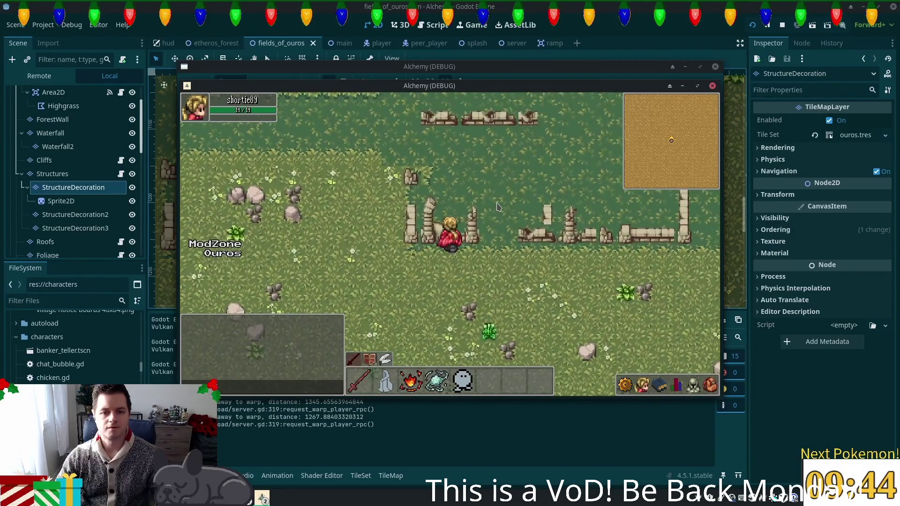
pyautogui.press('Up')
pyautogui.press('Right')
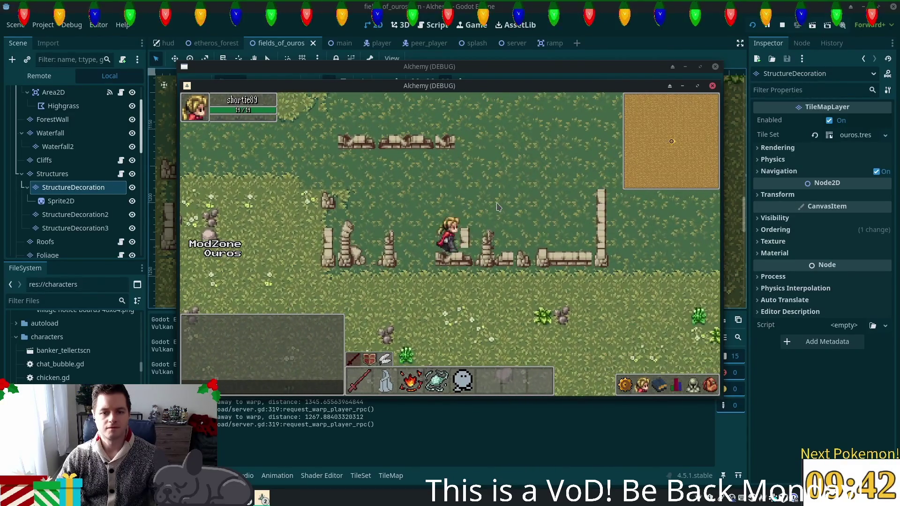
pyautogui.press('Left')
pyautogui.press('Right')
pyautogui.press('Up')
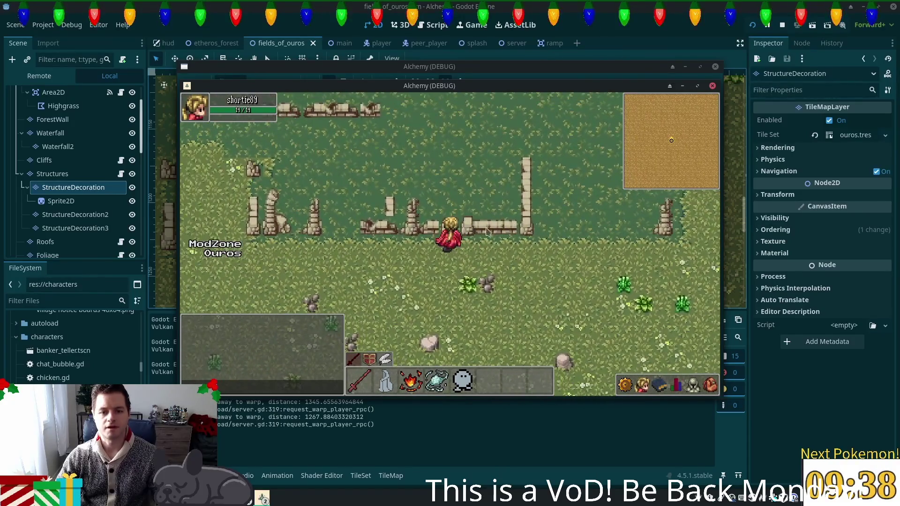
pyautogui.press('F8')
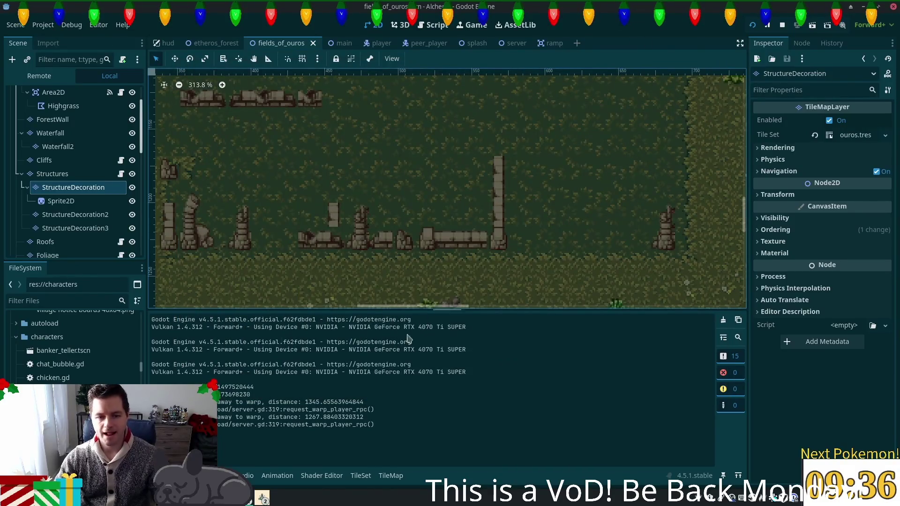
# Select the Structures layer, pick a wall tile, and show the fences & walls atlas in the TileSet editor.
pyautogui.click(52, 174)
pyautogui.click(480, 420)
pyautogui.scroll(3, 488, 421)
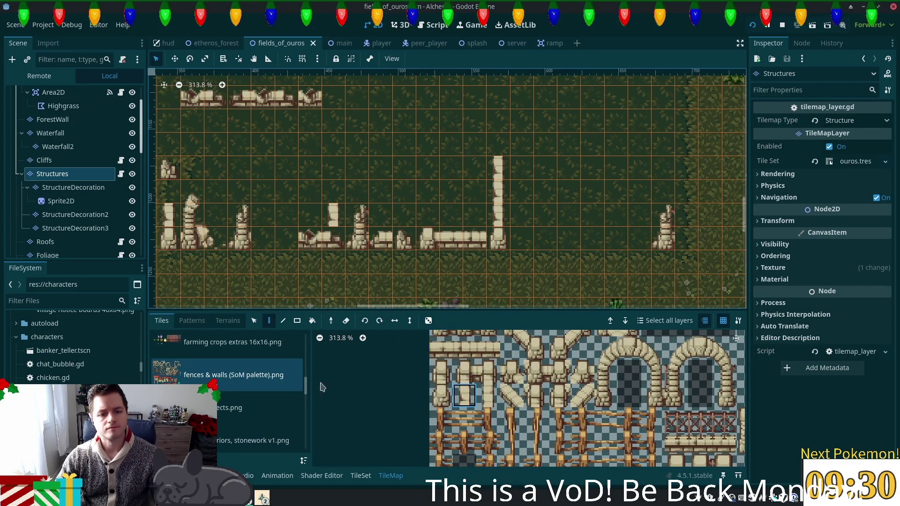
pyautogui.click(353, 476)
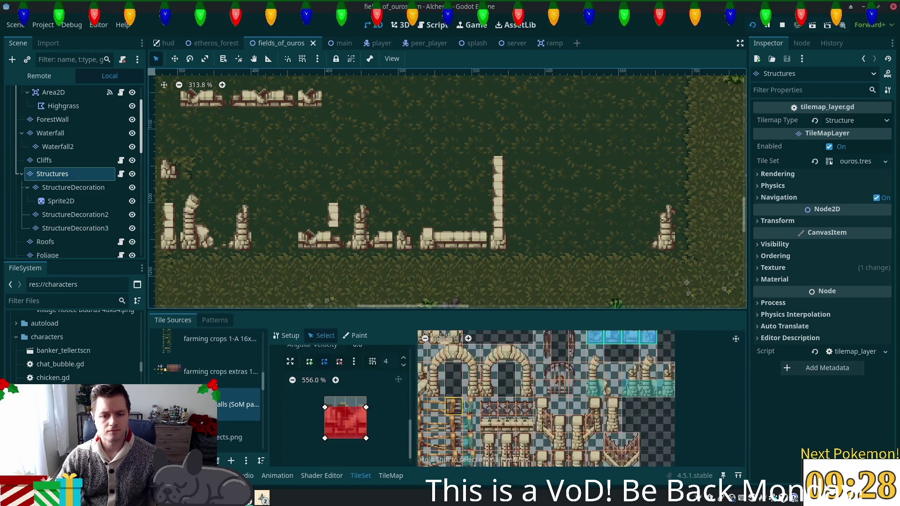
pyautogui.scroll(3, 513, 360)
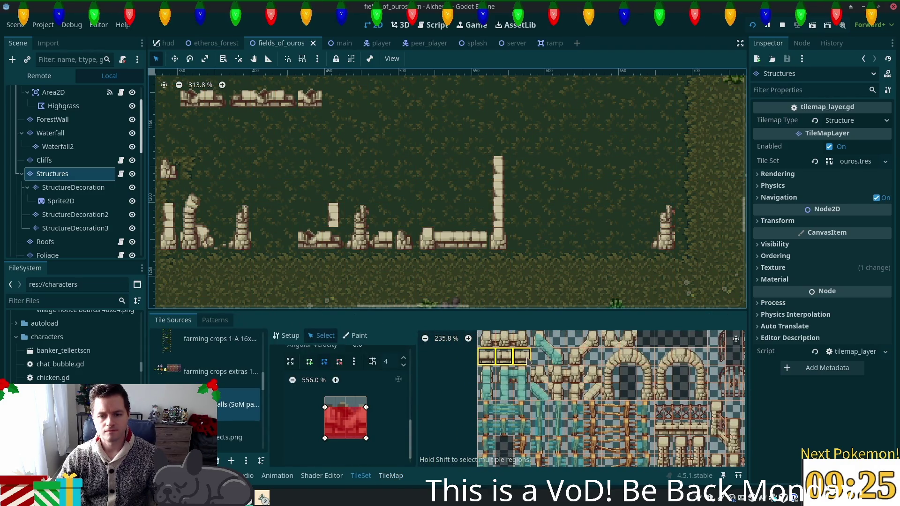
# Draw a collision polygon covering the lower half of the three-tile wall piece.
pyautogui.click(528, 361)
pyautogui.click(309, 361)
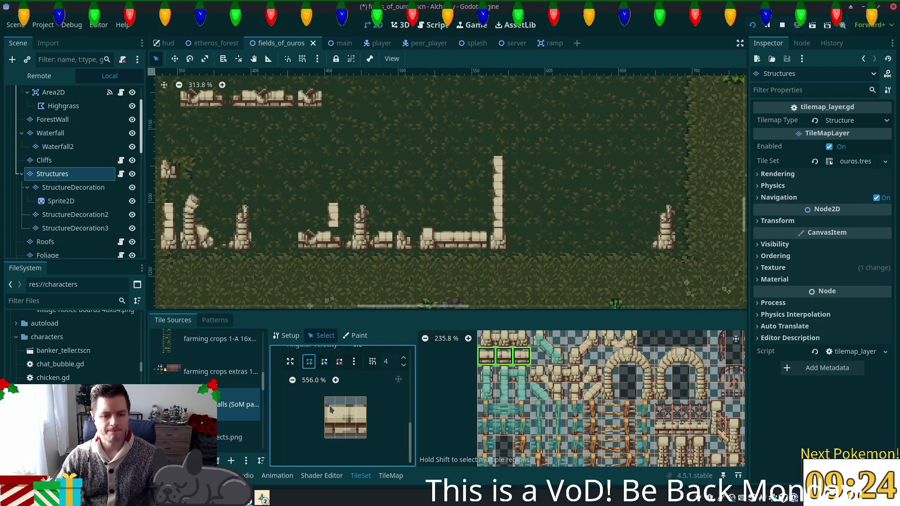
pyautogui.click(324, 407)
pyautogui.click(366, 408)
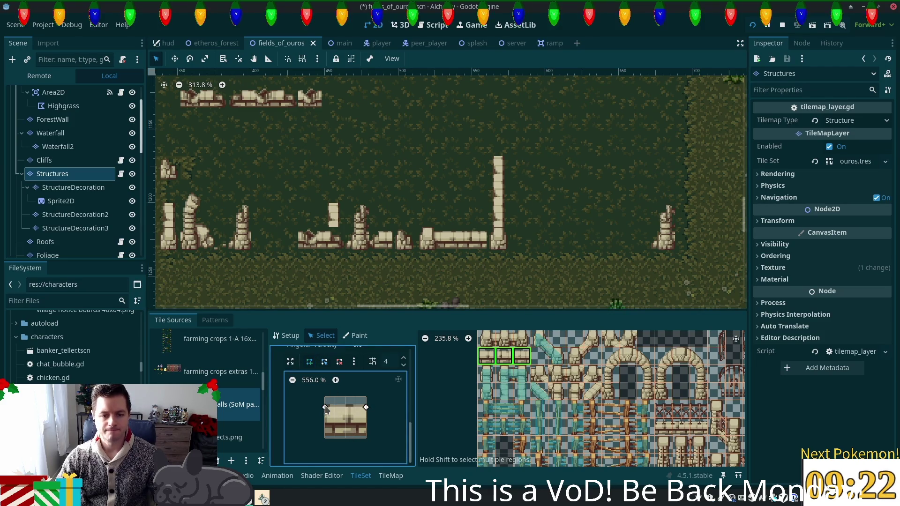
pyautogui.click(366, 438)
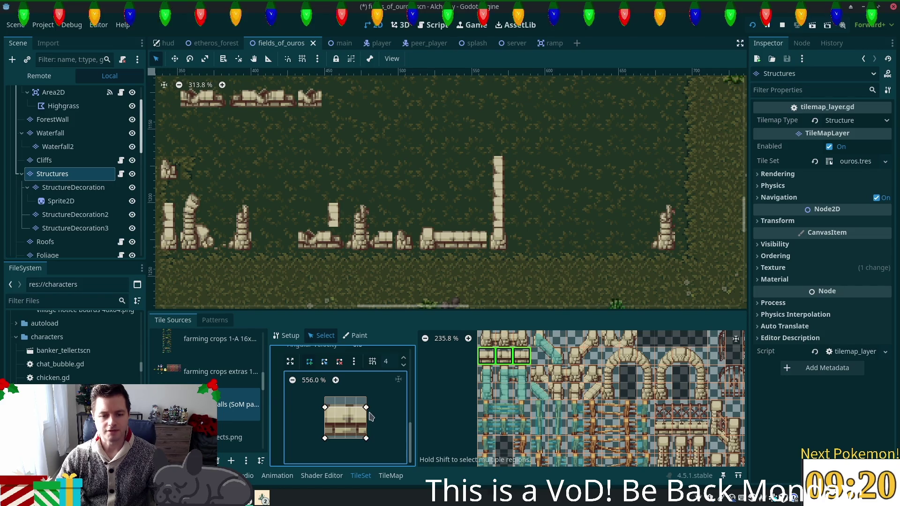
pyautogui.click(324, 439)
pyautogui.click(324, 407)
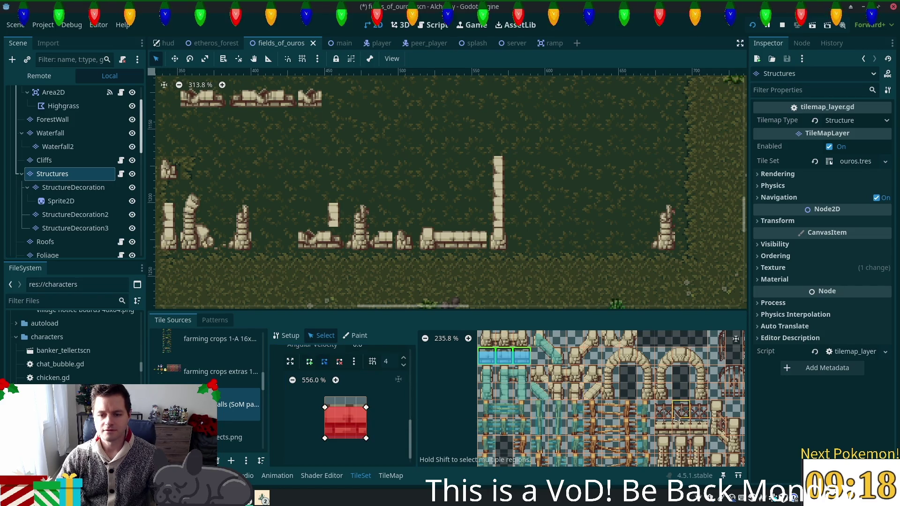
pyautogui.hscroll(3, 609, 411)
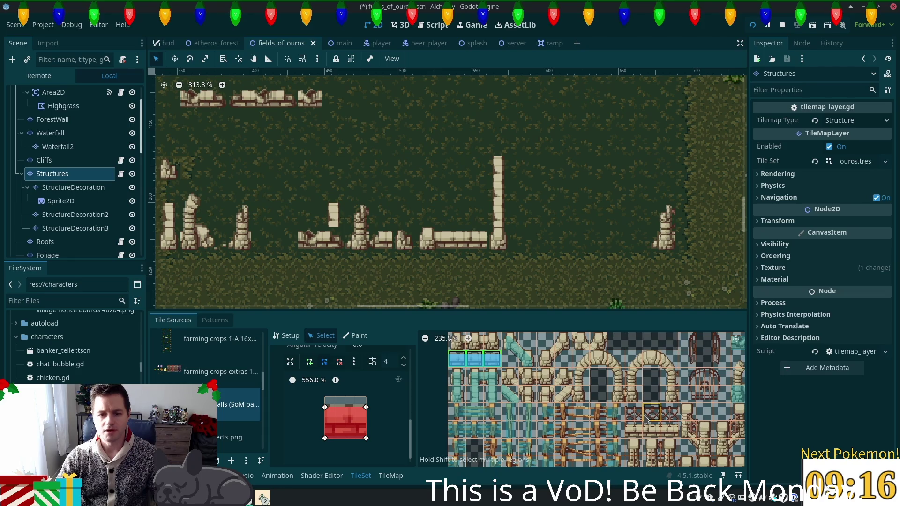
pyautogui.hscroll(6, 609, 412)
pyautogui.hscroll(-4, 564, 404)
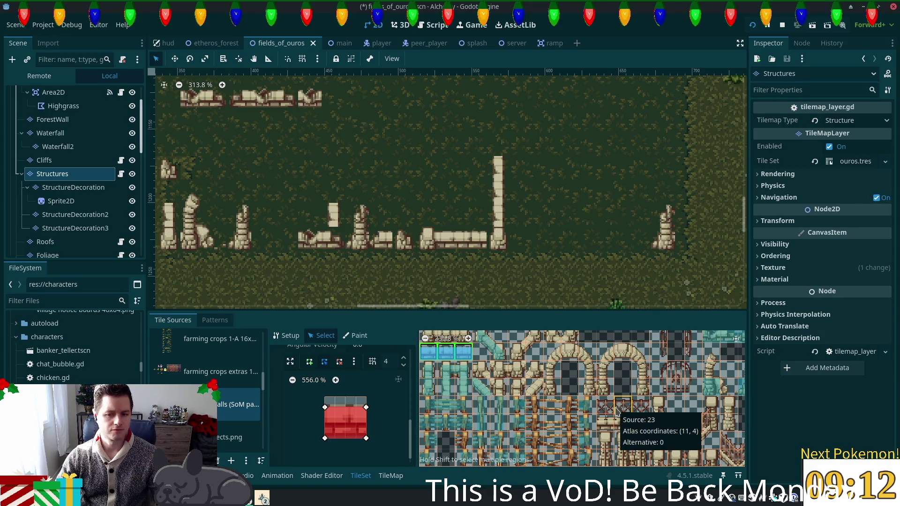
# Save the scene and select the top-left three pillar tiles of the atlas.
pyautogui.hotkey('ctrl', 's')
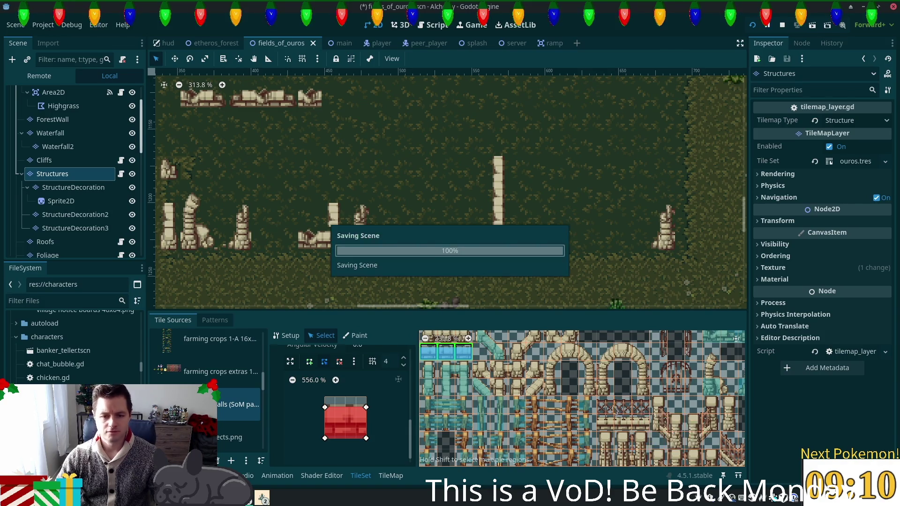
pyautogui.moveTo(454, 351); pyautogui.dragTo(482, 350)
pyautogui.scroll(1, 492, 385)
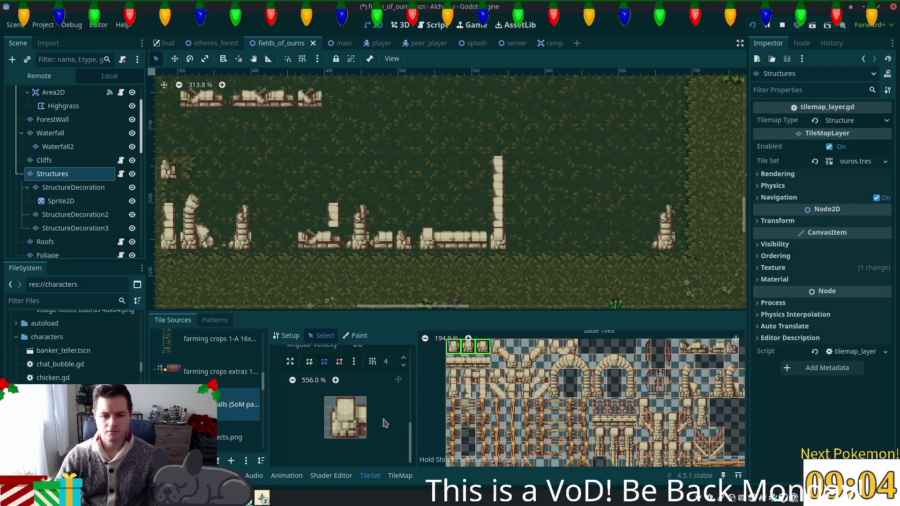
# Give the top-left stone tile a full-square collision polygon on Physics Layer 0.
pyautogui.click(458, 351)
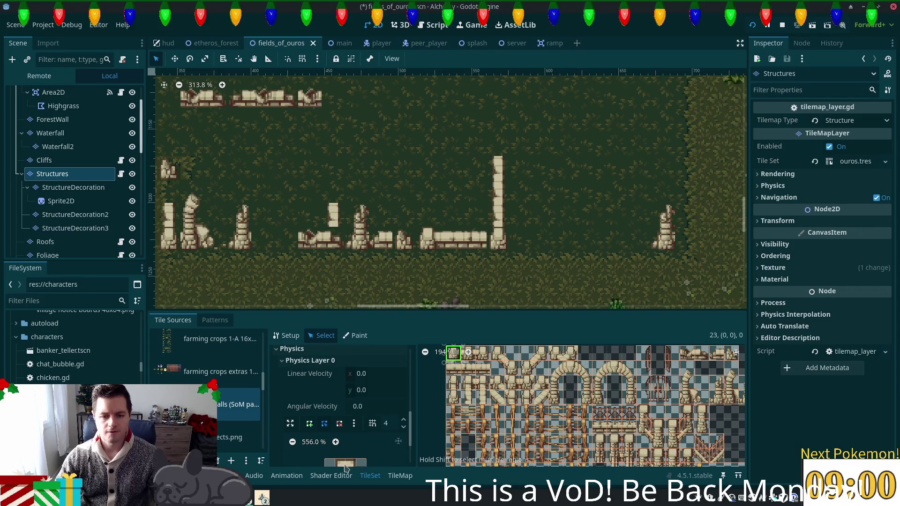
pyautogui.scroll(-1, 375, 444)
pyautogui.scroll(-3, 375, 444)
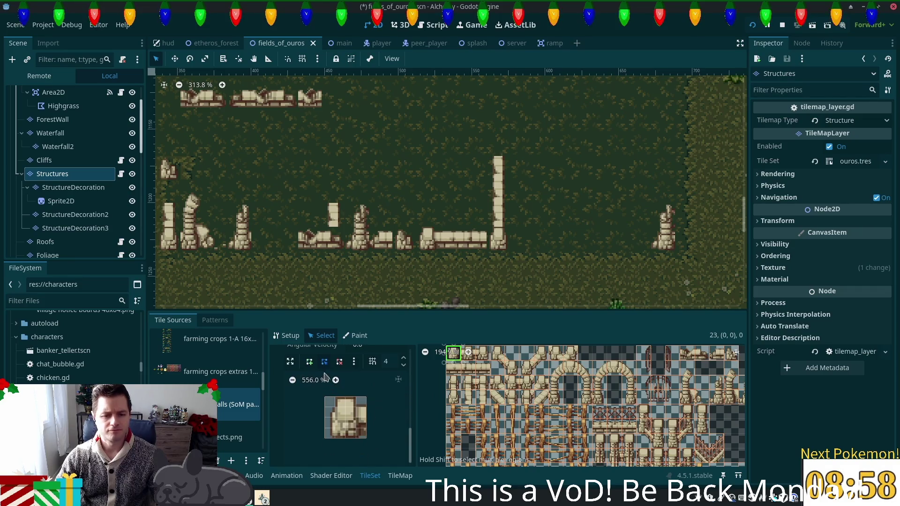
pyautogui.click(309, 361)
pyautogui.click(335, 408)
pyautogui.click(335, 438)
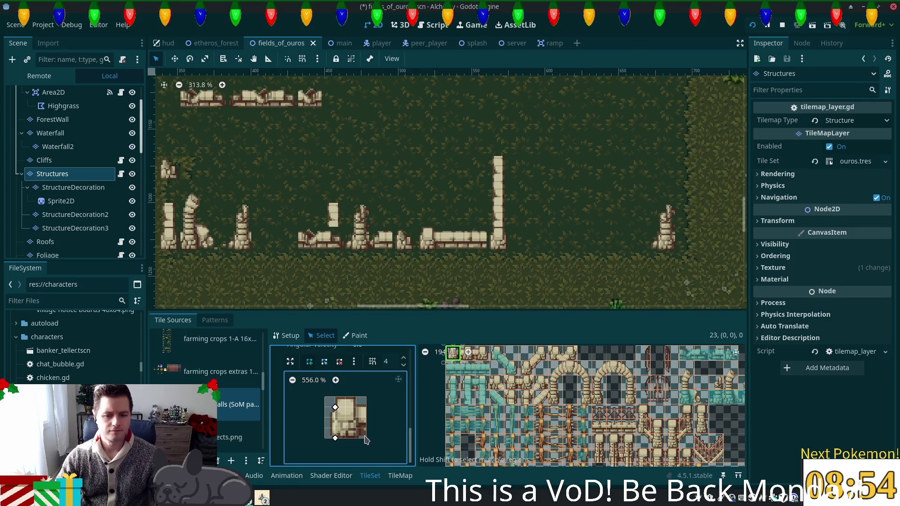
pyautogui.click(366, 438)
pyautogui.click(366, 407)
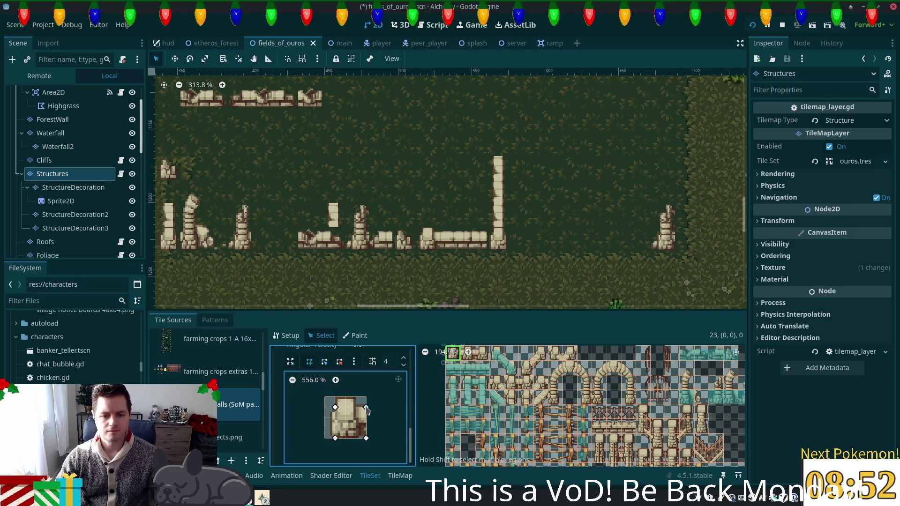
pyautogui.click(336, 408)
pyautogui.scroll(3, 426, 404)
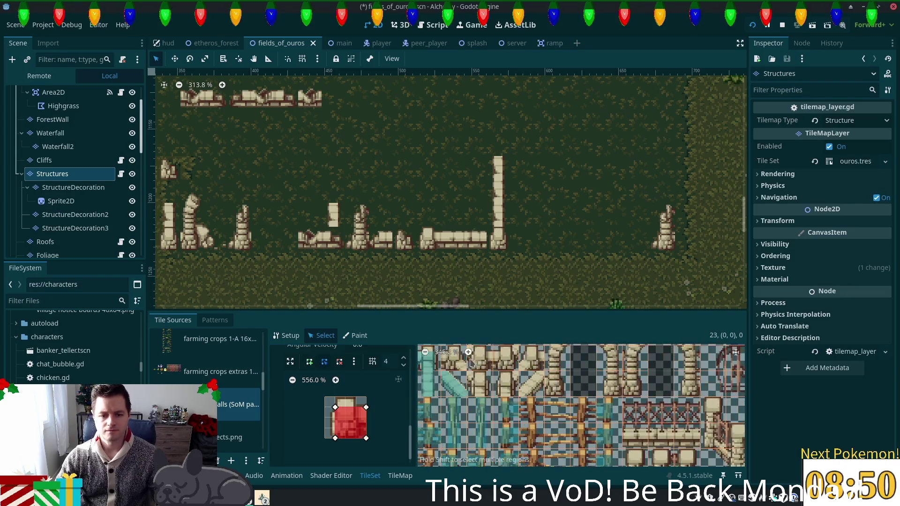
pyautogui.scroll(5, 427, 404)
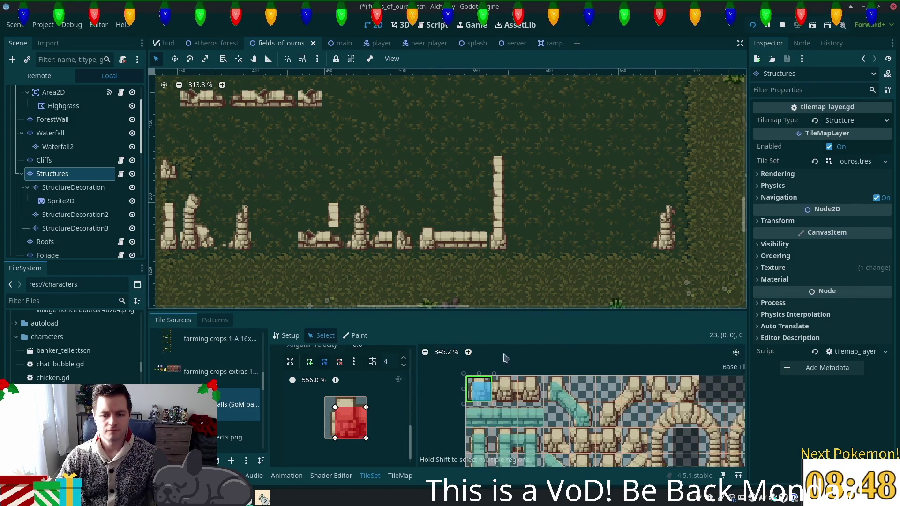
# Draw a collision polygon on the next stone tile in the sheet.
pyautogui.click(512, 385)
pyautogui.click(327, 411)
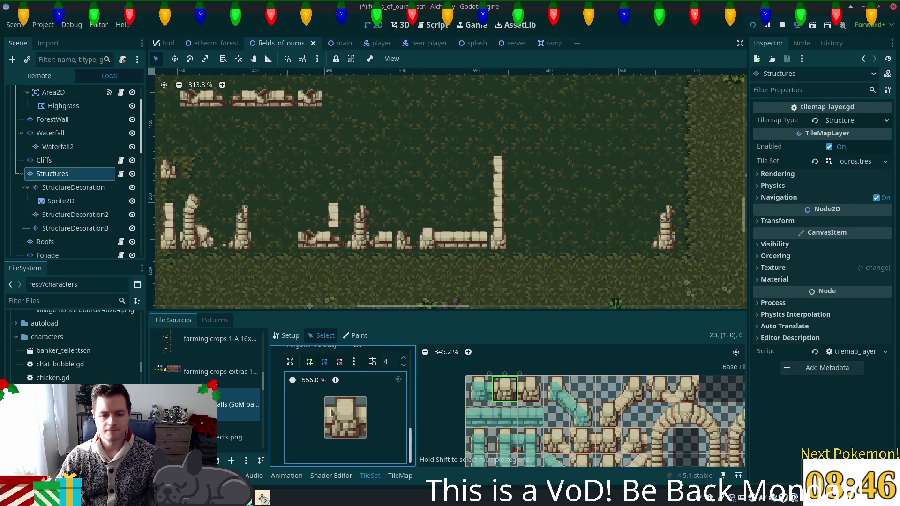
pyautogui.click(325, 407)
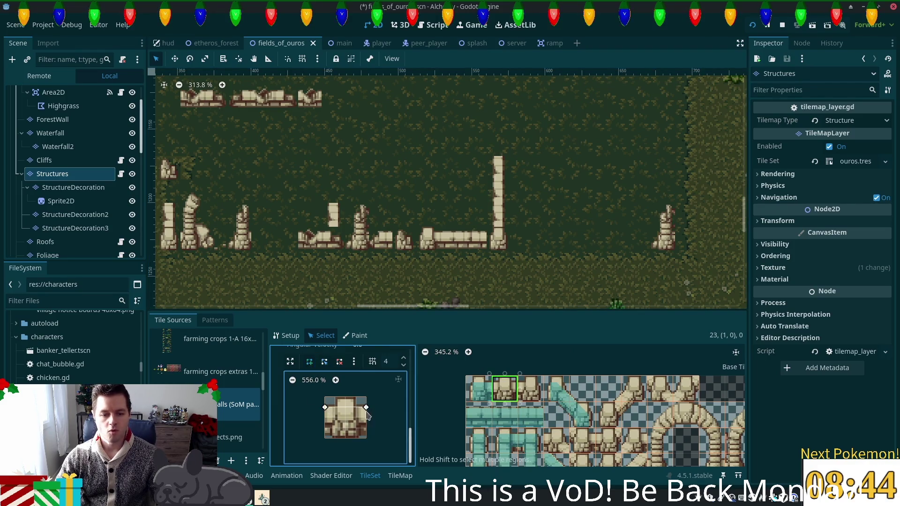
pyautogui.click(324, 439)
pyautogui.click(324, 408)
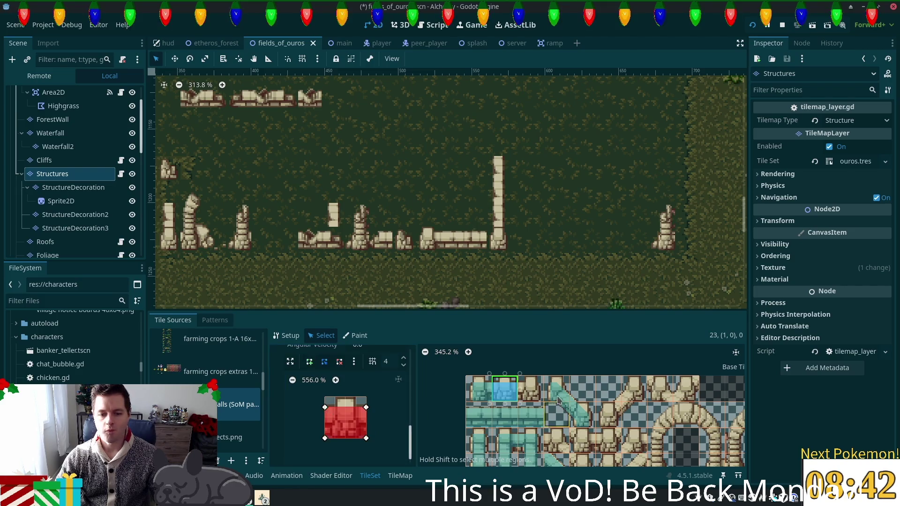
# Give the third stone tile a full-square collision polygon and save the scene.
pyautogui.click(530, 388)
pyautogui.click(330, 412)
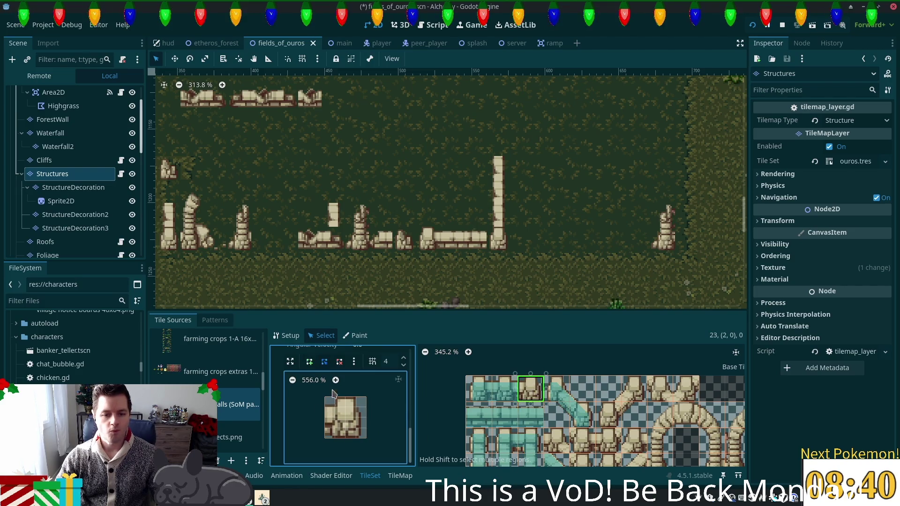
pyautogui.click(325, 407)
pyautogui.click(355, 407)
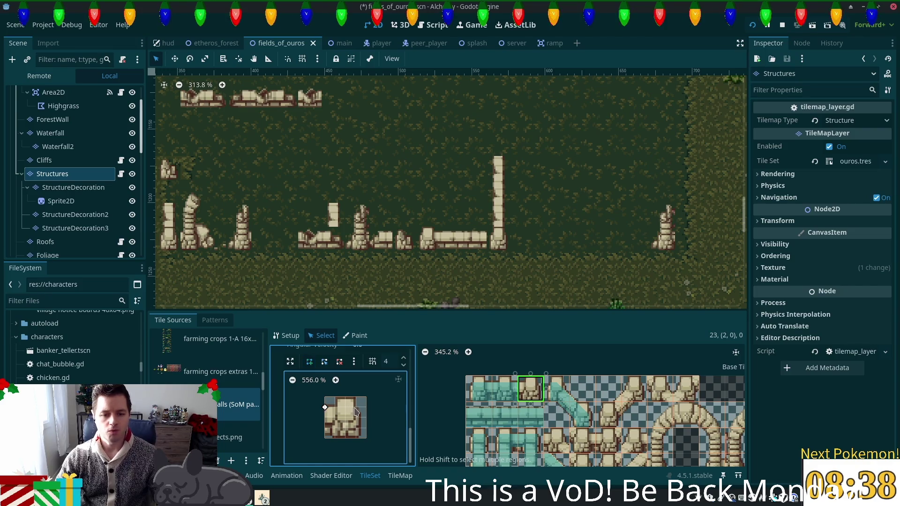
pyautogui.click(356, 438)
pyautogui.click(325, 438)
pyautogui.click(325, 407)
pyautogui.hotkey('ctrl', 's')
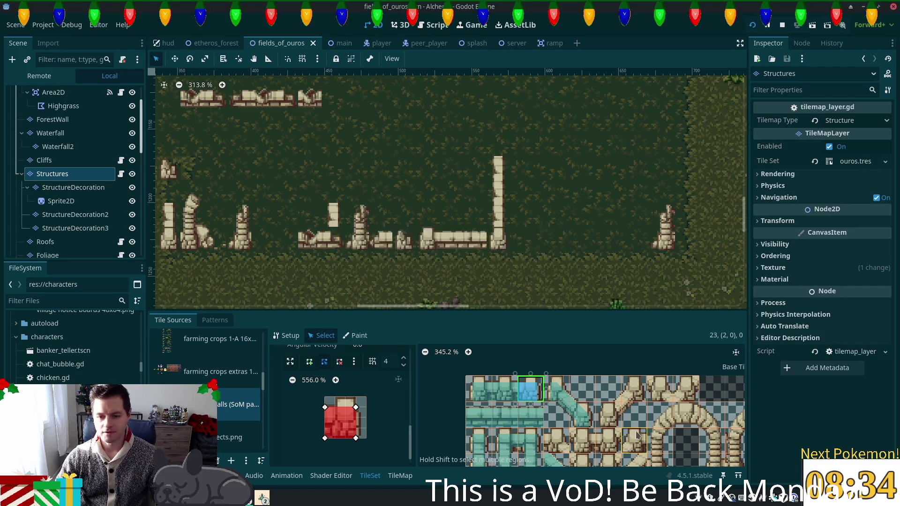
pyautogui.scroll(-5, 626, 430)
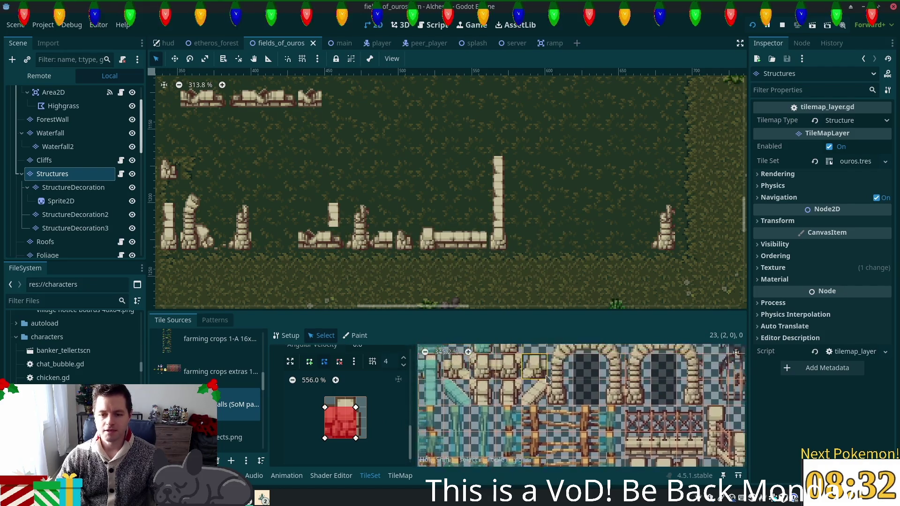
pyautogui.scroll(-4, 542, 362)
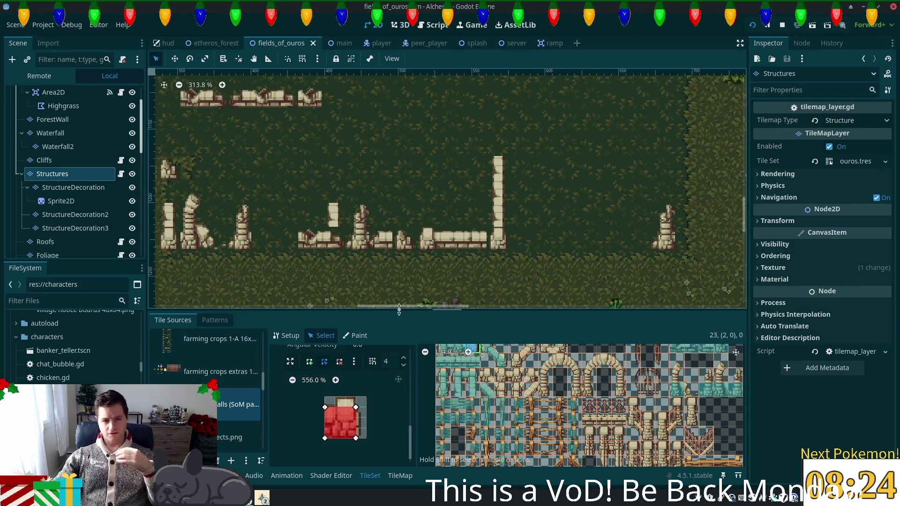
# Return to the TileMap painting view, pan across the level, and select the Foliage layer.
pyautogui.moveTo(291, 203); pyautogui.dragTo(461, 232)
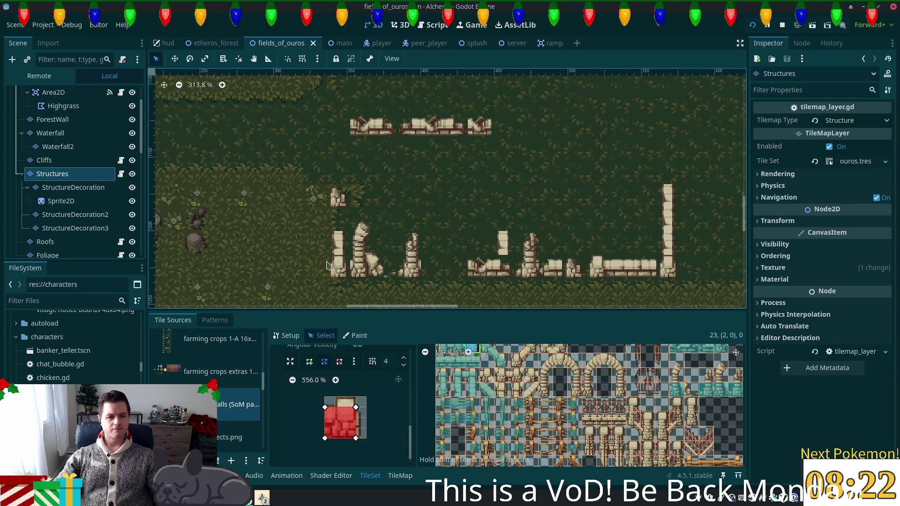
pyautogui.click(400, 475)
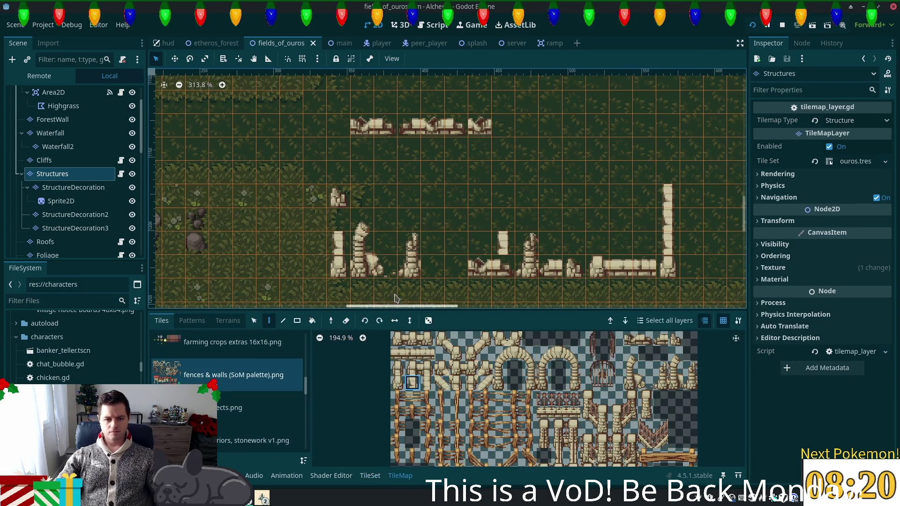
pyautogui.moveTo(644, 244); pyautogui.dragTo(471, 235)
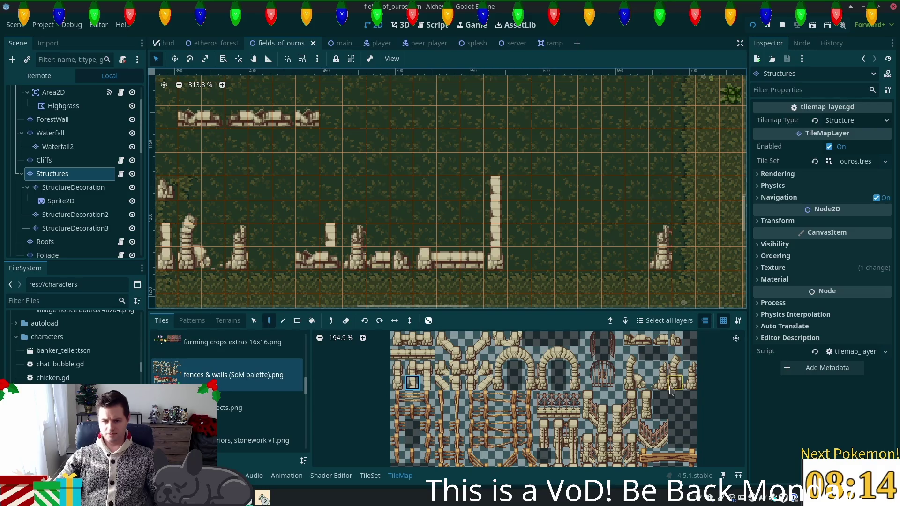
pyautogui.moveTo(647, 387)
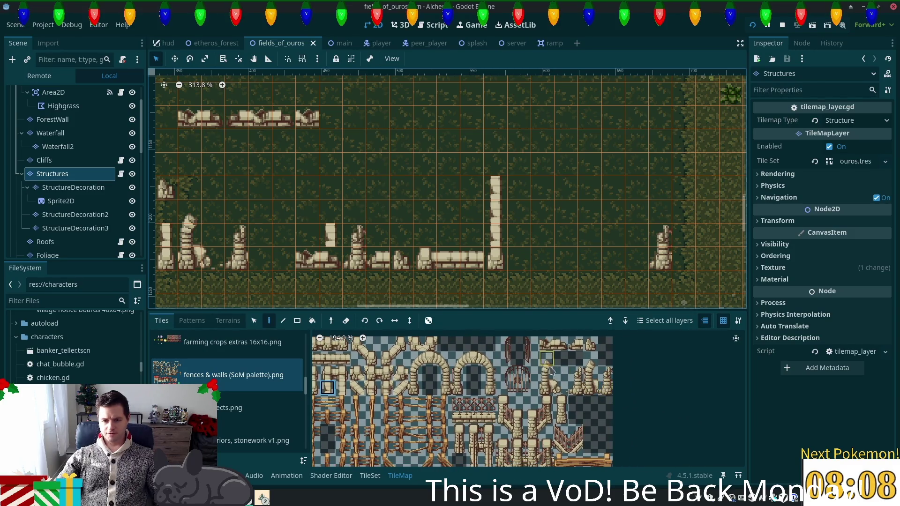
pyautogui.moveTo(511, 222); pyautogui.dragTo(503, 257)
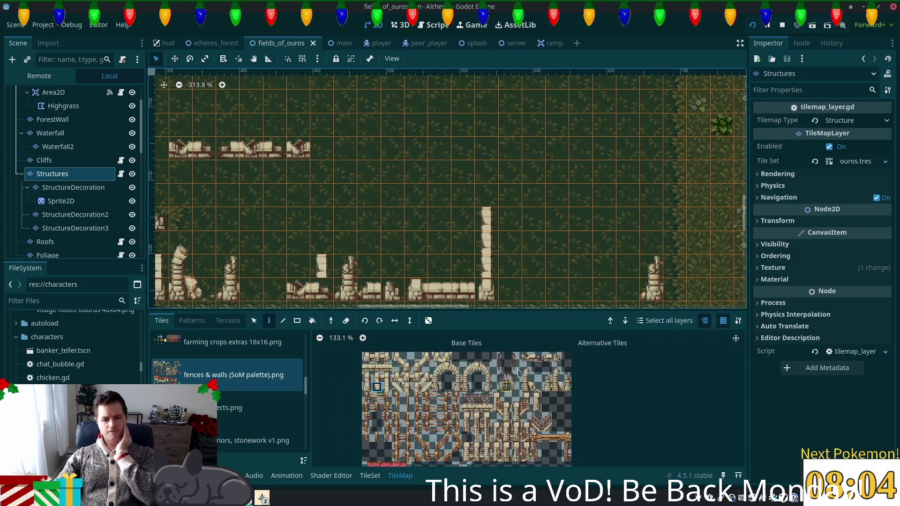
pyautogui.scroll(-5, 517, 374)
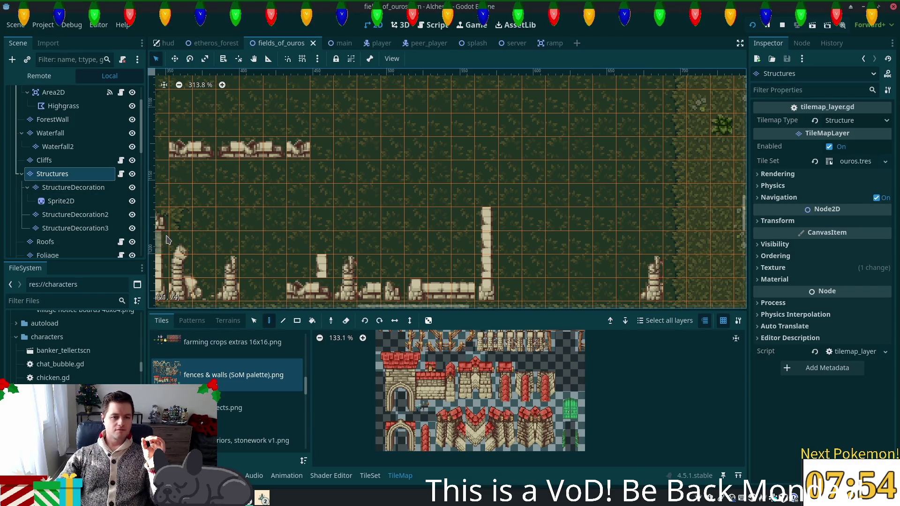
pyautogui.scroll(-1, 59, 237)
pyautogui.click(48, 235)
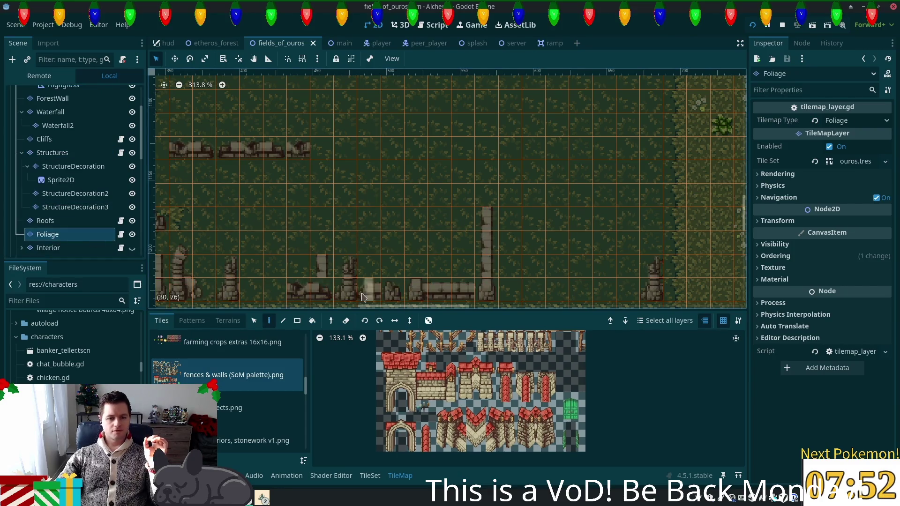
# Choose the summer forest tile sheet and scroll to its tree and stump tiles.
pyautogui.scroll(-5, 229, 393)
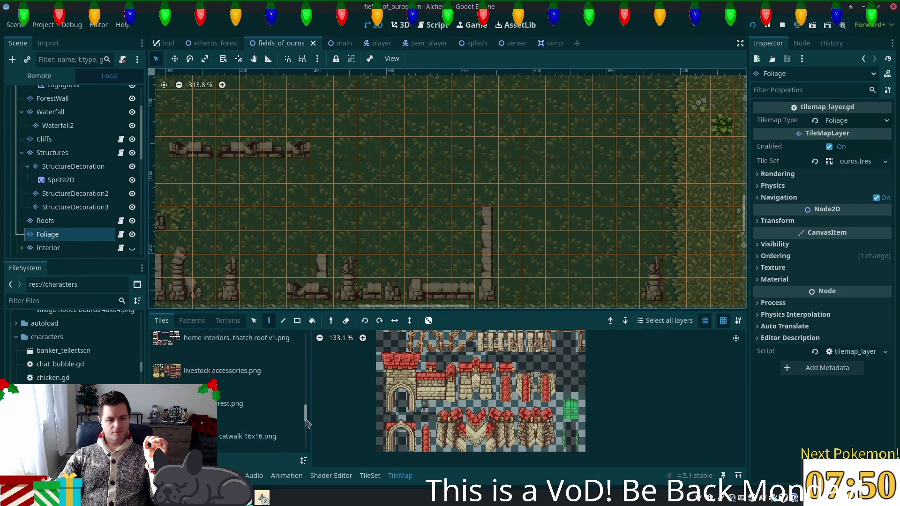
pyautogui.click(235, 384)
pyautogui.scroll(-2, 546, 398)
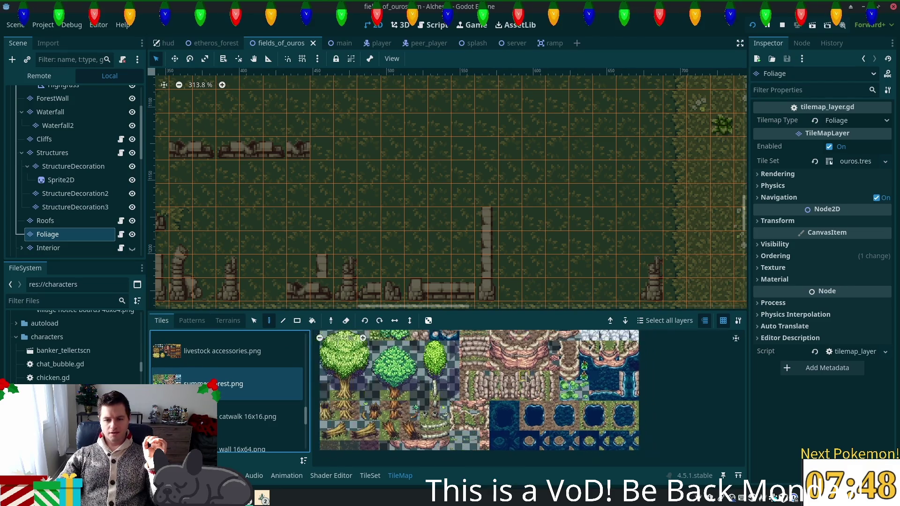
pyautogui.scroll(5, 487, 377)
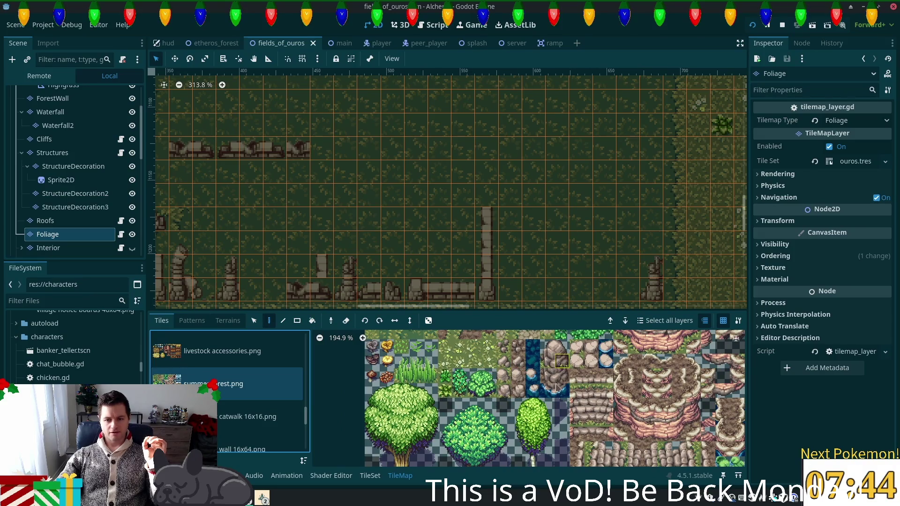
pyautogui.scroll(-4, 494, 406)
pyautogui.scroll(6, 516, 415)
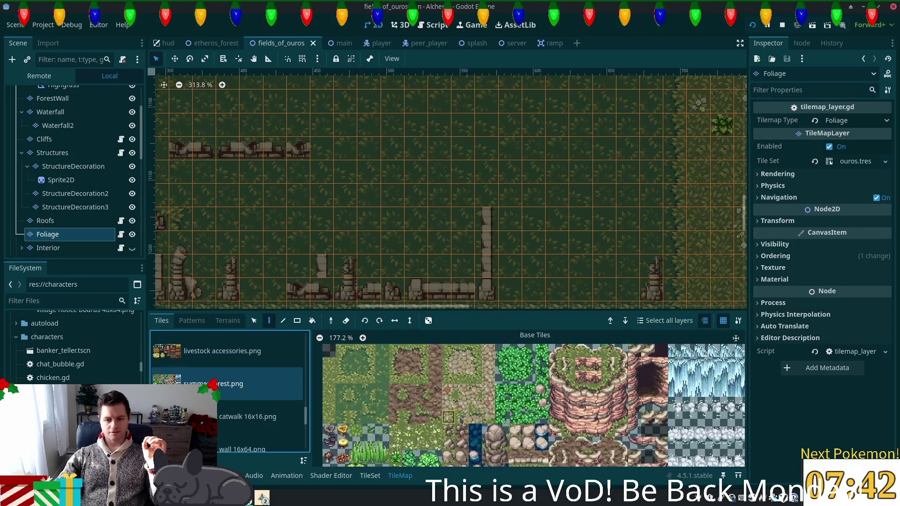
pyautogui.scroll(-3, 515, 398)
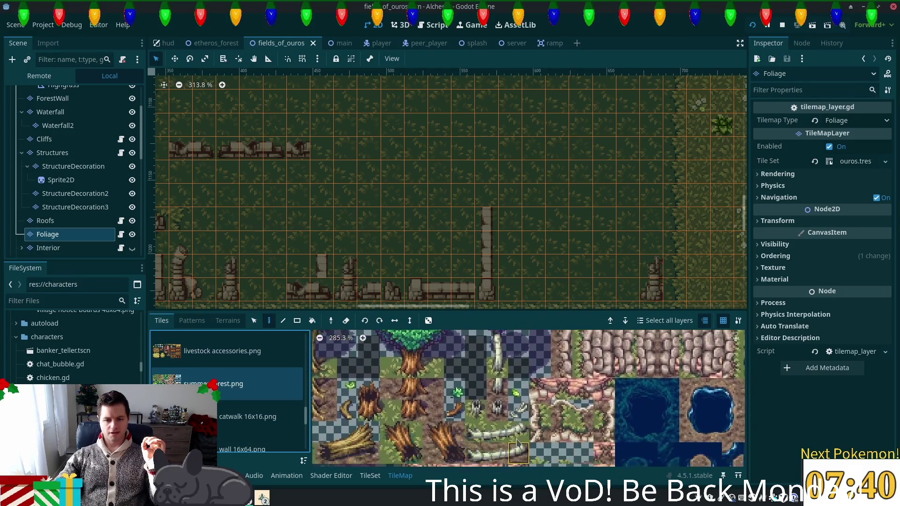
pyautogui.moveTo(602, 406)
pyautogui.mouseDown()
pyautogui.moveTo(675, 427)
pyautogui.moveTo(600, 464)
pyautogui.mouseUp()
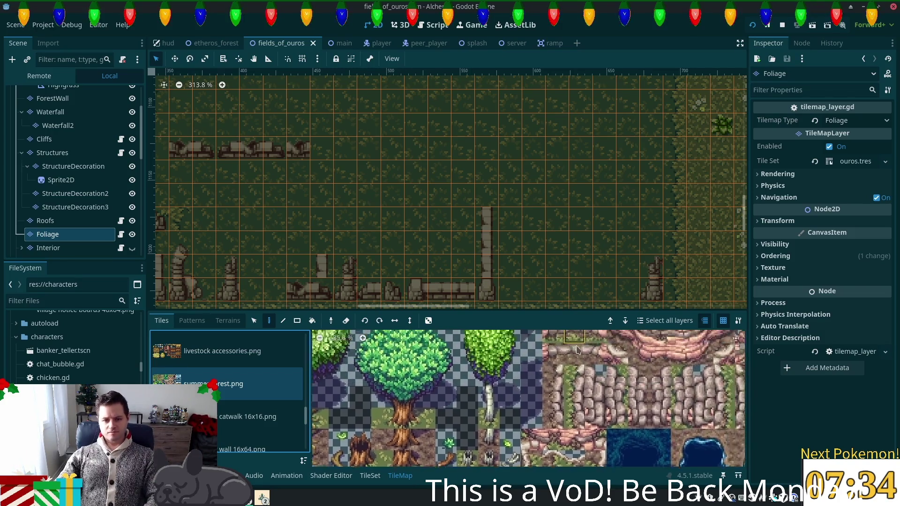
# Select the two-tile rock and paint it at the end of the low stone wall.
pyautogui.scroll(-3, 581, 366)
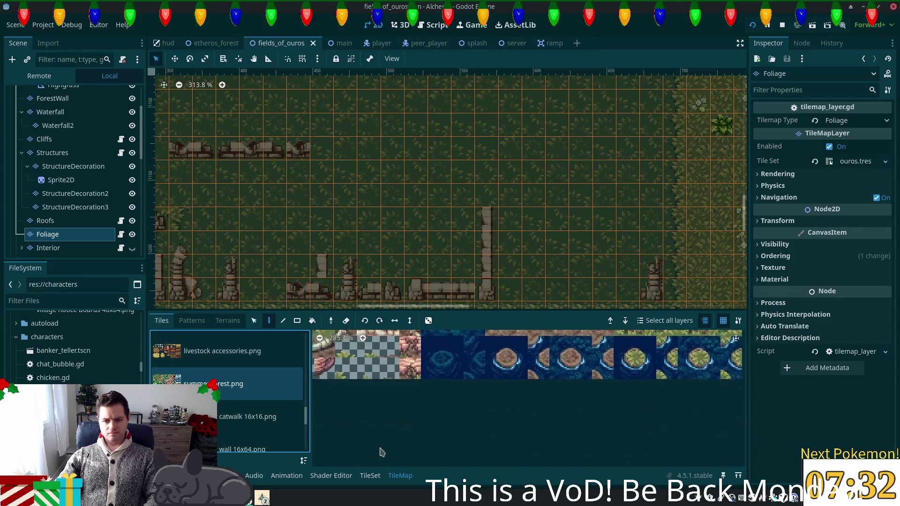
pyautogui.scroll(3, 582, 385)
pyautogui.scroll(1, 576, 360)
pyautogui.hscroll(1, 576, 361)
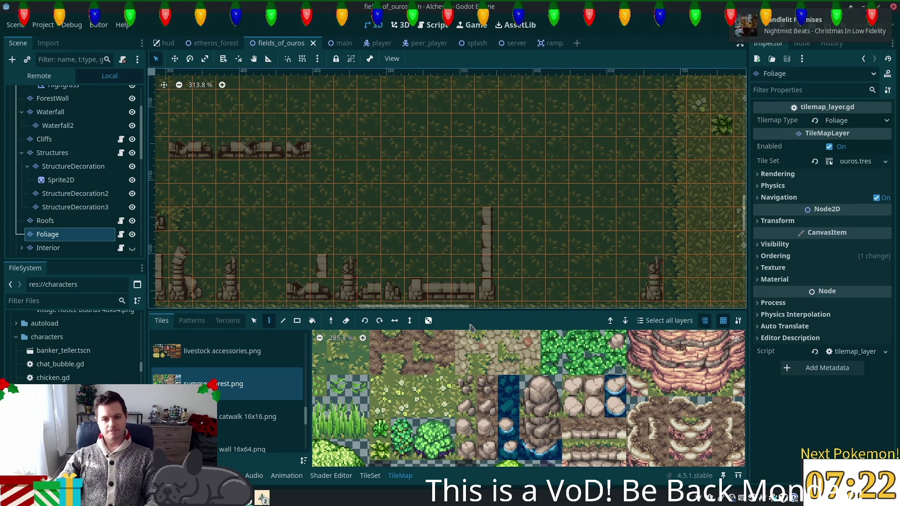
pyautogui.moveTo(529, 406); pyautogui.dragTo(551, 407)
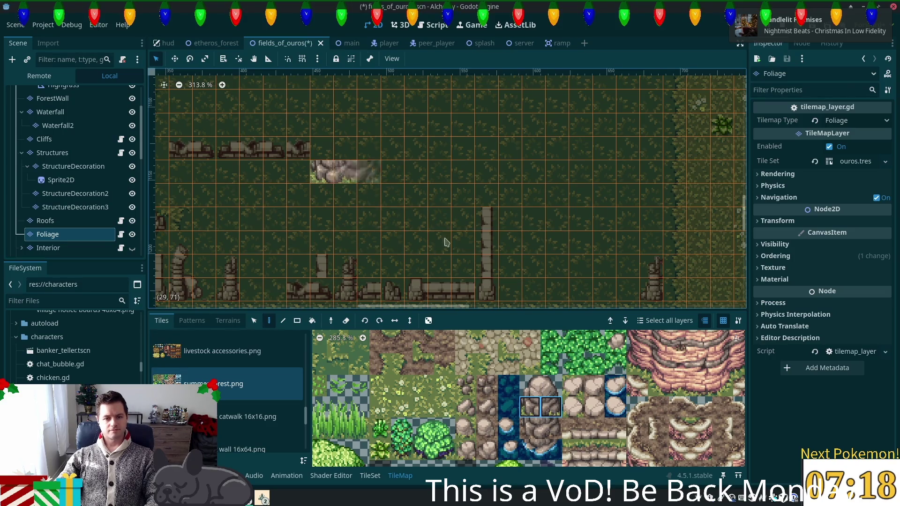
pyautogui.moveTo(530, 385); pyautogui.dragTo(551, 385)
pyautogui.click(330, 149)
pyautogui.scroll(3, 446, 209)
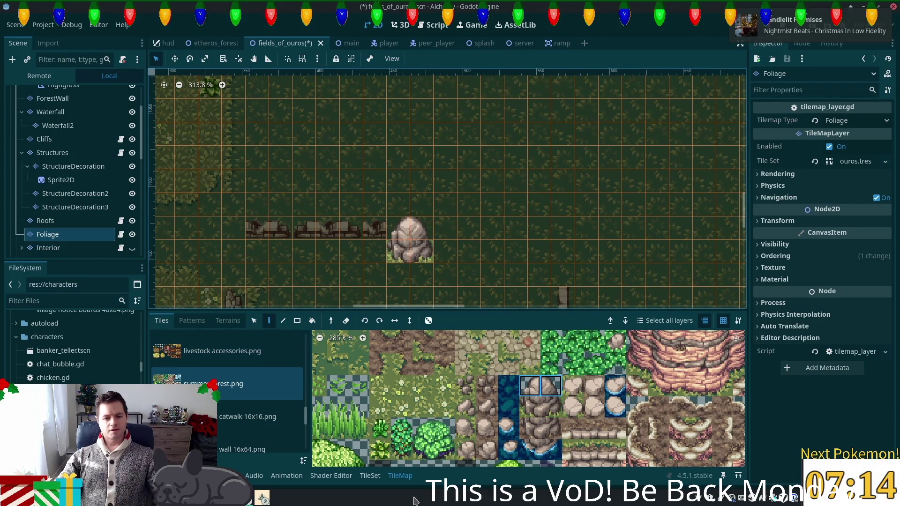
pyautogui.click(370, 476)
# Select the two rock tiles in the atlas and set their Z Index to 5.
pyautogui.scroll(-2, 538, 422)
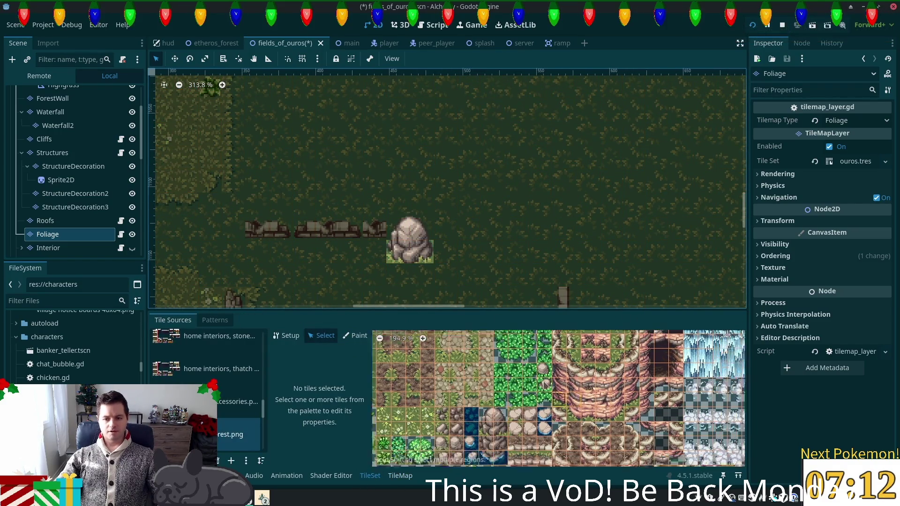
pyautogui.scroll(-2, 567, 464)
pyautogui.scroll(-3, 539, 461)
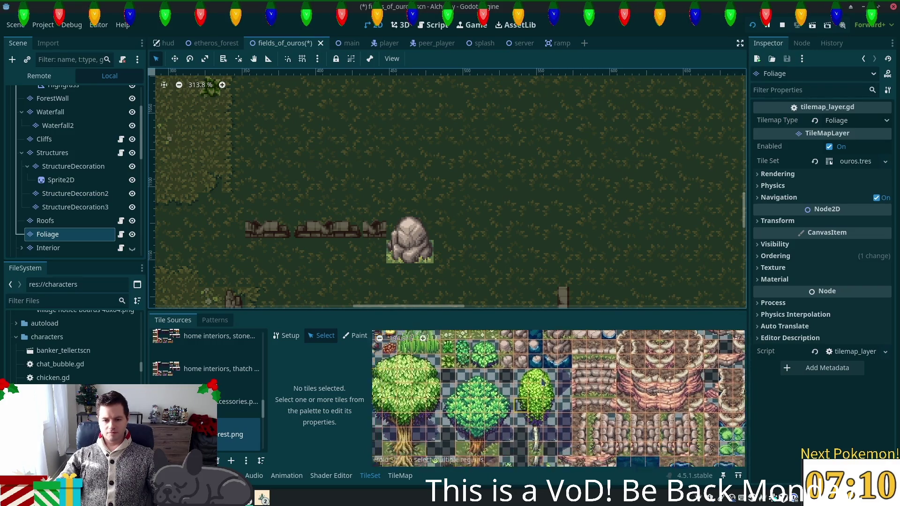
pyautogui.scroll(5, 527, 462)
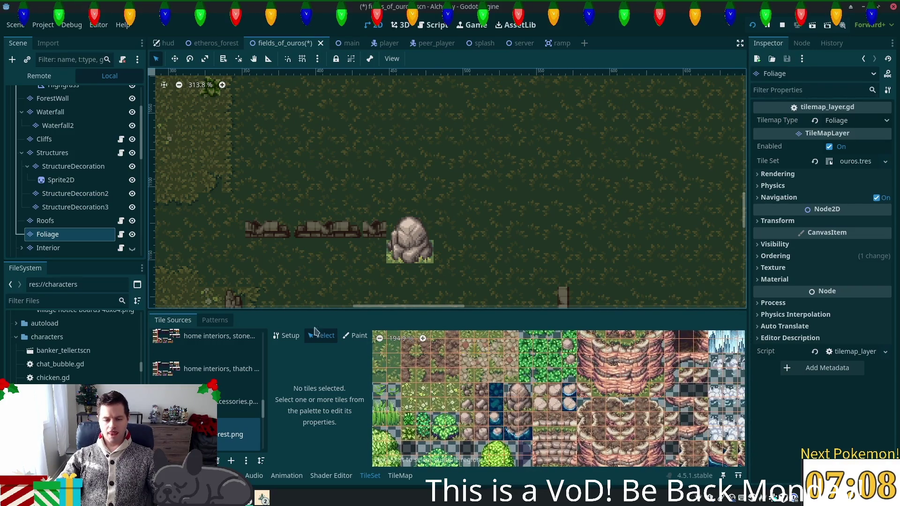
pyautogui.click(524, 390)
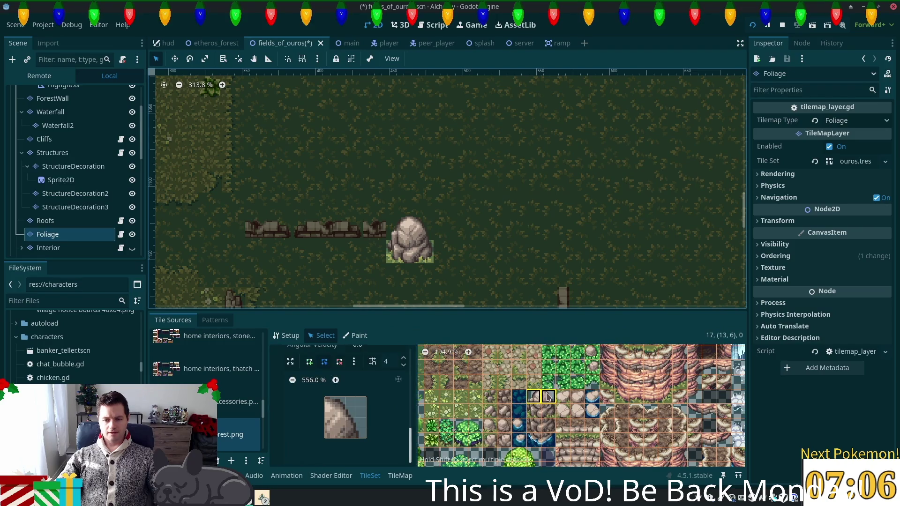
pyautogui.click(547, 397)
pyautogui.scroll(1, 375, 418)
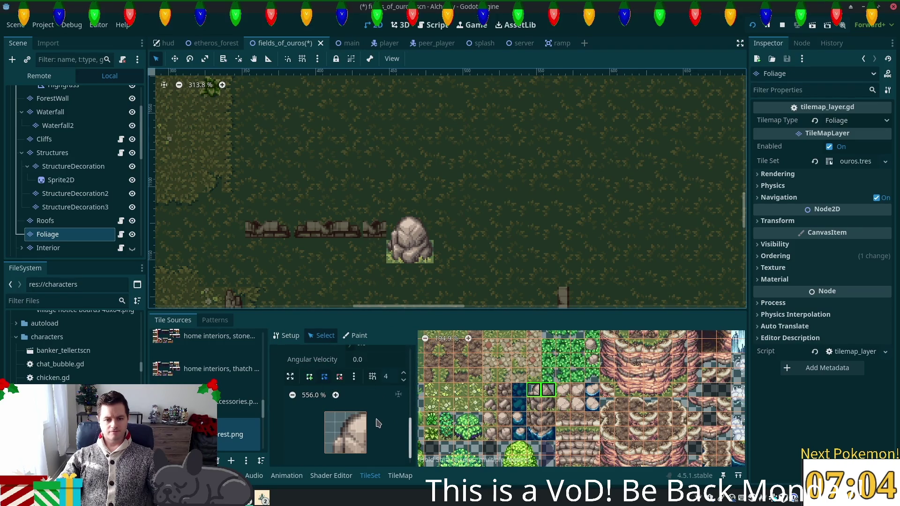
pyautogui.scroll(8, 377, 423)
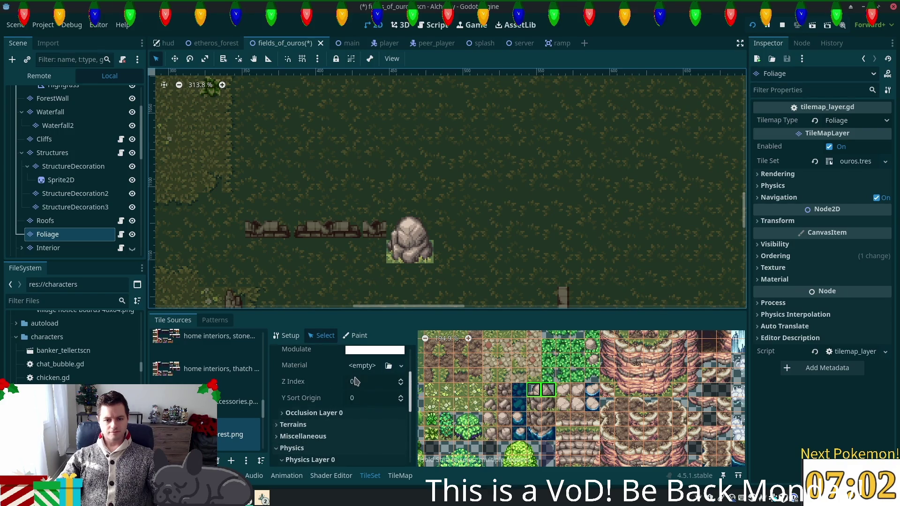
pyautogui.click(355, 381)
pyautogui.write('5')
pyautogui.press('Tab')
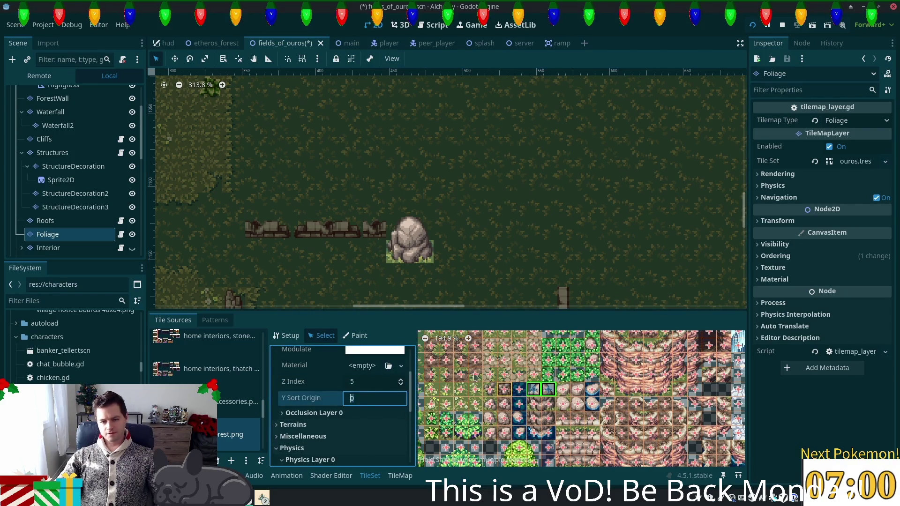
# Select the neighbouring rock tiles to edit their physics polygon.
pyautogui.click(549, 406)
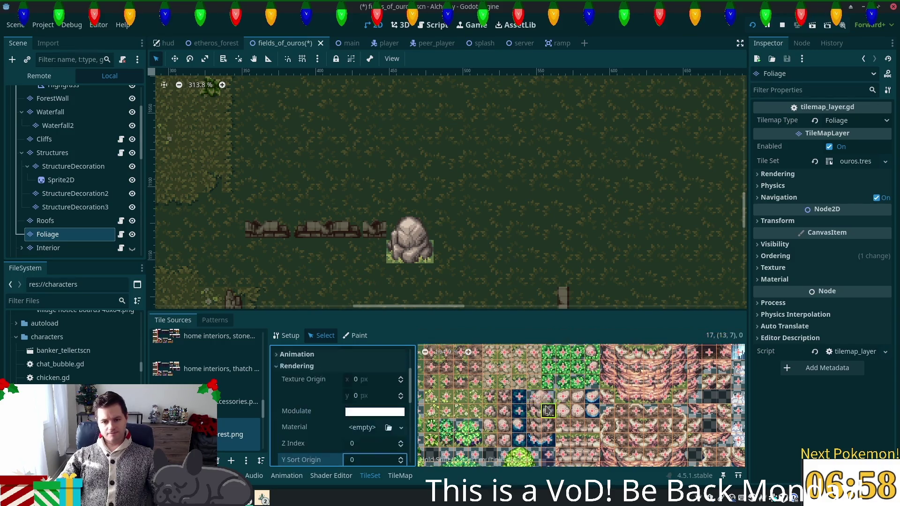
pyautogui.keyDown('shift'); pyautogui.click(534, 412); pyautogui.keyUp('shift')
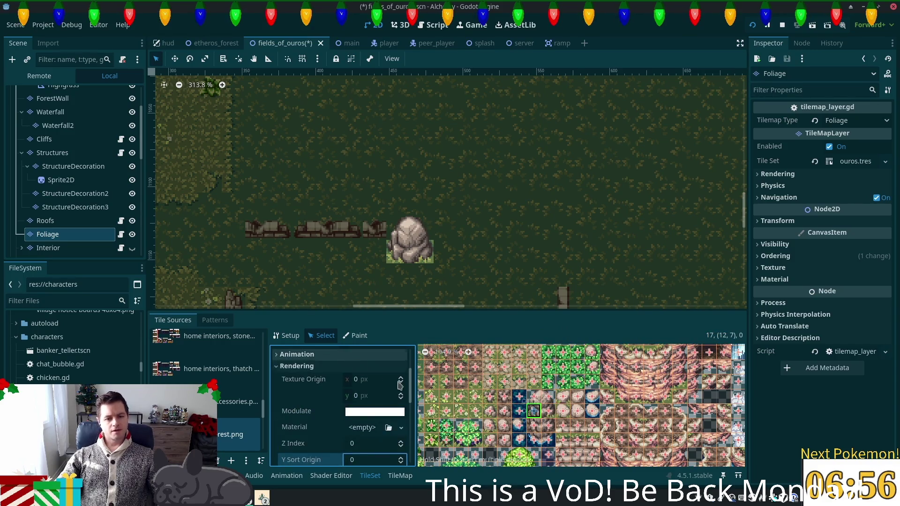
pyautogui.scroll(-6, 375, 429)
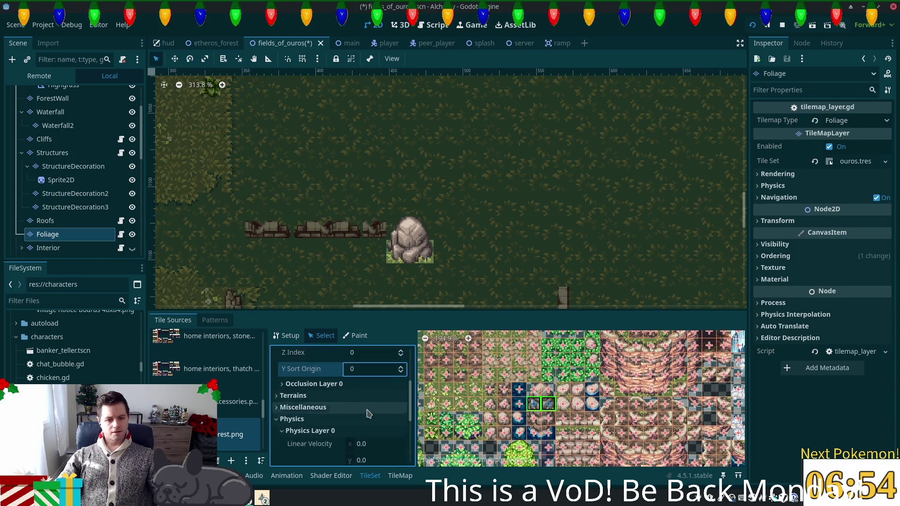
pyautogui.scroll(-2, 375, 430)
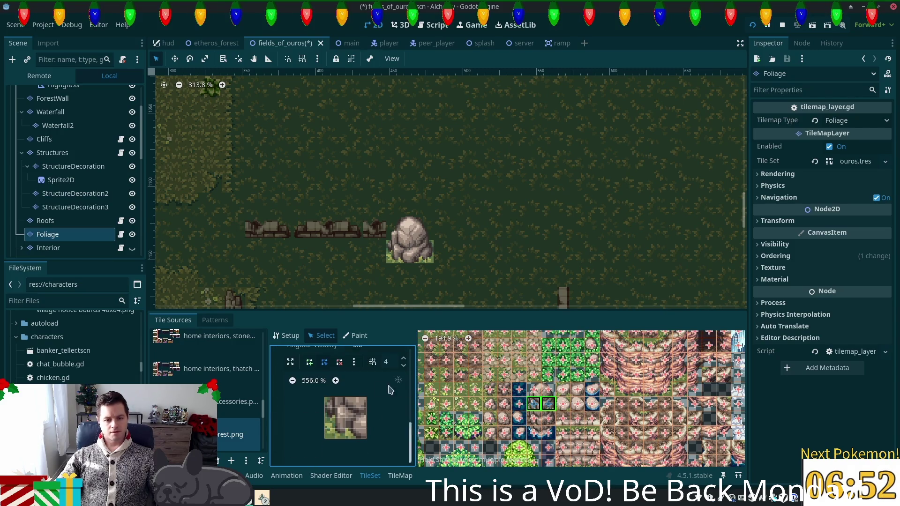
# Fill the rock tiles' Physics Layer 0 collision as a full square and save the scene.
pyautogui.press('f')
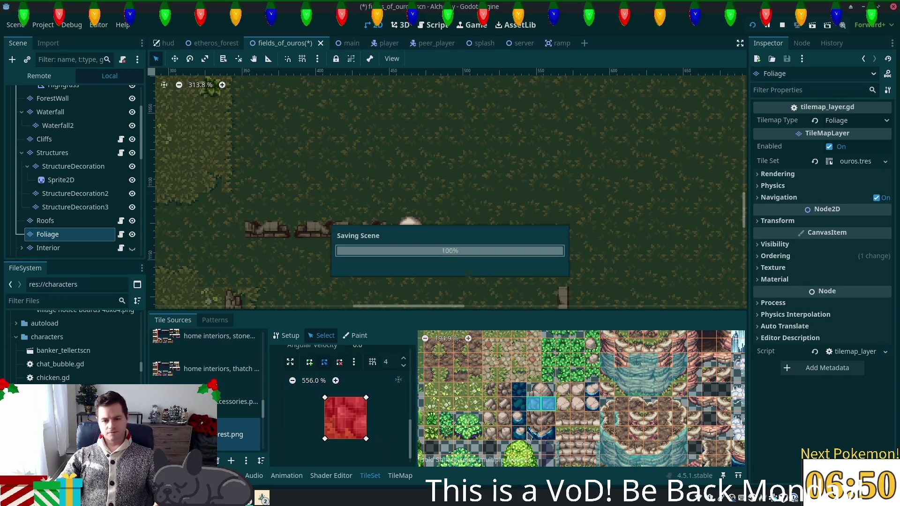
pyautogui.hotkey('ctrl', 's')
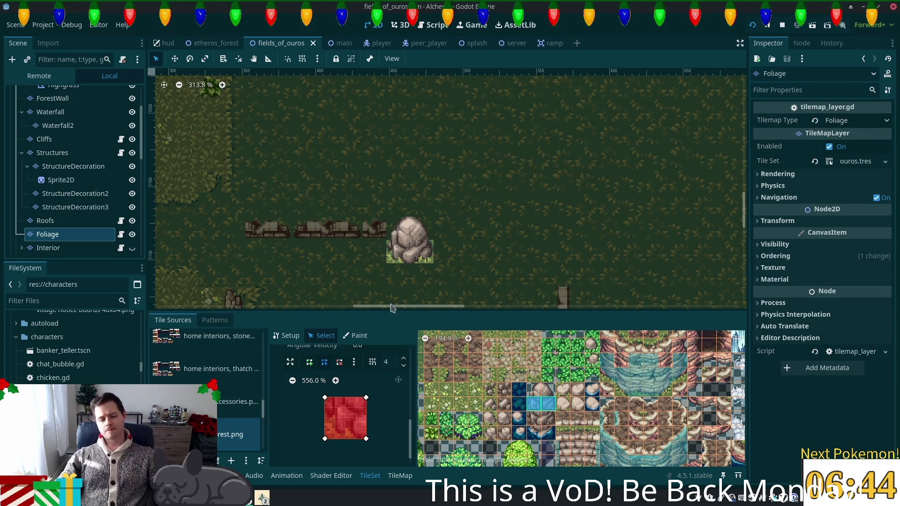
pyautogui.scroll(4, 407, 276)
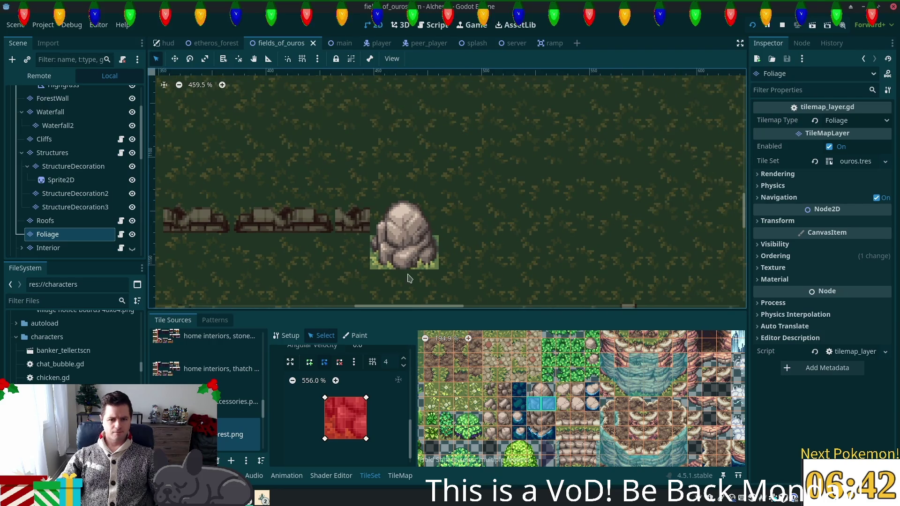
pyautogui.scroll(1, 408, 277)
pyautogui.scroll(3, 53, 103)
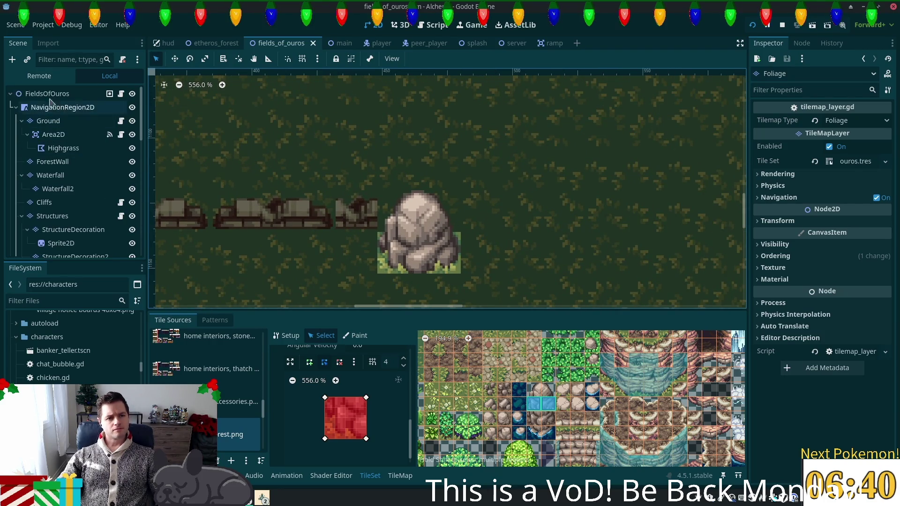
# Select the FieldsOfOuros root and pick grass base tile (2, 0) to inspect its physics.
pyautogui.click(51, 94)
pyautogui.scroll(-3, 487, 265)
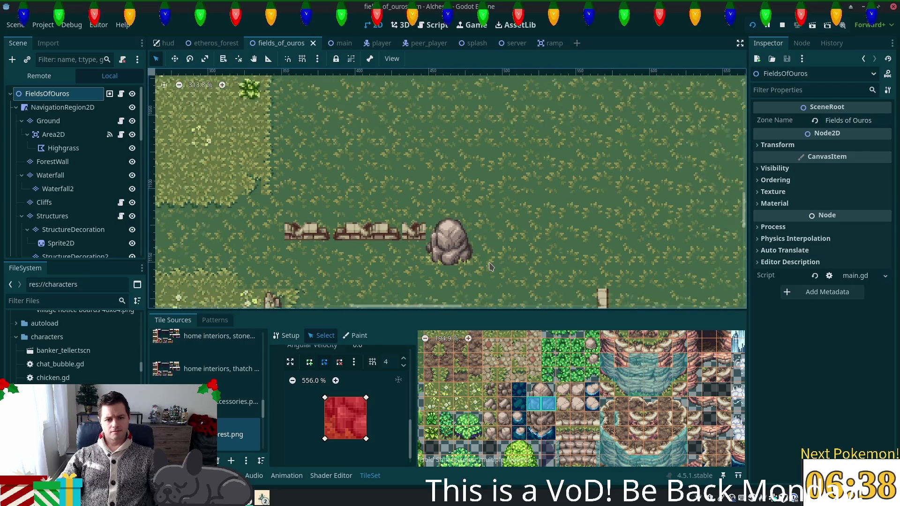
pyautogui.scroll(-7, 487, 268)
pyautogui.scroll(6, 469, 272)
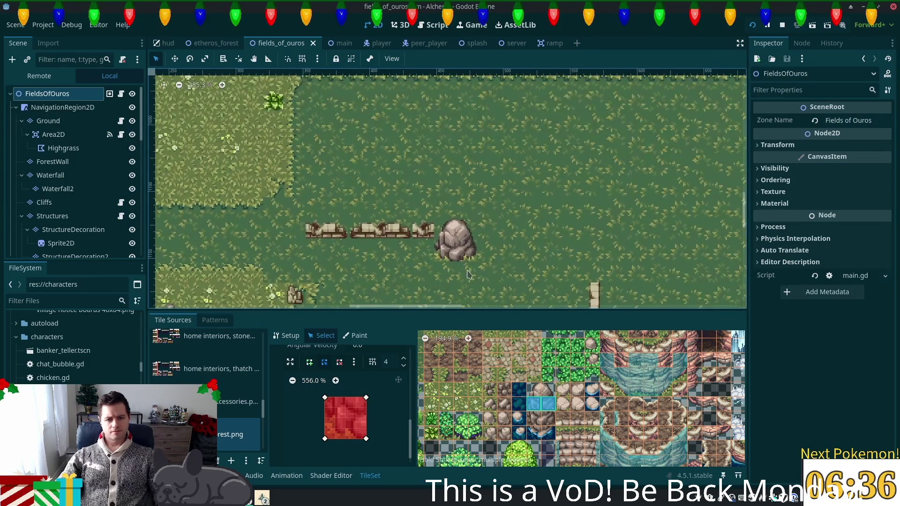
pyautogui.scroll(4, 467, 273)
pyautogui.scroll(2, 512, 388)
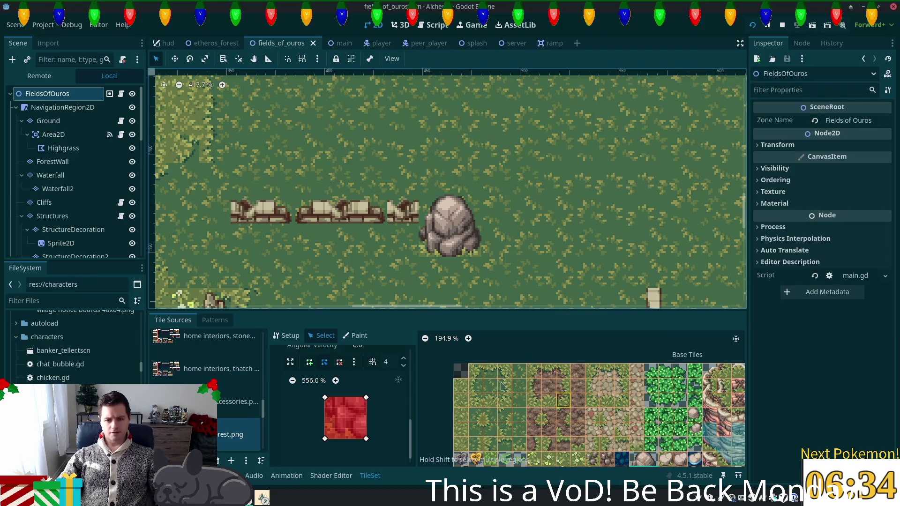
pyautogui.click(490, 371)
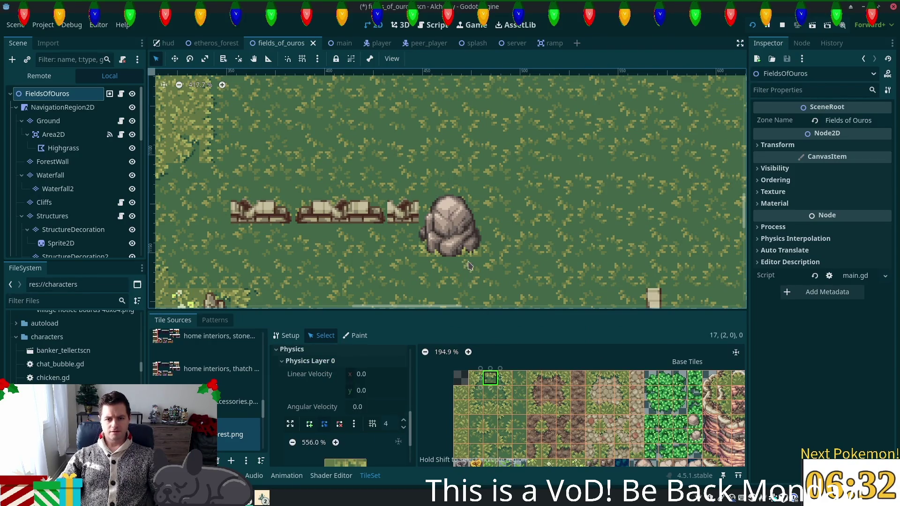
# Glance at the Shader Editor, return to the TileSet panel, and select the Ground layer.
pyautogui.click(370, 476)
pyautogui.click(331, 475)
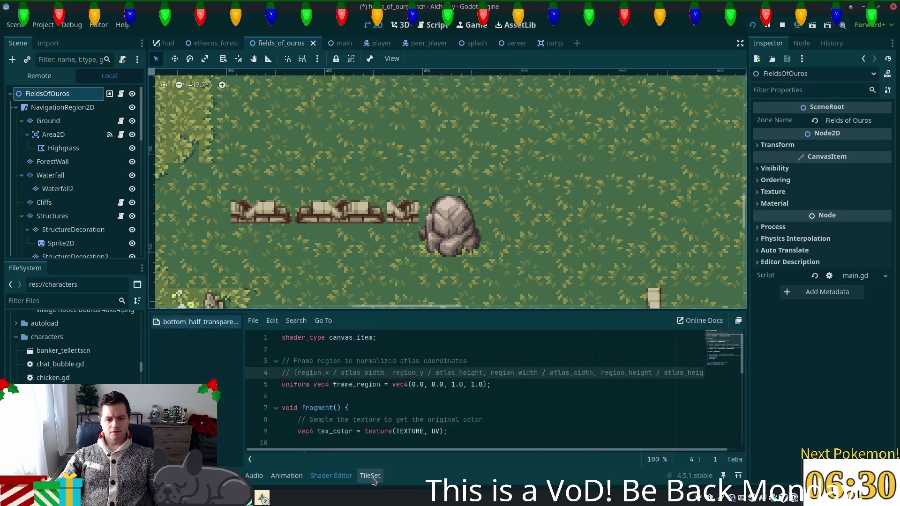
pyautogui.click(370, 476)
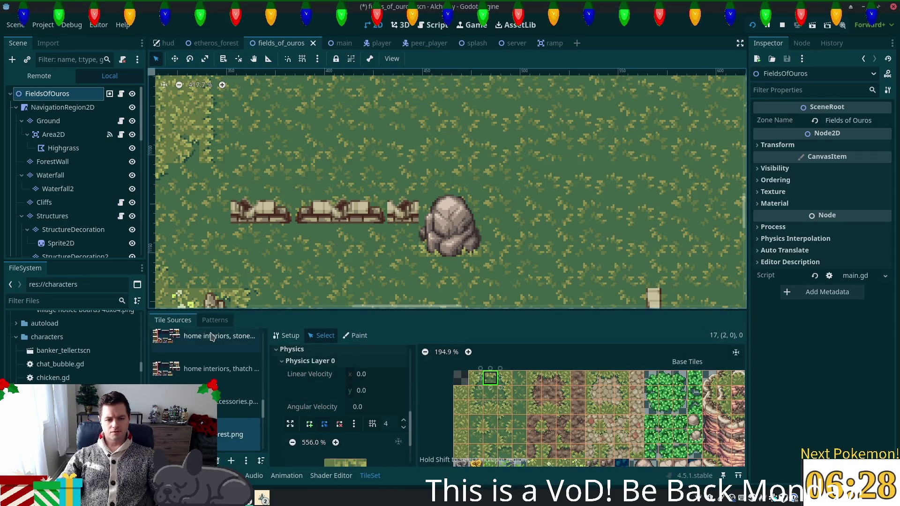
pyautogui.click(202, 320)
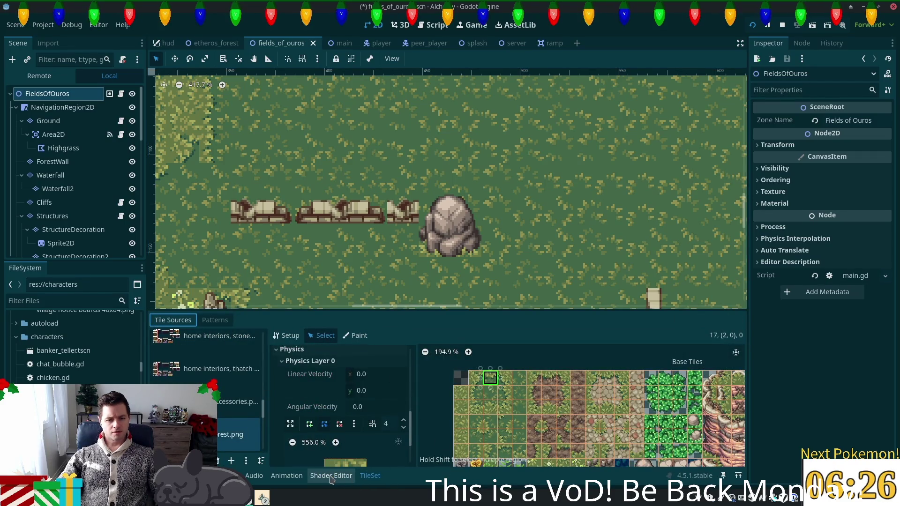
pyautogui.click(48, 120)
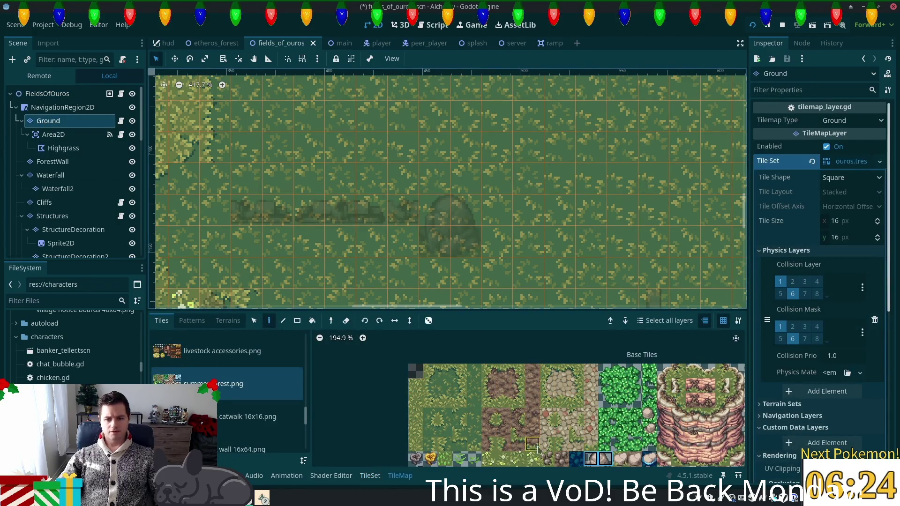
# Paint plain grass and grass edge tiles around the boulder patch, then save.
pyautogui.click(446, 370)
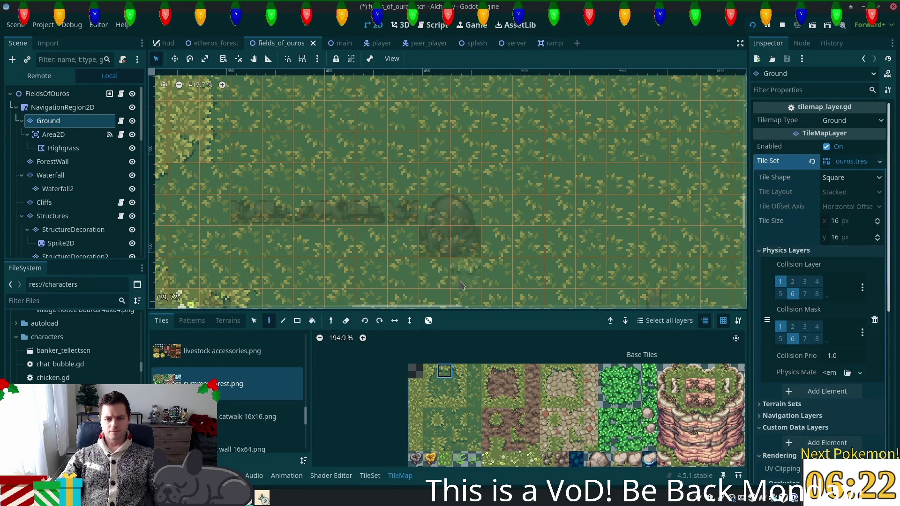
pyautogui.click(439, 276)
pyautogui.click(444, 429)
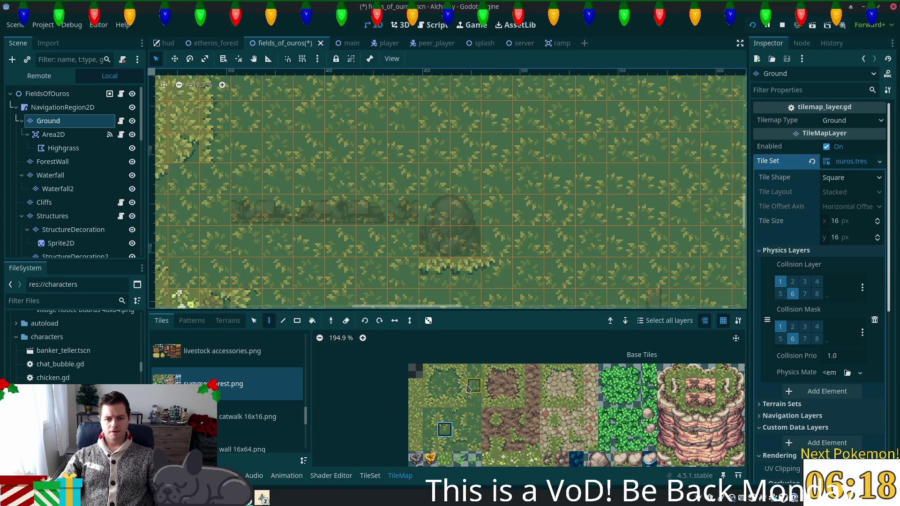
pyautogui.click(429, 385)
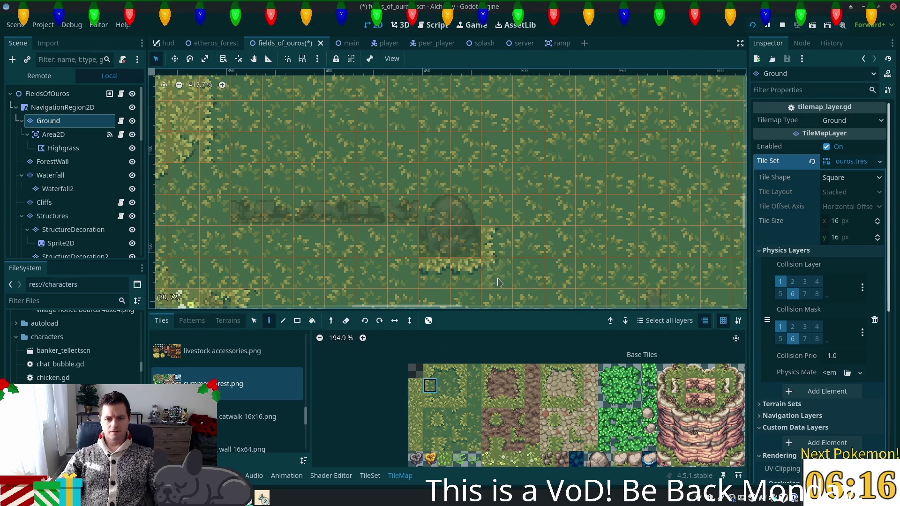
pyautogui.click(444, 415)
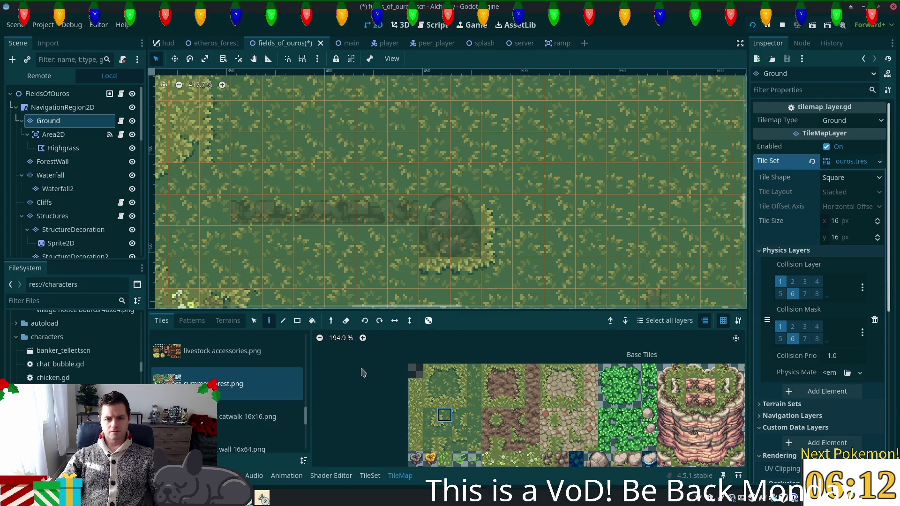
pyautogui.click(436, 427)
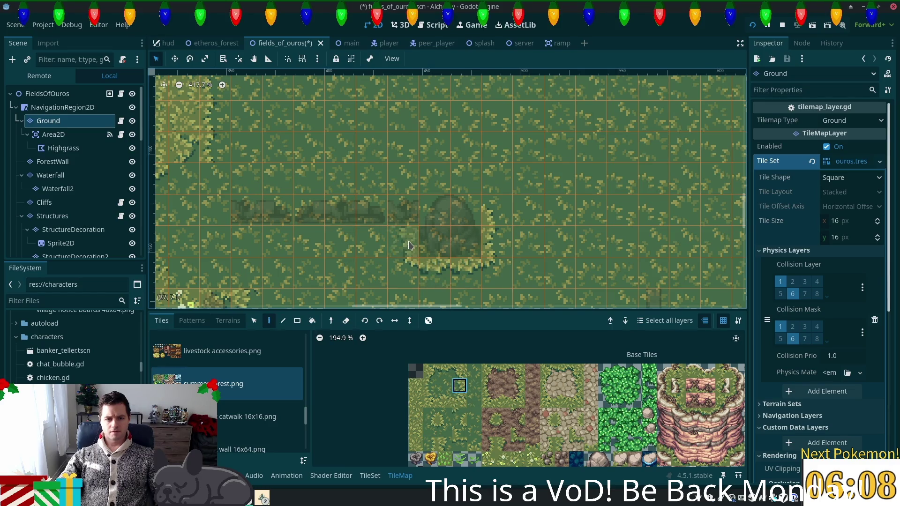
pyautogui.hotkey('ctrl', 's')
# Preview the full map, paint bush tiles above the boulder on Ground, and save.
pyautogui.click(71, 94)
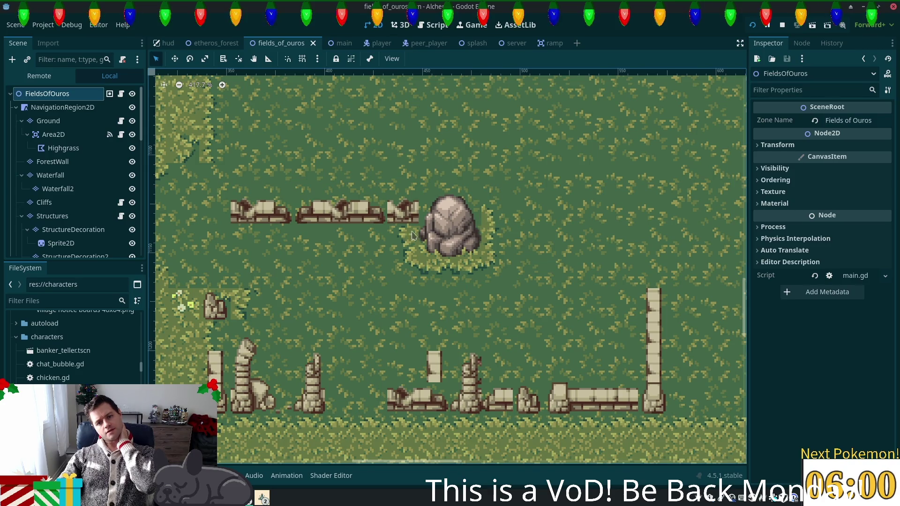
pyautogui.hscroll(5, 516, 234)
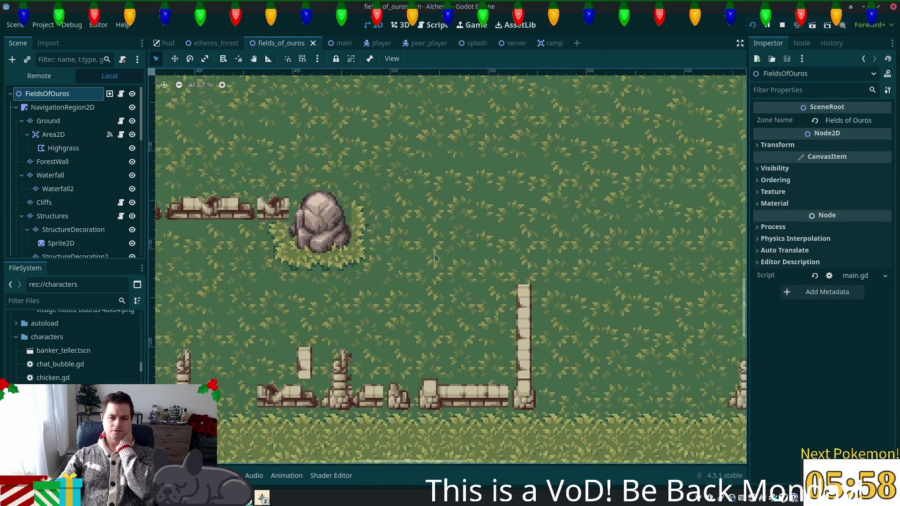
pyautogui.moveTo(311, 209); pyautogui.dragTo(419, 242)
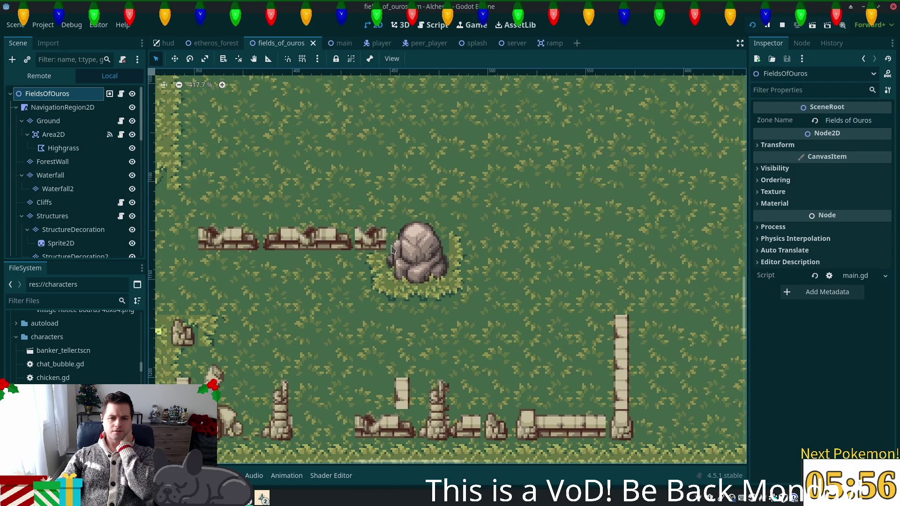
pyautogui.click(49, 121)
pyautogui.click(427, 245)
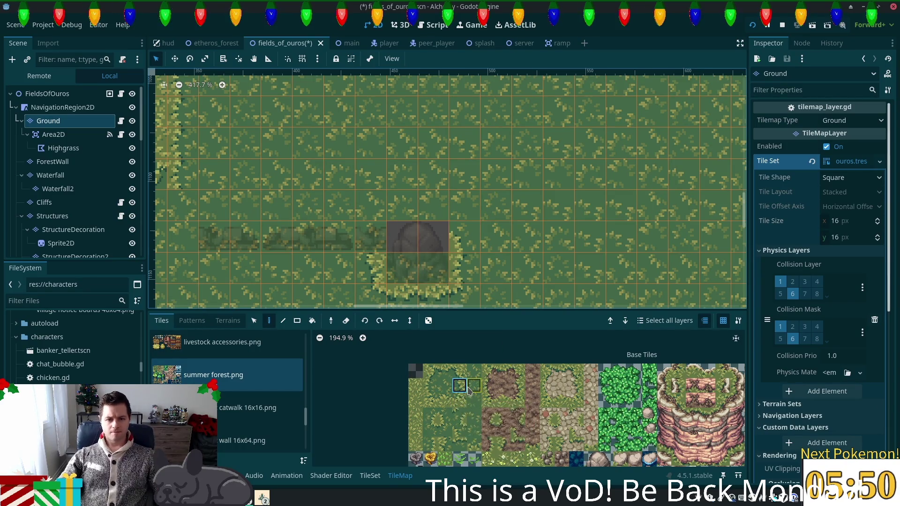
pyautogui.click(444, 401)
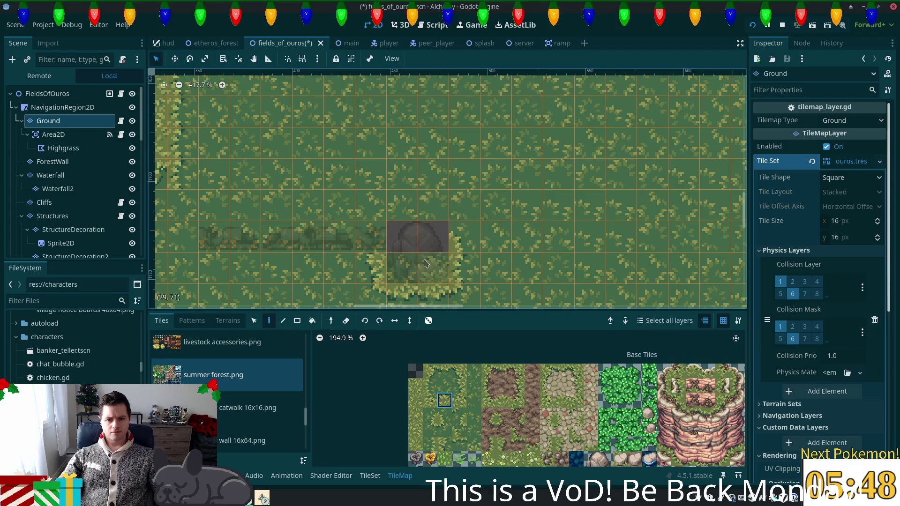
pyautogui.click(433, 236)
pyautogui.click(403, 236)
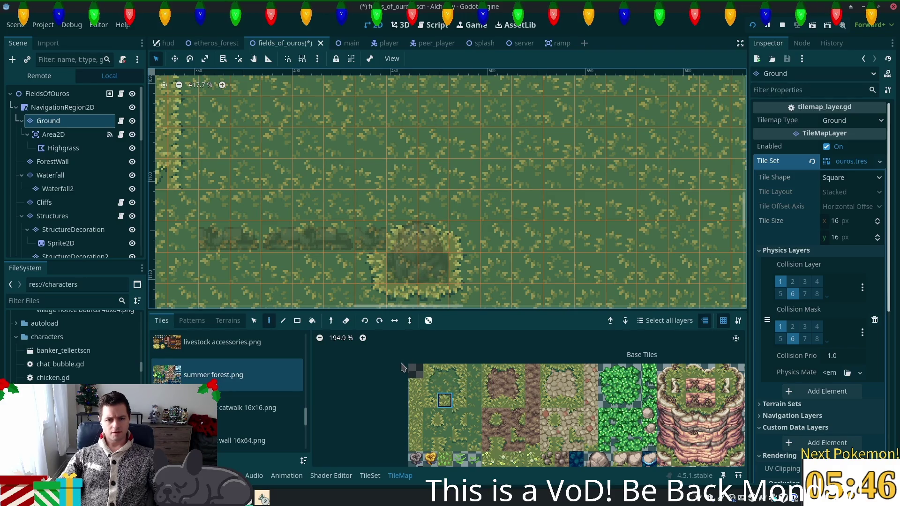
pyautogui.hotkey('ctrl', 's')
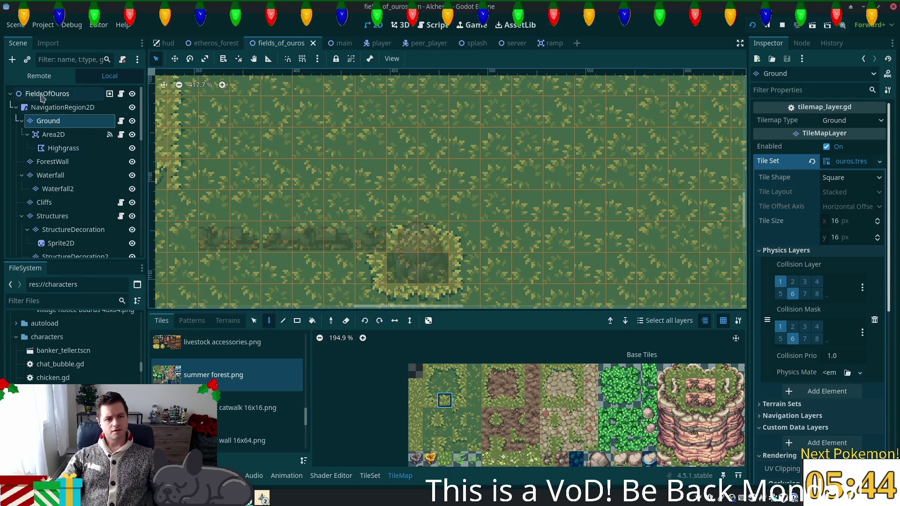
pyautogui.click(49, 96)
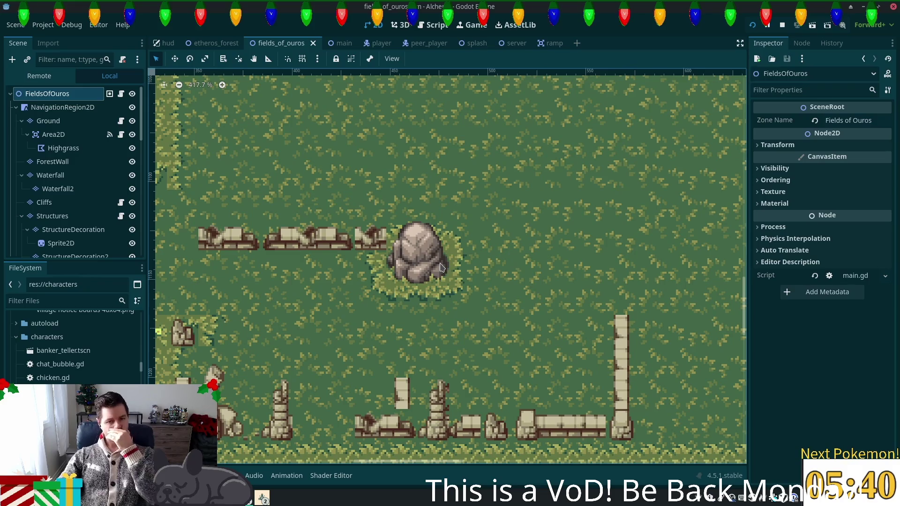
# On the Ground layer, paint darker grass along the light/dark grass boundary.
pyautogui.scroll(-5, 440, 267)
pyautogui.scroll(-2, 539, 246)
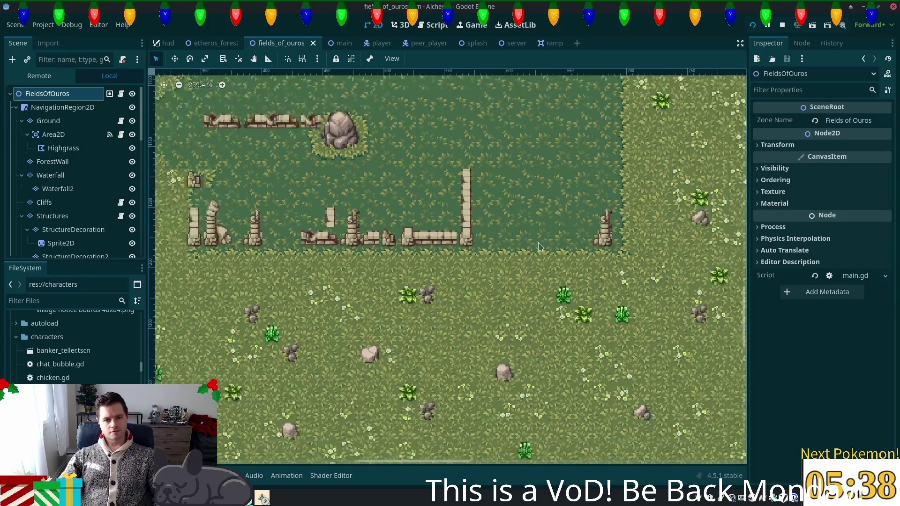
pyautogui.scroll(-1, 515, 249)
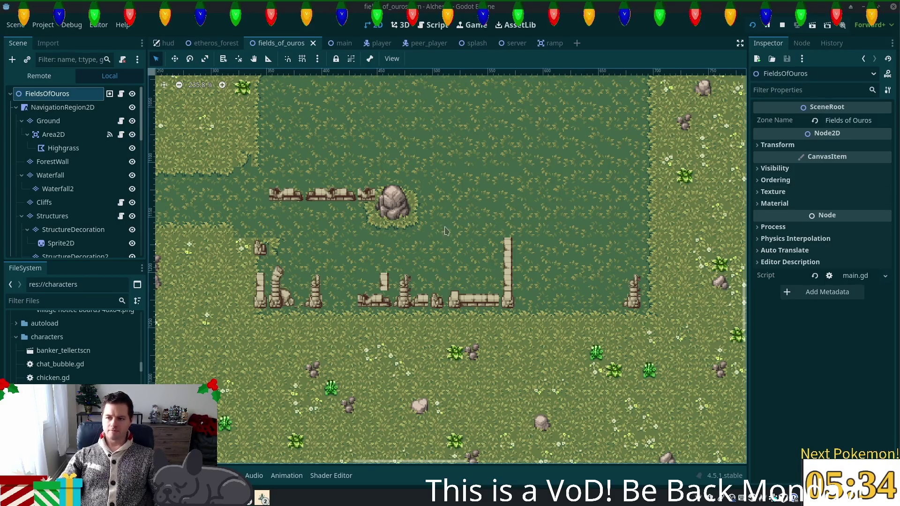
pyautogui.scroll(3, 377, 224)
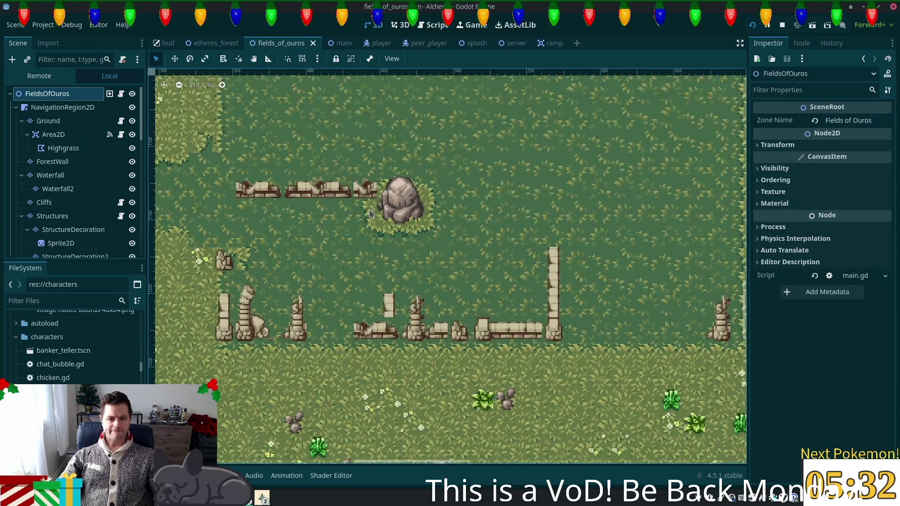
pyautogui.scroll(7, 453, 280)
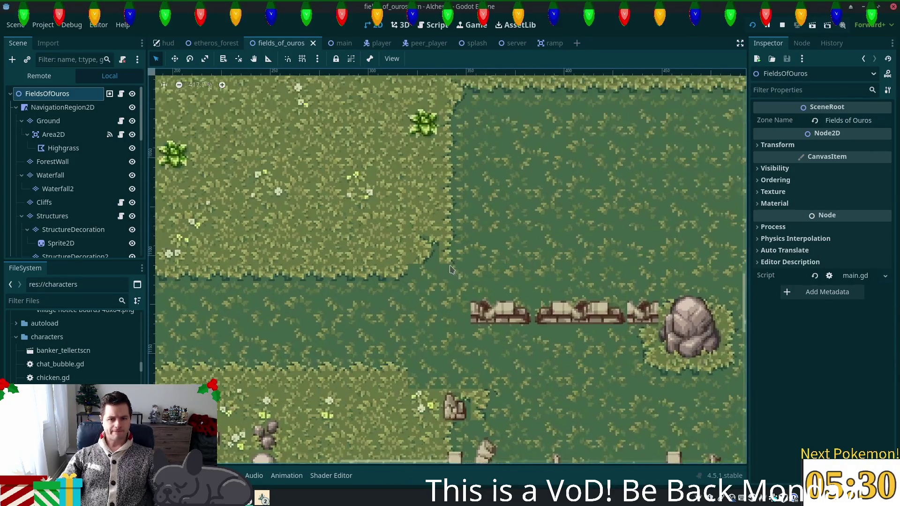
pyautogui.click(61, 120)
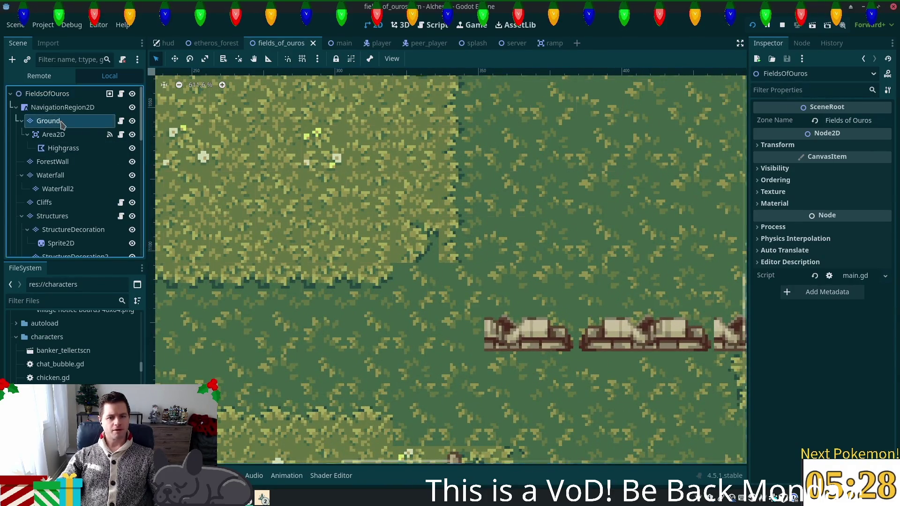
pyautogui.moveTo(396, 256); pyautogui.dragTo(359, 206)
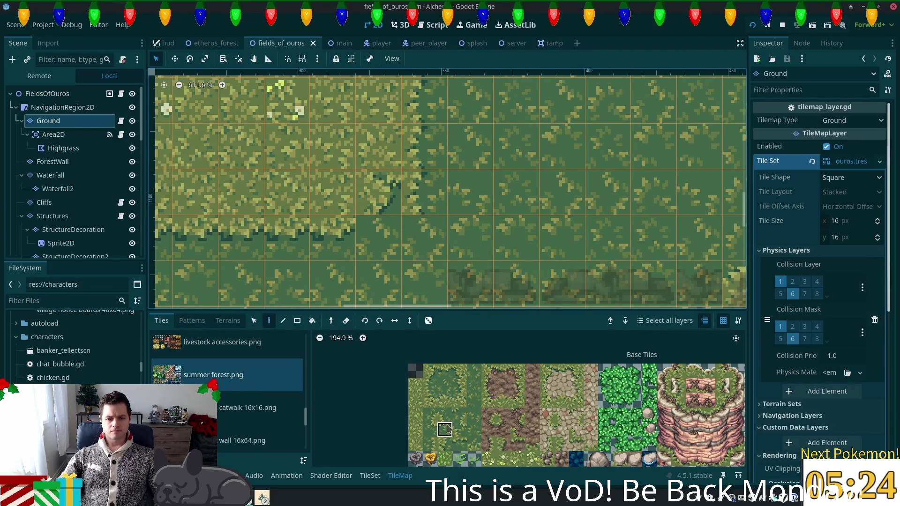
pyautogui.click(420, 209)
pyautogui.moveTo(425, 235); pyautogui.dragTo(447, 153)
# Paint grass edge tiles along the tall-grass border.
pyautogui.scroll(-5, 433, 188)
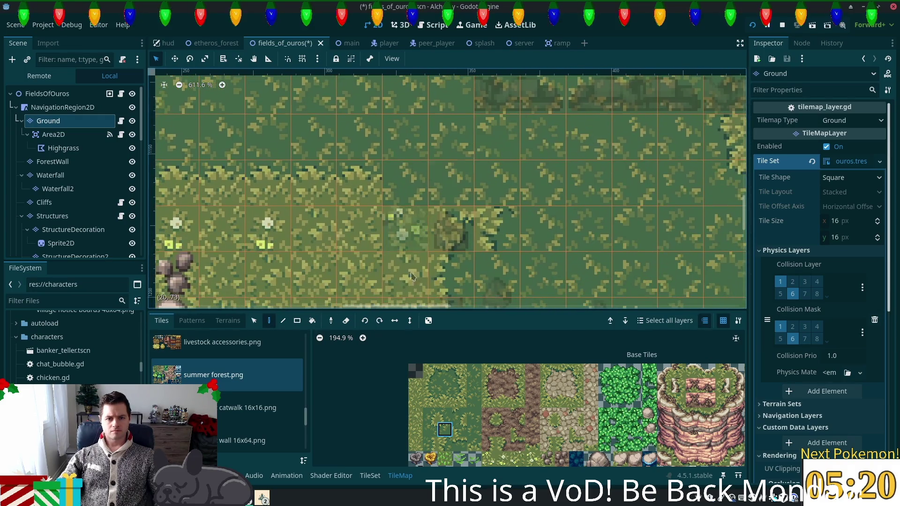
pyautogui.click(445, 414)
pyautogui.click(403, 187)
pyautogui.moveTo(619, 262)
pyautogui.mouseDown()
pyautogui.moveTo(593, 186)
pyautogui.moveTo(576, 189)
pyautogui.moveTo(582, 215)
pyautogui.mouseUp()
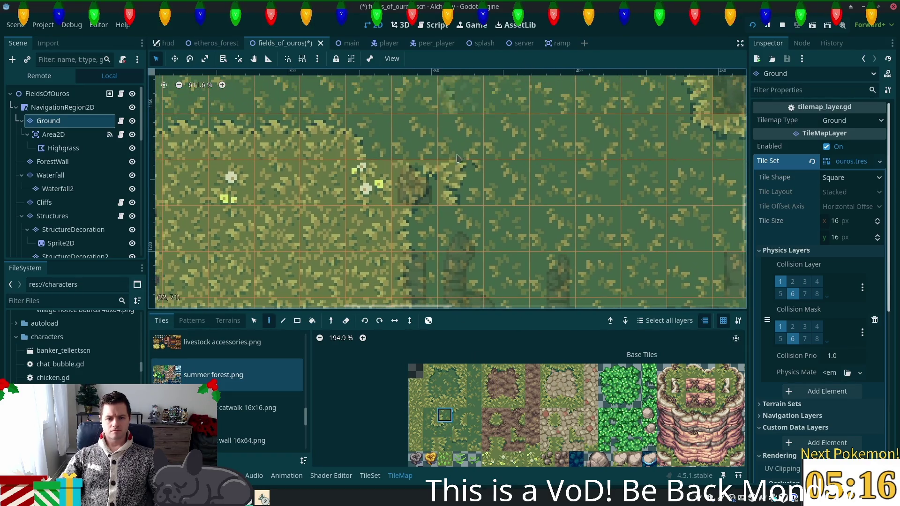
pyautogui.click(473, 416)
pyautogui.click(465, 192)
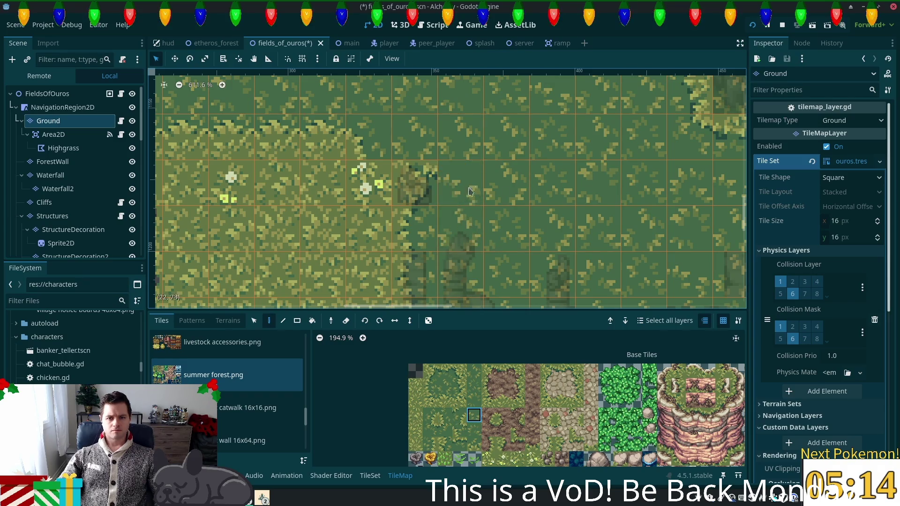
# Pick a single grass tile, save fields_of_ouros, and zoom around to inspect the border.
pyautogui.scroll(-4, 510, 239)
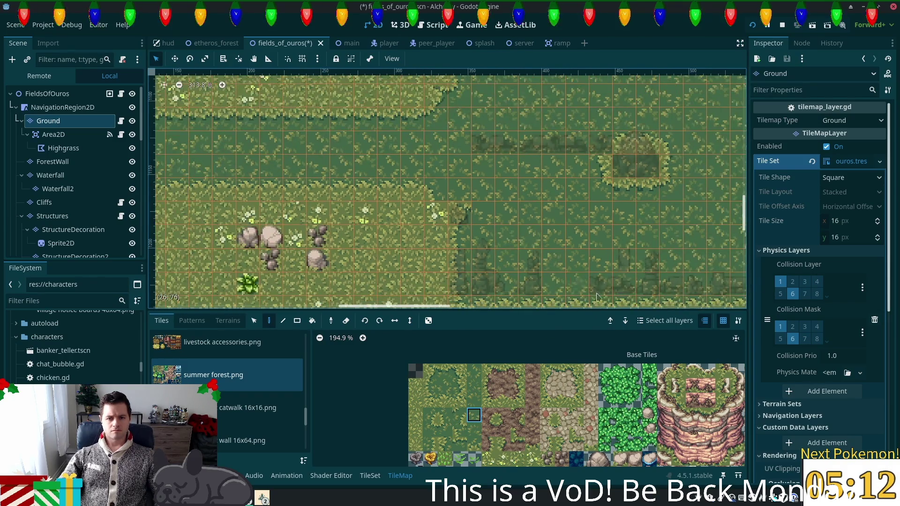
pyautogui.click(446, 417)
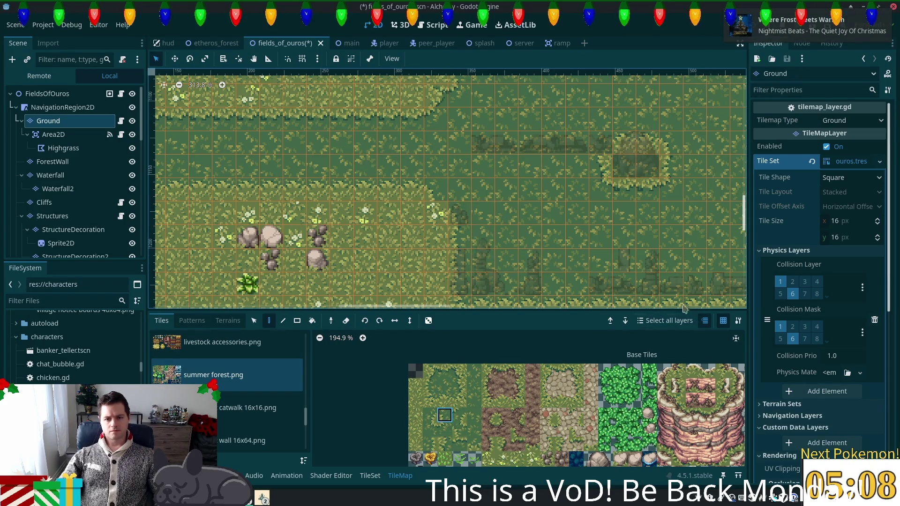
pyautogui.hscroll(5, 532, 245)
pyautogui.hotkey('ctrl', 's')
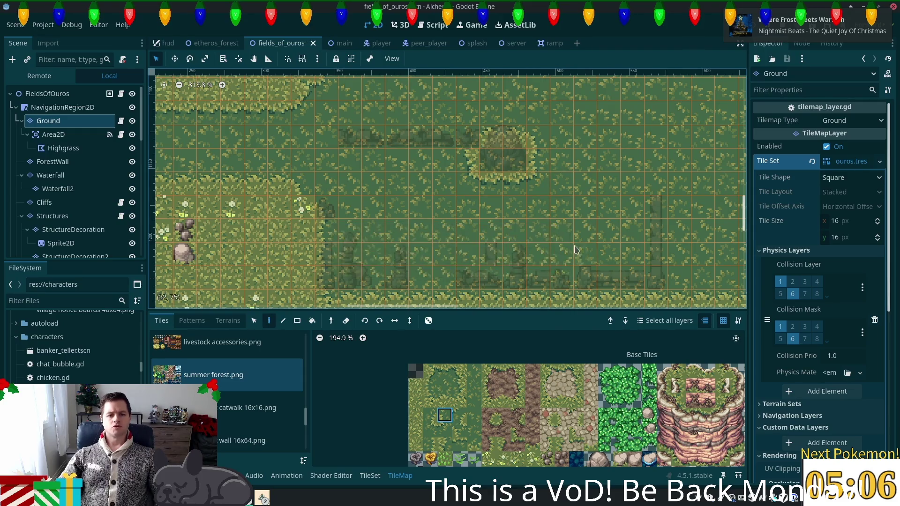
pyautogui.scroll(-3, 531, 244)
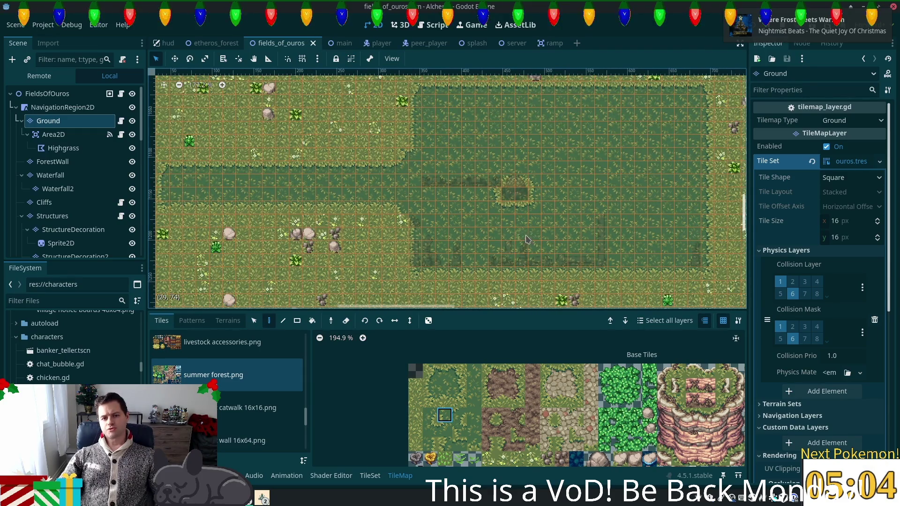
pyautogui.scroll(4, 525, 240)
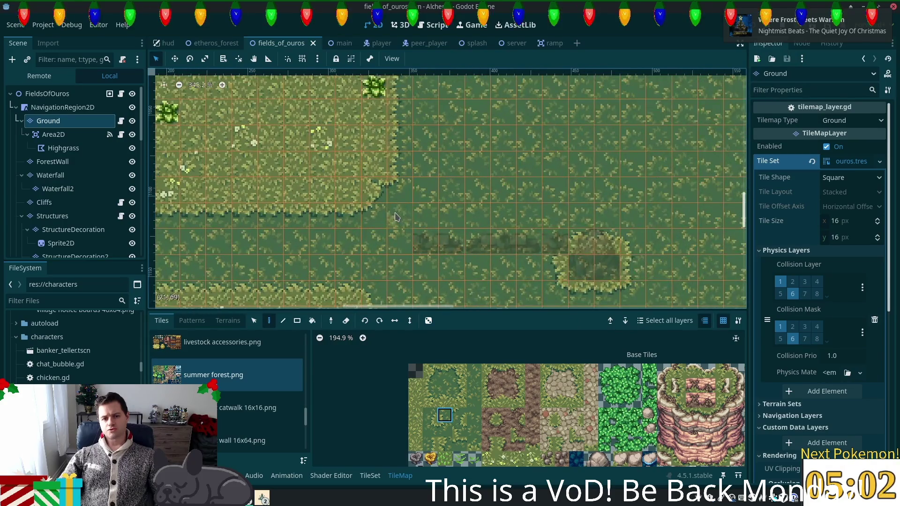
pyautogui.scroll(1, 396, 217)
# Pan to the upper grass border and paint top grass-edge tiles along it, including cell (36,64).
pyautogui.moveTo(622, 223)
pyautogui.mouseDown()
pyautogui.moveTo(257, 89)
pyautogui.moveTo(389, 93)
pyautogui.moveTo(290, 98)
pyautogui.mouseUp()
pyautogui.moveTo(355, 288); pyautogui.dragTo(270, 319)
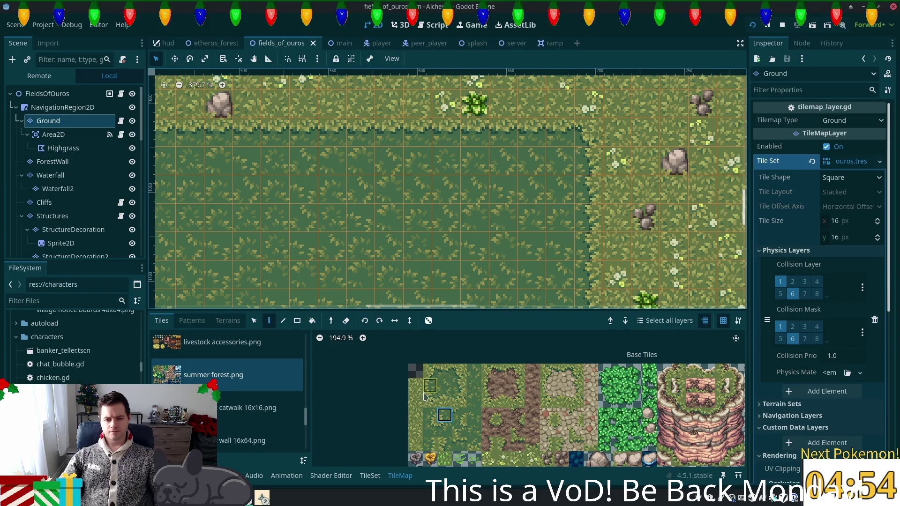
pyautogui.click(459, 371)
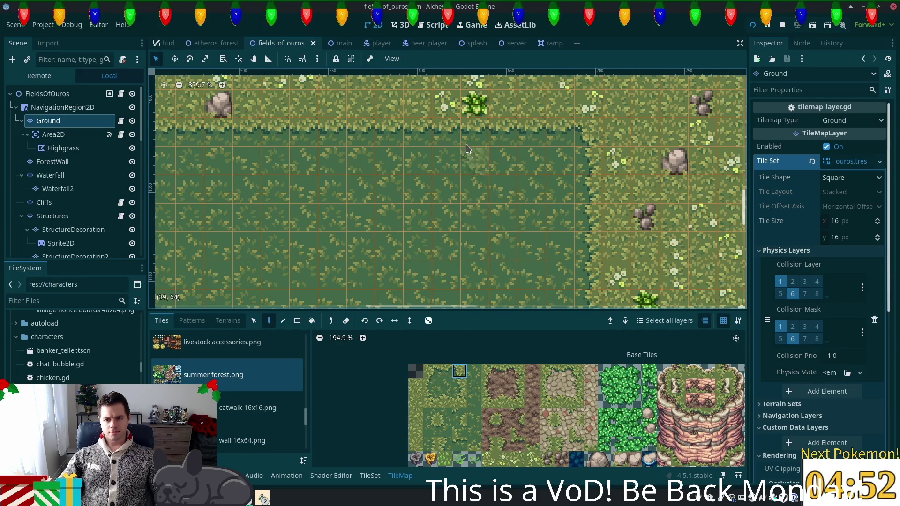
pyautogui.click(419, 145)
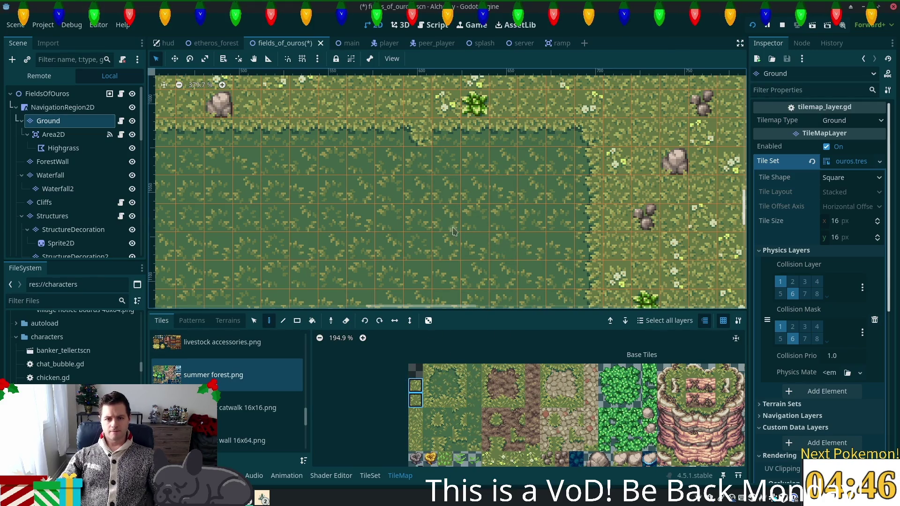
pyautogui.click(445, 162)
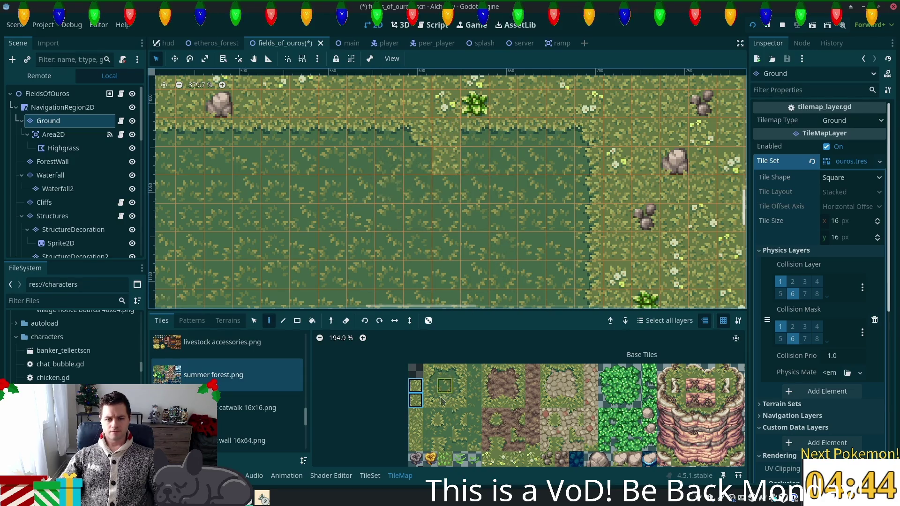
pyautogui.click(429, 430)
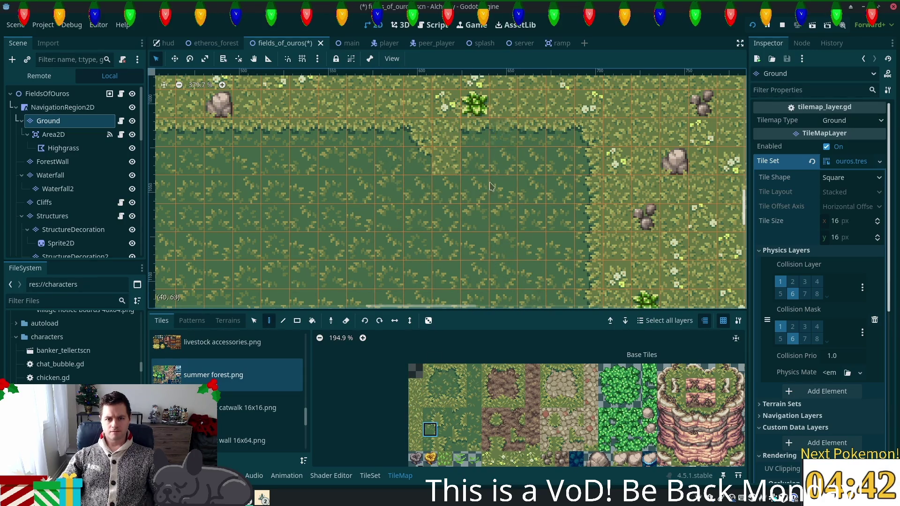
pyautogui.click(460, 371)
pyautogui.click(445, 161)
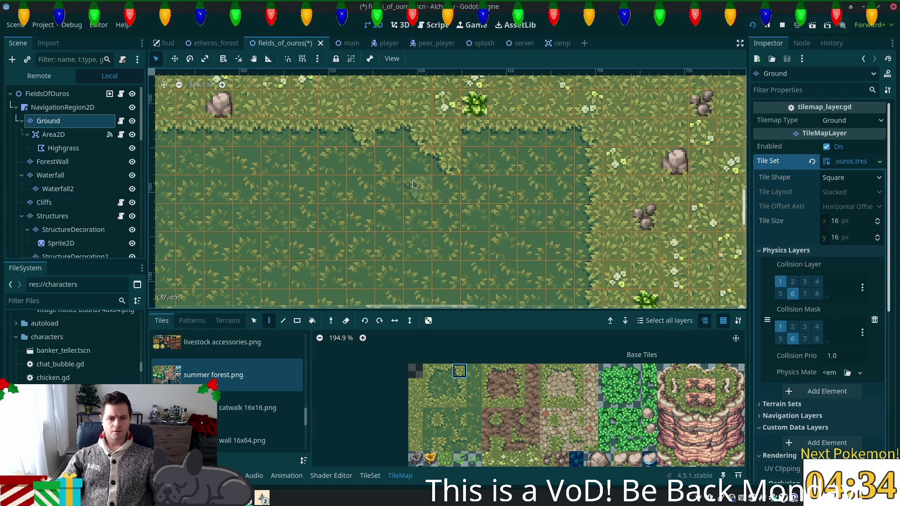
pyautogui.click(389, 164)
# Add corner, top-border and dark grass tiles to step the border diagonally.
pyautogui.click(415, 400)
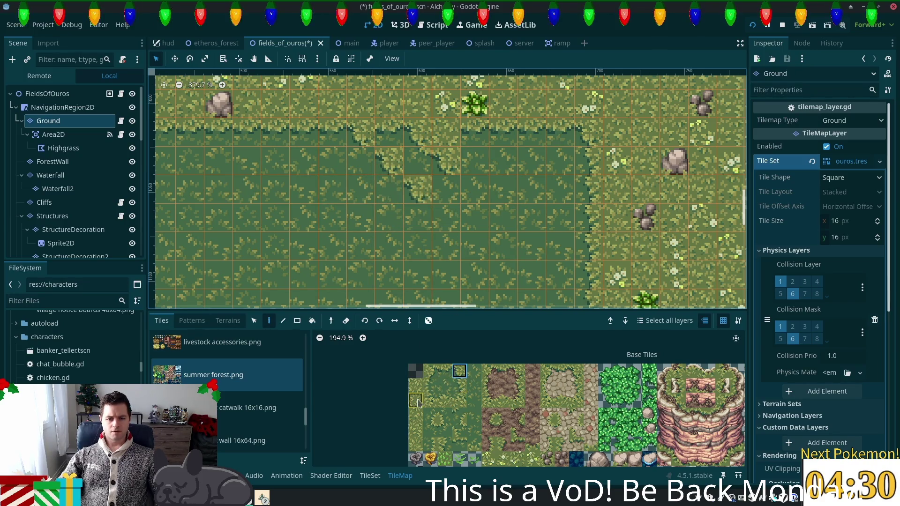
pyautogui.click(446, 161)
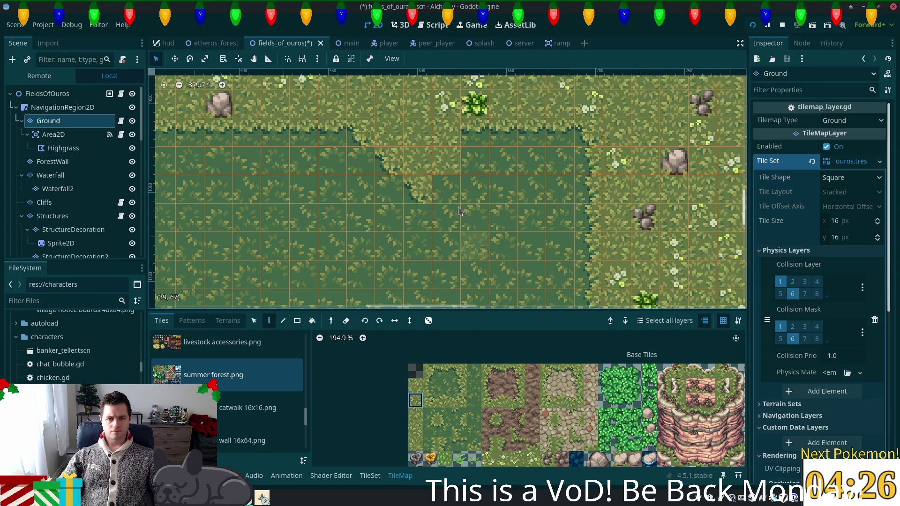
pyautogui.click(459, 371)
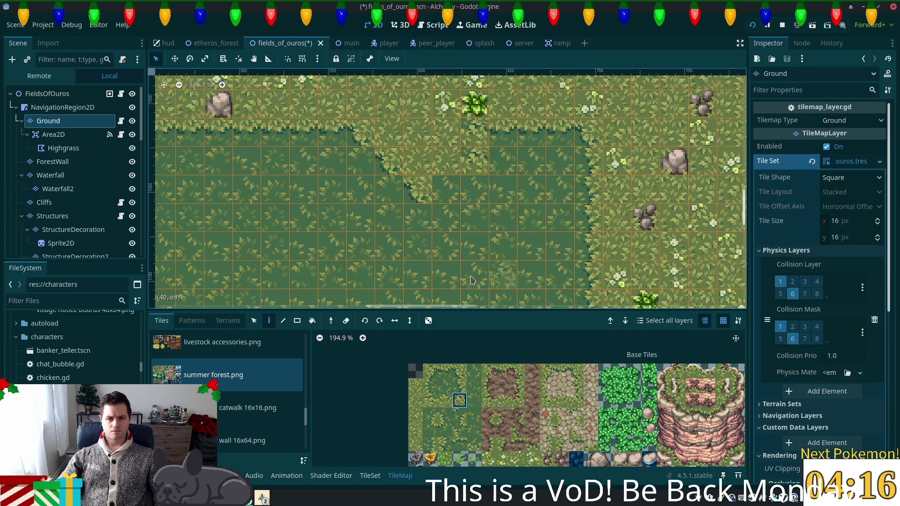
pyautogui.click(445, 429)
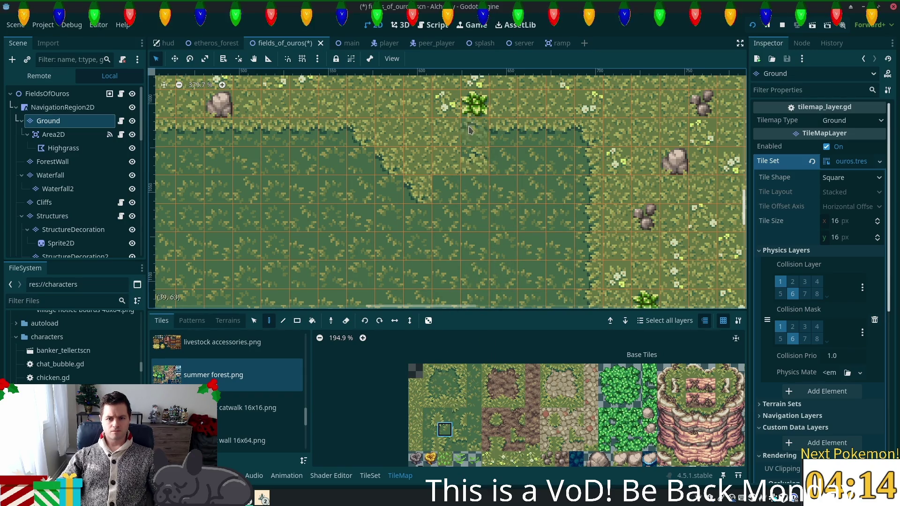
pyautogui.click(430, 415)
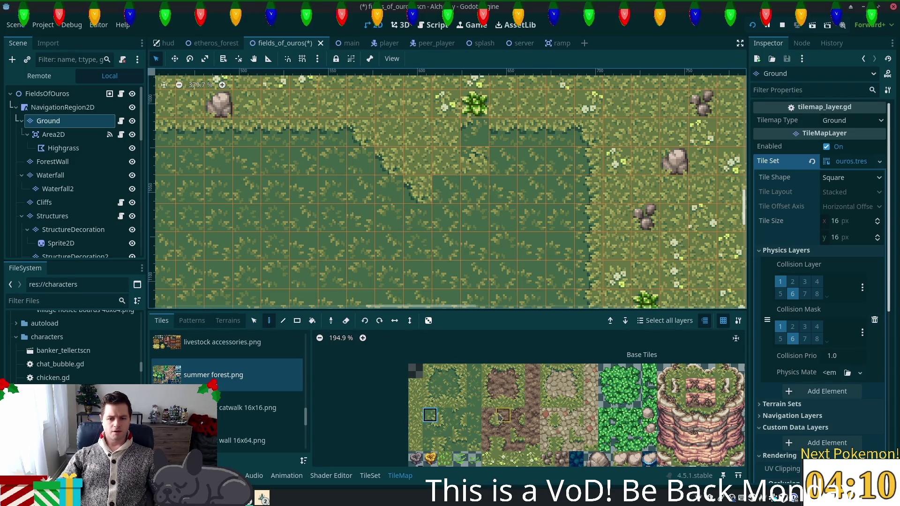
pyautogui.click(445, 371)
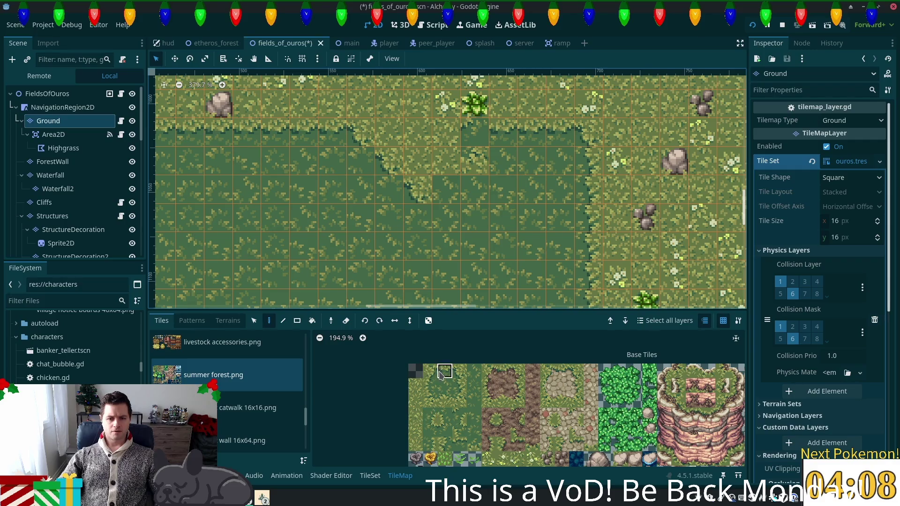
pyautogui.click(425, 374)
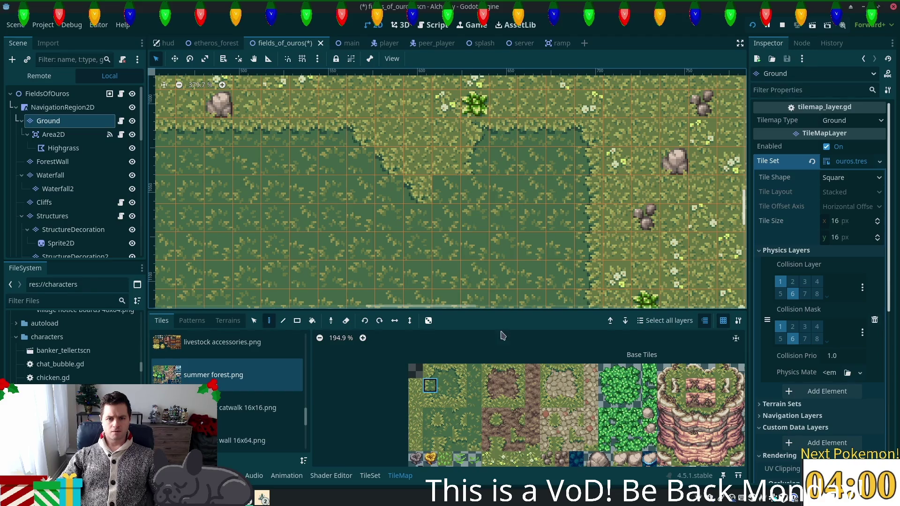
pyautogui.click(430, 400)
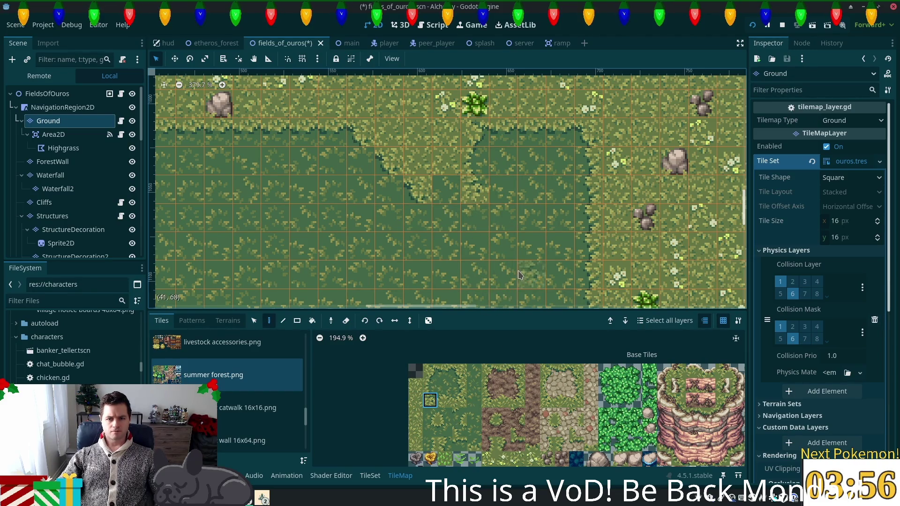
pyautogui.moveTo(560, 248); pyautogui.dragTo(521, 208)
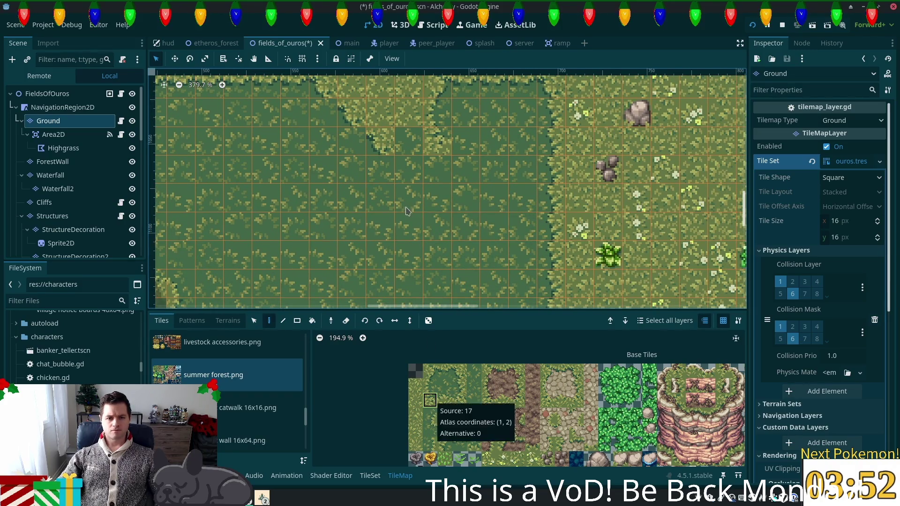
# Paint dark grass along a diagonal running down-right across the map.
pyautogui.click(459, 371)
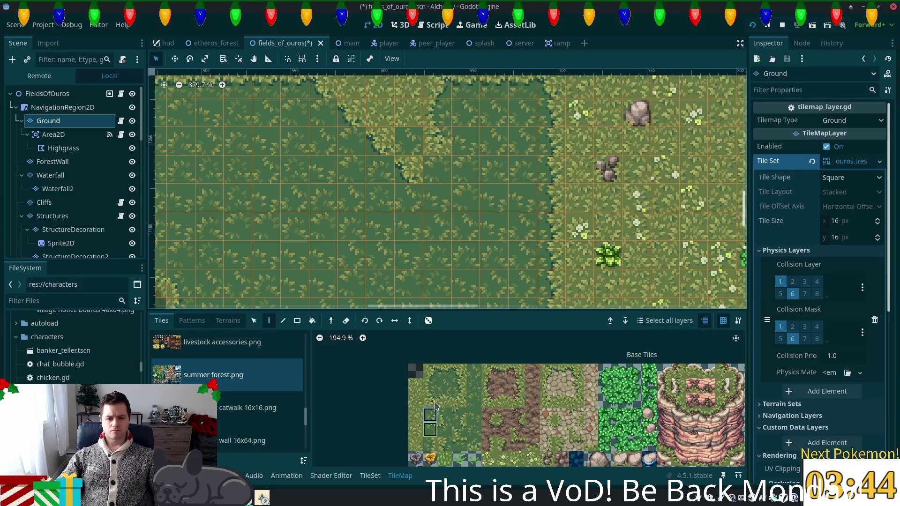
pyautogui.click(459, 371)
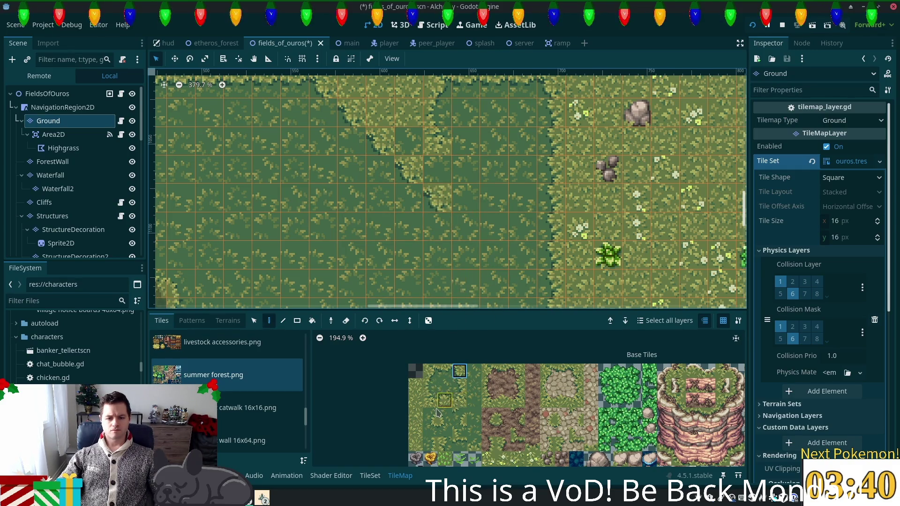
pyautogui.keyDown('ctrl'); pyautogui.click(435, 225); pyautogui.keyUp('ctrl')
pyautogui.moveTo(436, 233)
pyautogui.mouseDown()
pyautogui.moveTo(413, 188)
pyautogui.moveTo(357, 131)
pyautogui.mouseUp()
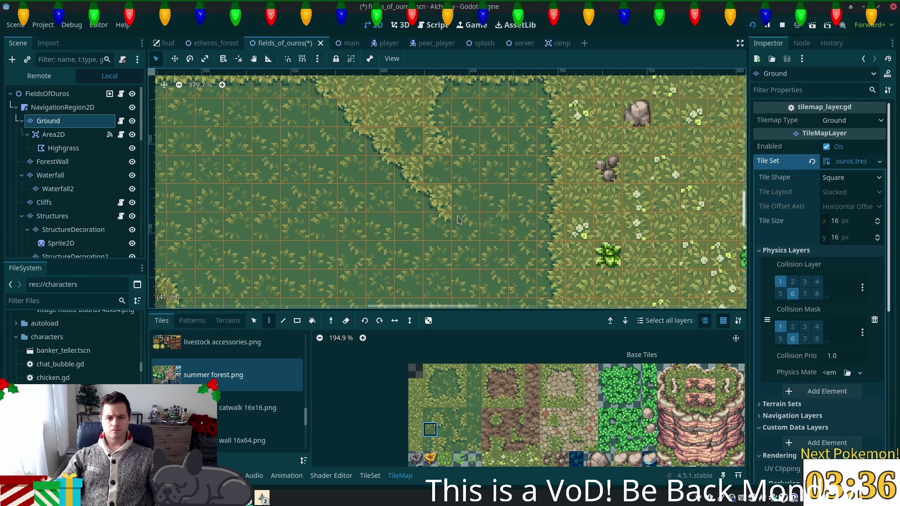
# Place top, side and corner edge tiles along the new diagonal border.
pyautogui.keyDown('ctrl'); pyautogui.click(468, 229); pyautogui.keyUp('ctrl')
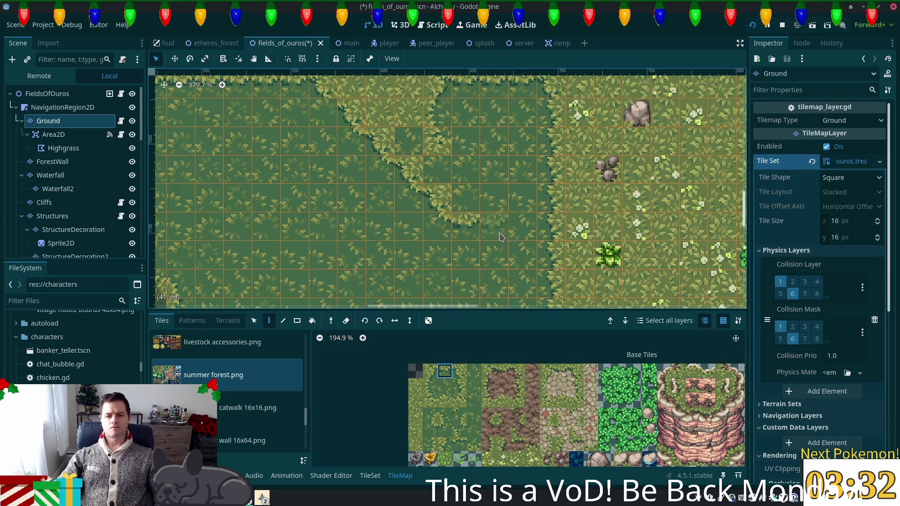
pyautogui.keyDown('ctrl'); pyautogui.click(514, 277); pyautogui.keyUp('ctrl')
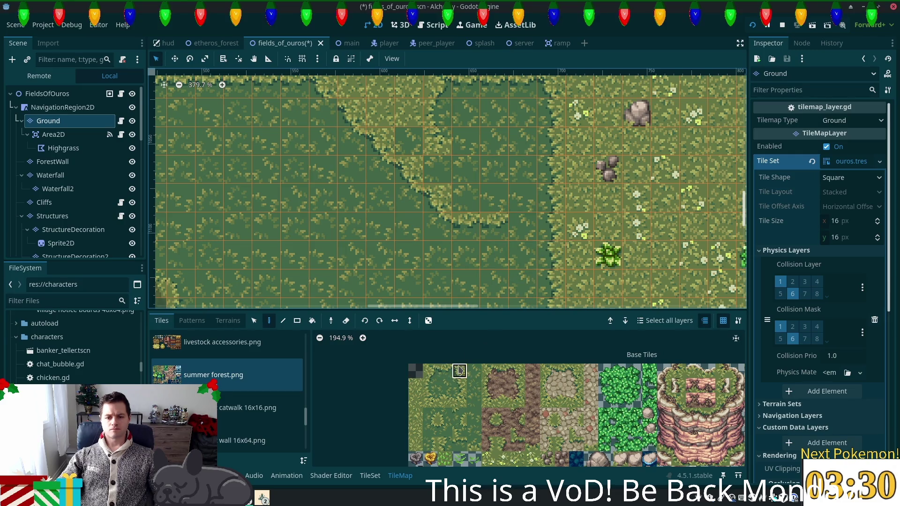
pyautogui.click(430, 429)
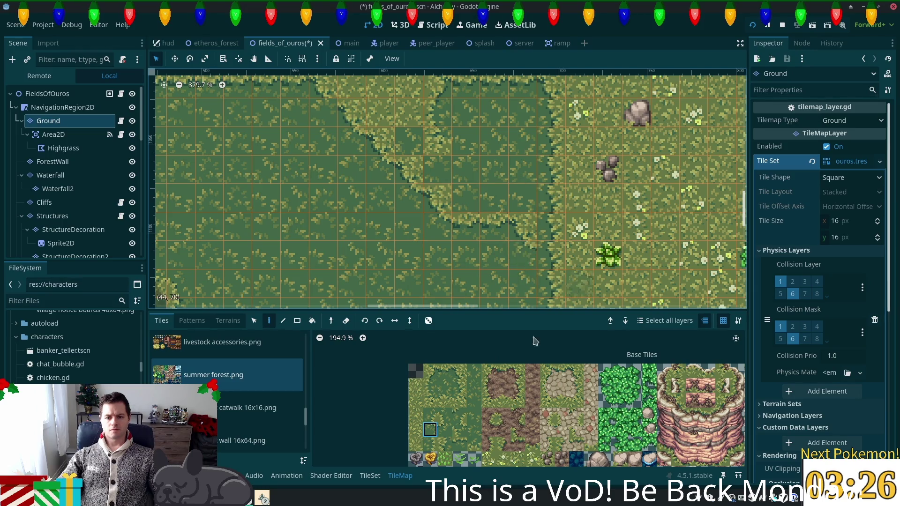
pyautogui.click(464, 371)
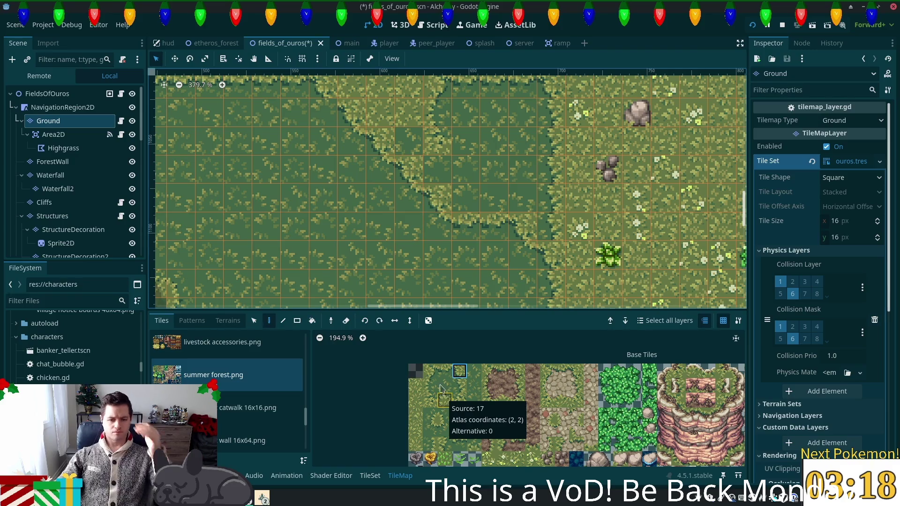
pyautogui.click(416, 416)
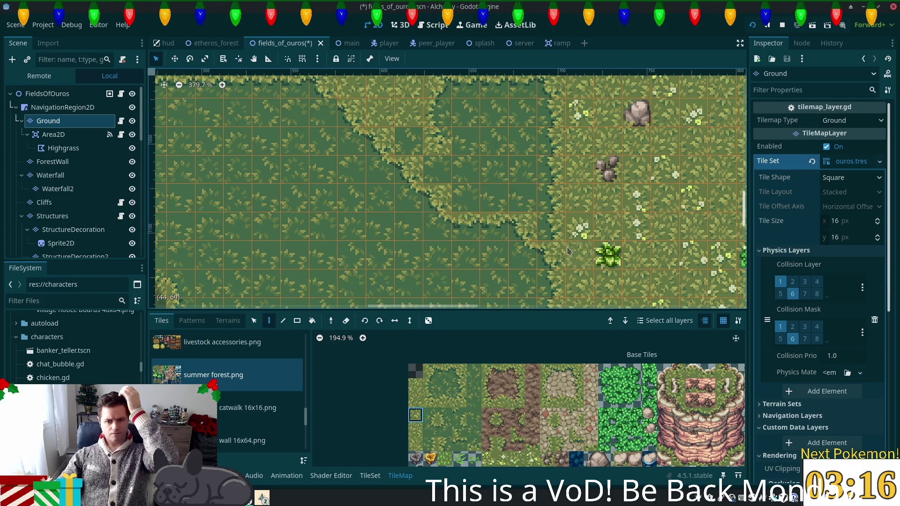
pyautogui.click(459, 399)
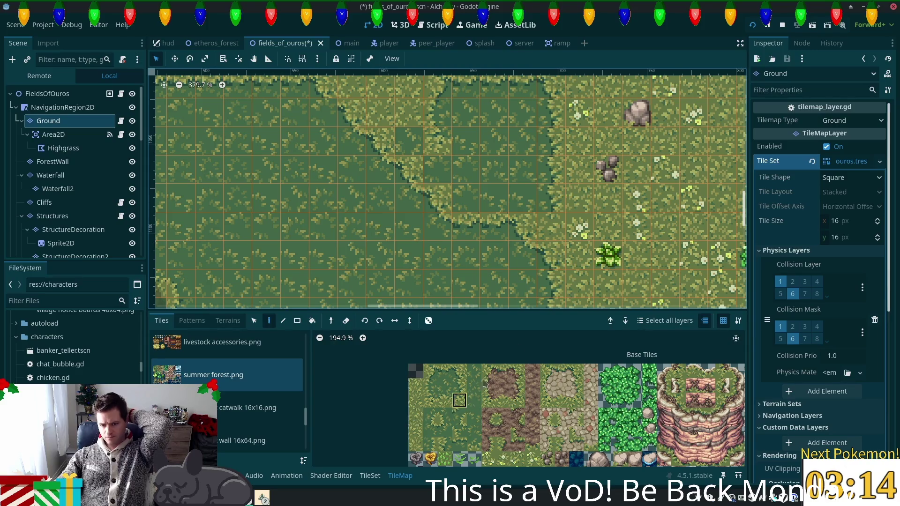
pyautogui.click(445, 400)
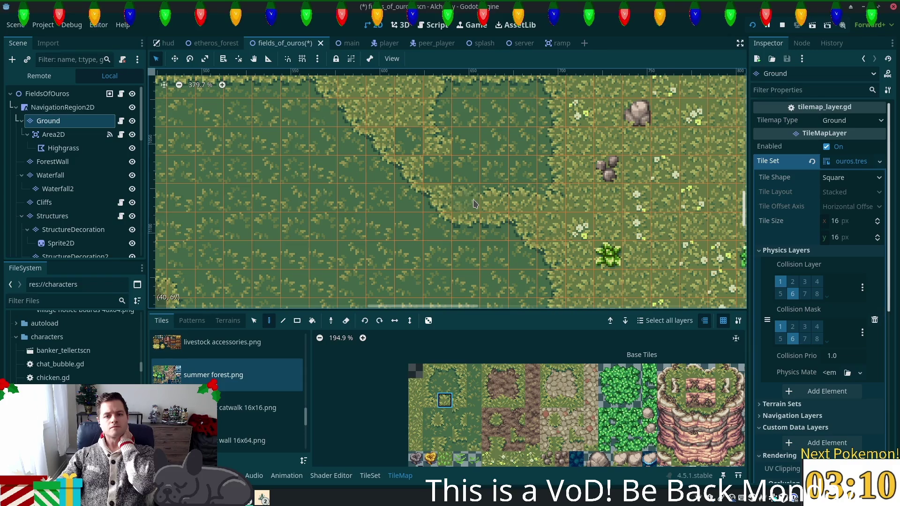
pyautogui.click(434, 404)
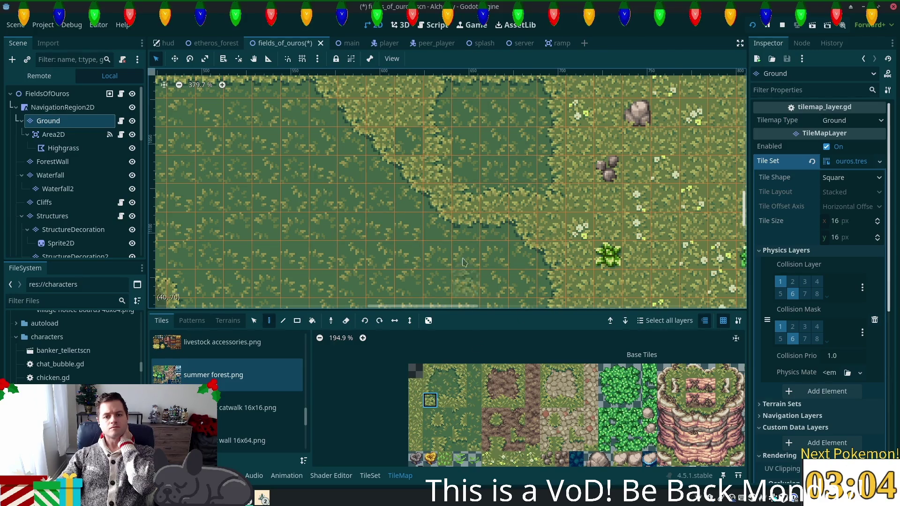
pyautogui.click(429, 384)
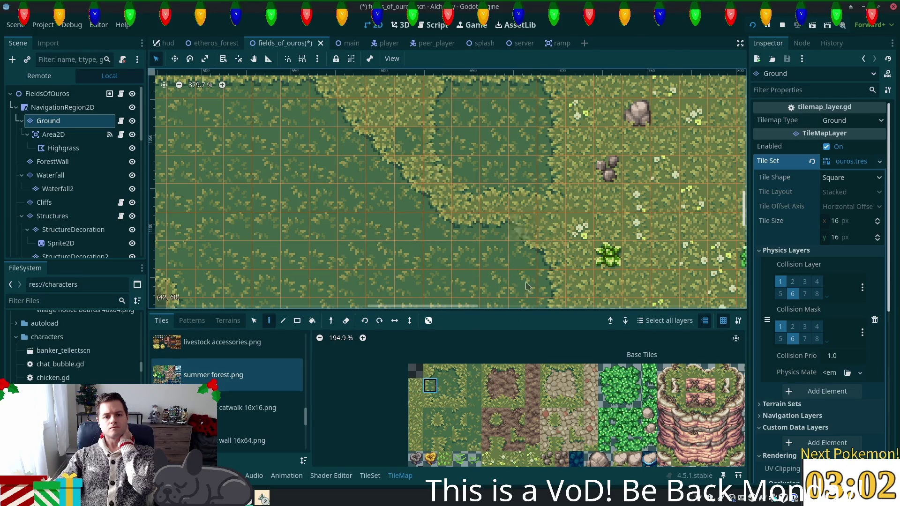
pyautogui.click(445, 415)
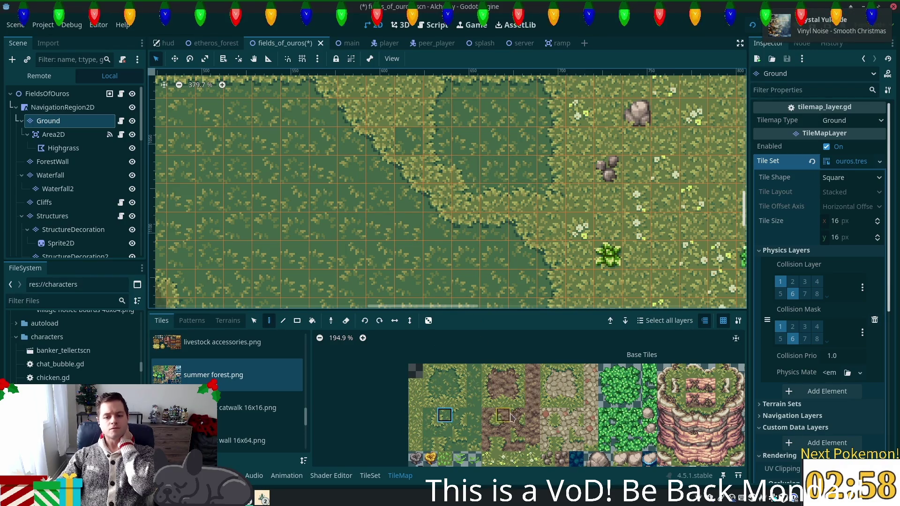
pyautogui.click(508, 461)
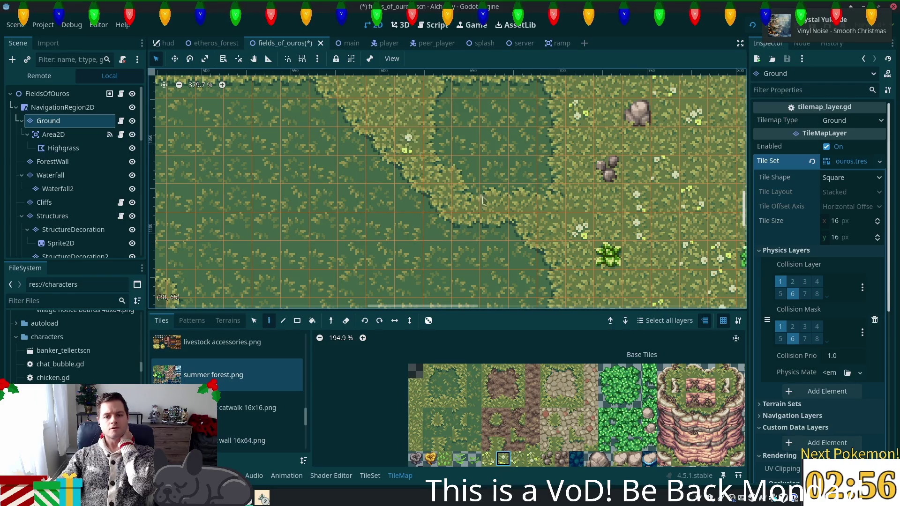
# Zoom out over the dark grass field and save fields_of_ouros.
pyautogui.scroll(-6, 565, 190)
pyautogui.moveTo(565, 190); pyautogui.dragTo(548, 268)
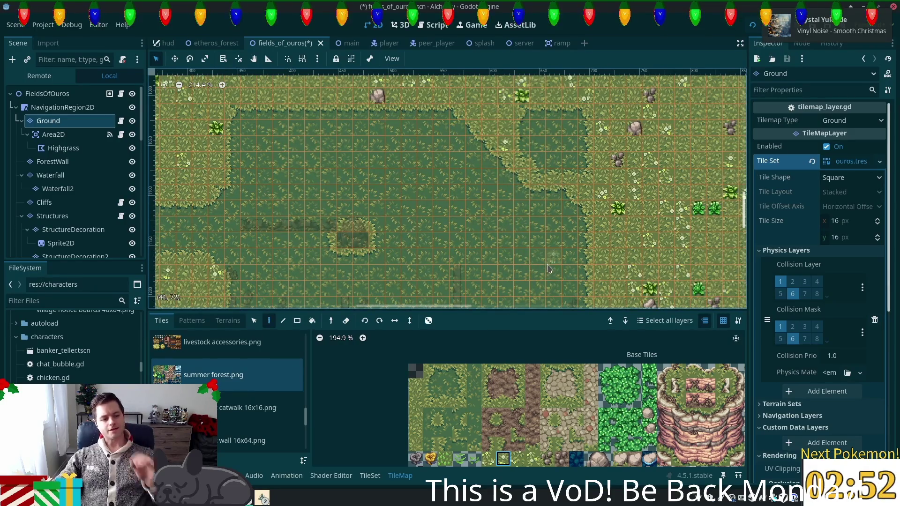
pyautogui.hotkey('ctrl', 's')
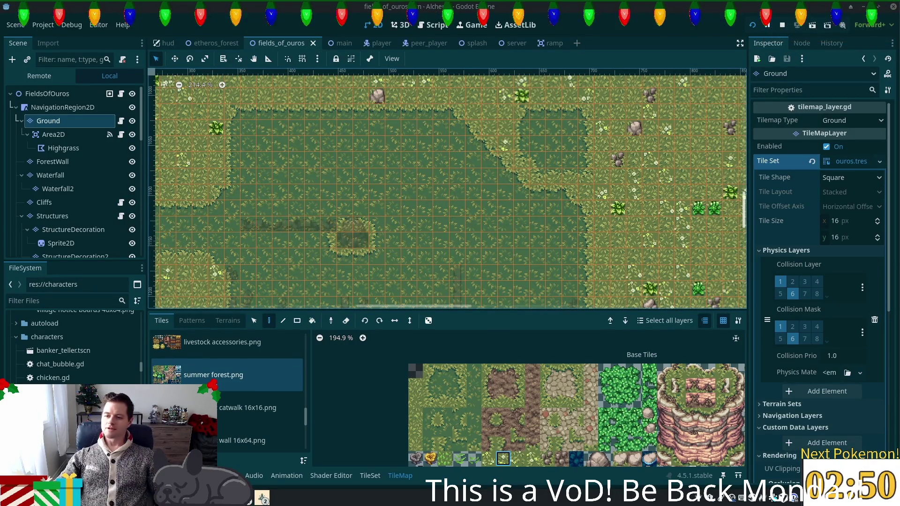
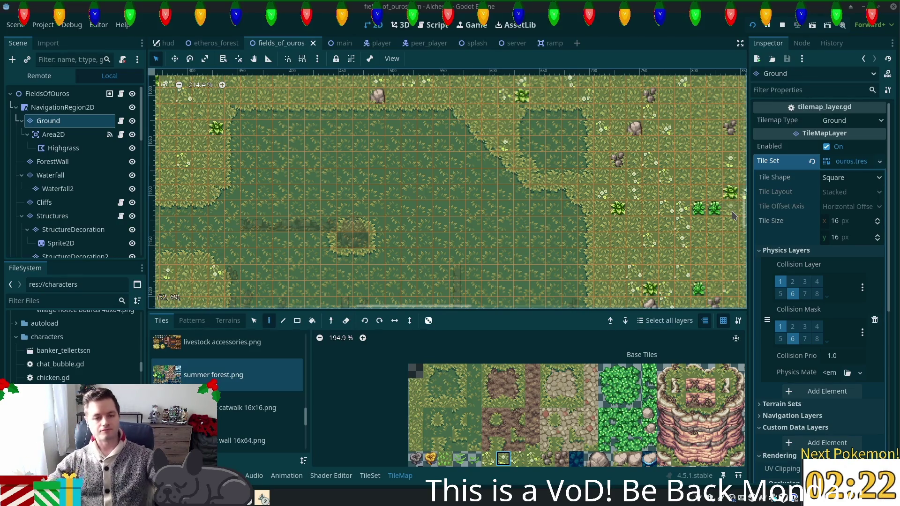
# Bring the dark grass patch's edge into view and paint a plain light grass tile onto it.
pyautogui.scroll(-4, 562, 187)
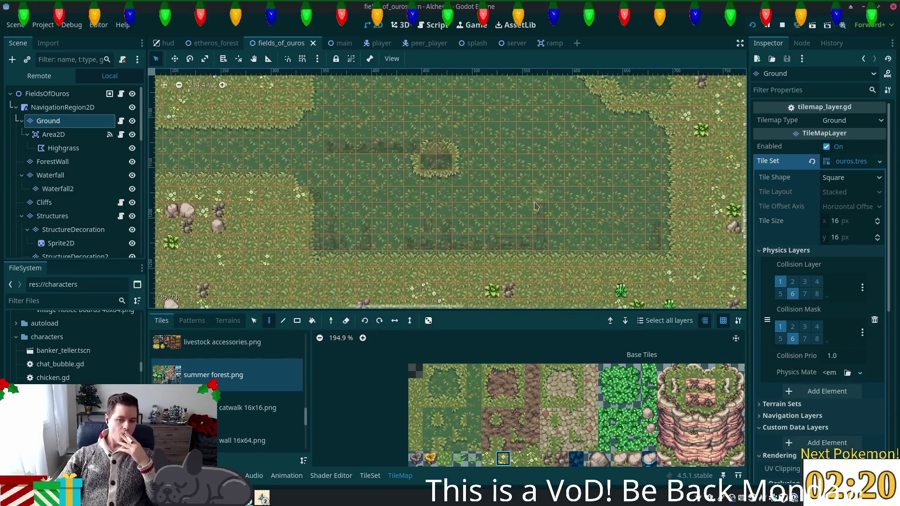
pyautogui.scroll(-3, 546, 245)
pyautogui.scroll(-2, 464, 162)
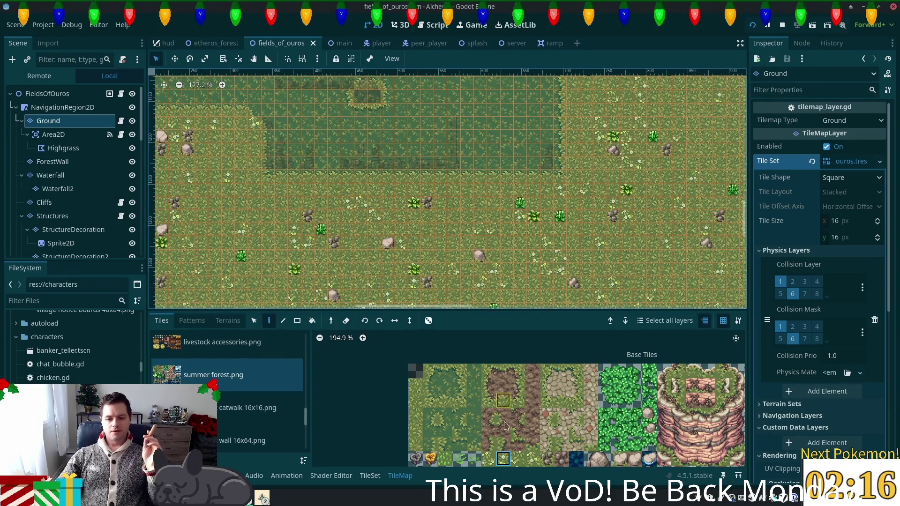
pyautogui.scroll(-4, 504, 424)
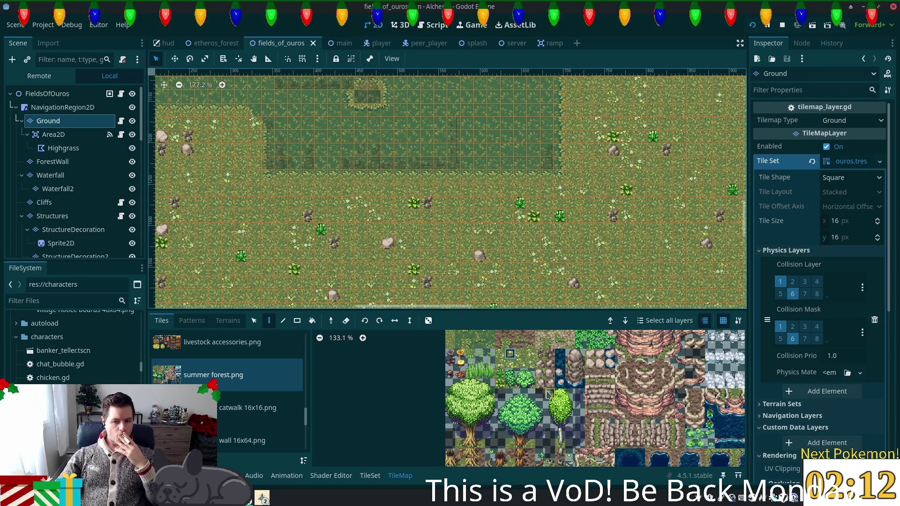
pyautogui.scroll(5, 596, 151)
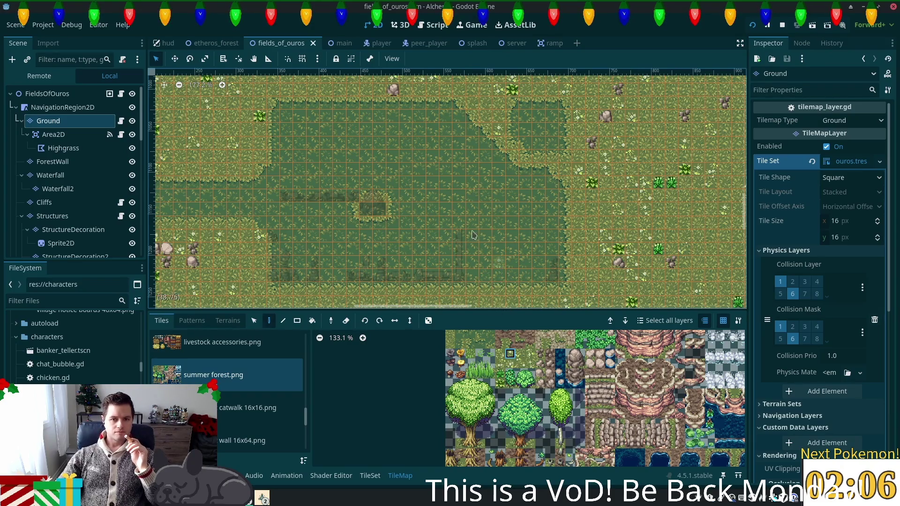
pyautogui.scroll(4, 298, 154)
pyautogui.moveTo(298, 154); pyautogui.dragTo(326, 215)
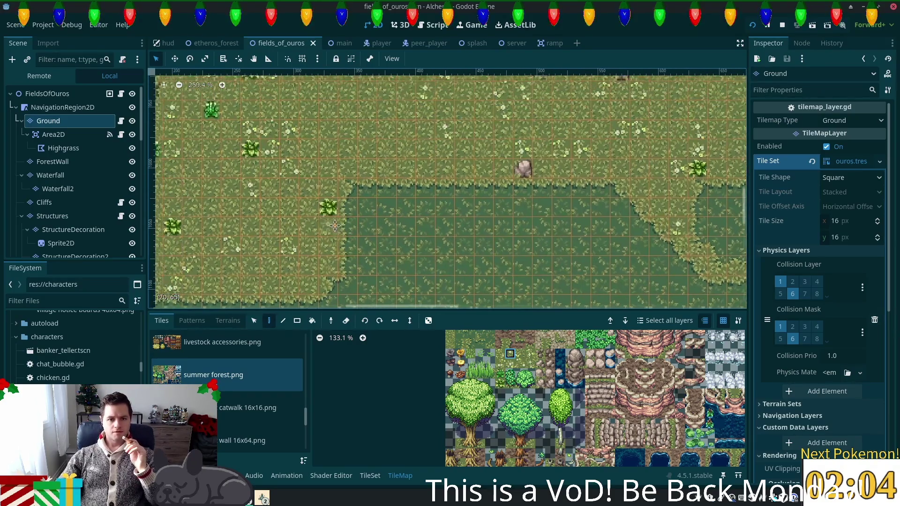
pyautogui.scroll(1, 516, 382)
pyautogui.scroll(4, 516, 382)
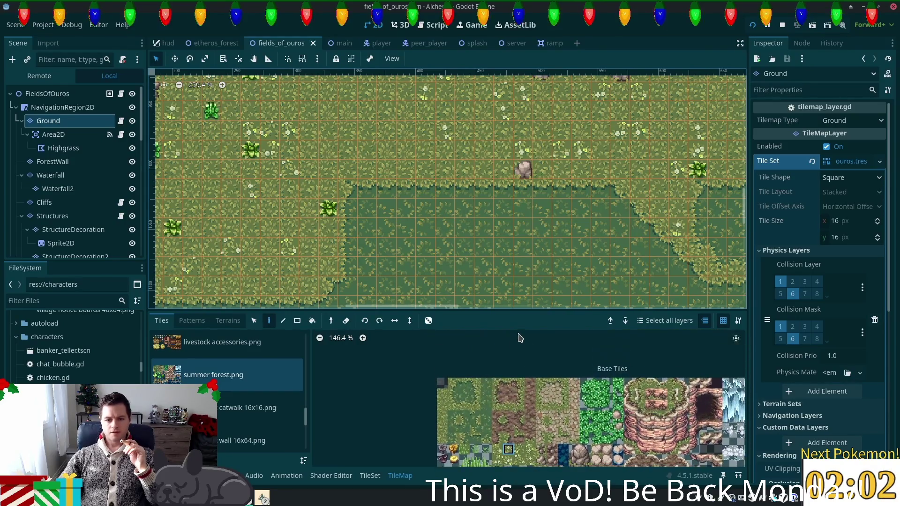
pyautogui.click(454, 381)
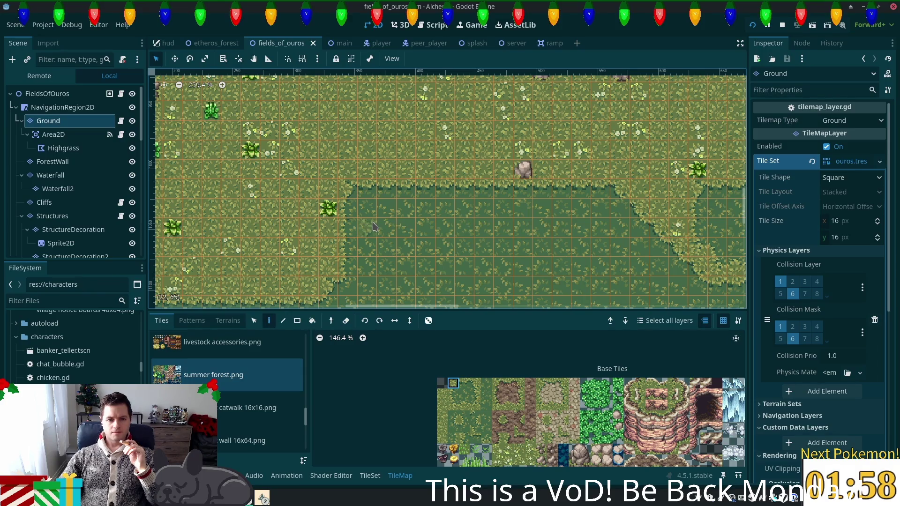
pyautogui.click(373, 228)
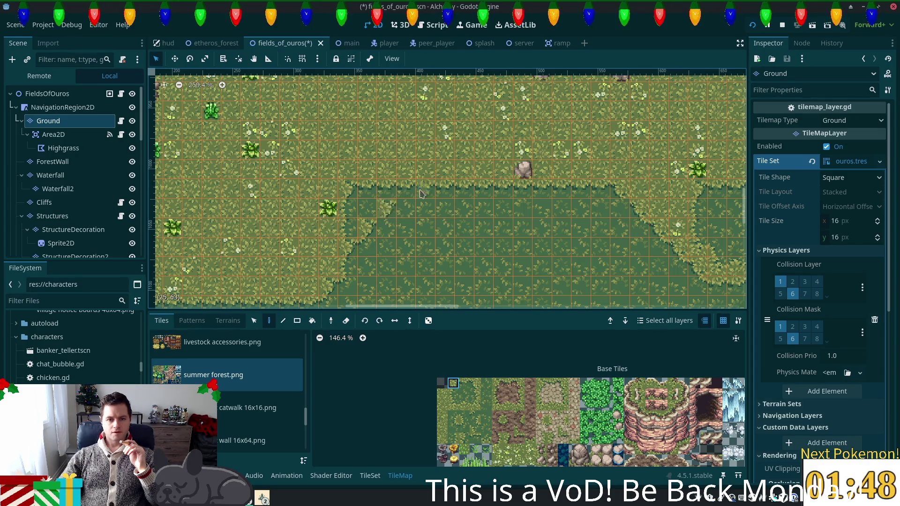
# Try several grass edge tiles, then paint lighter grass over the patch's upper-left edge.
pyautogui.click(464, 427)
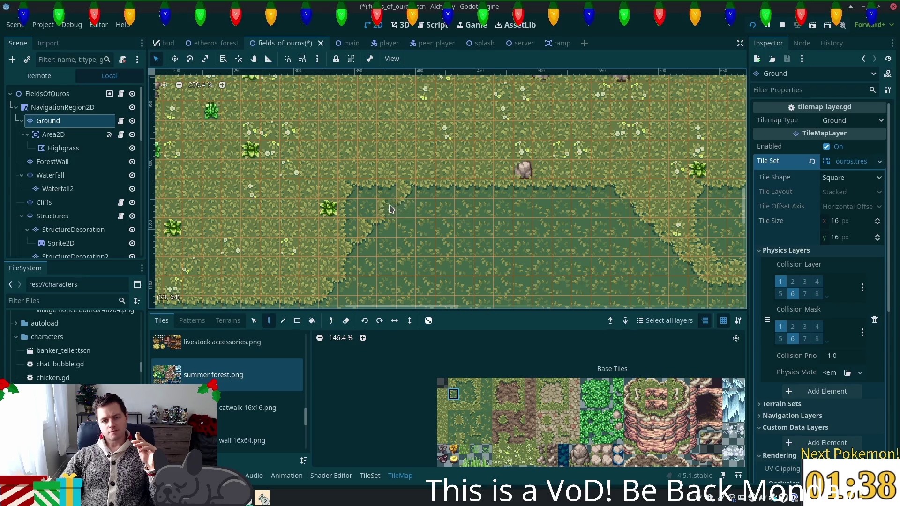
pyautogui.click(464, 393)
pyautogui.click(452, 383)
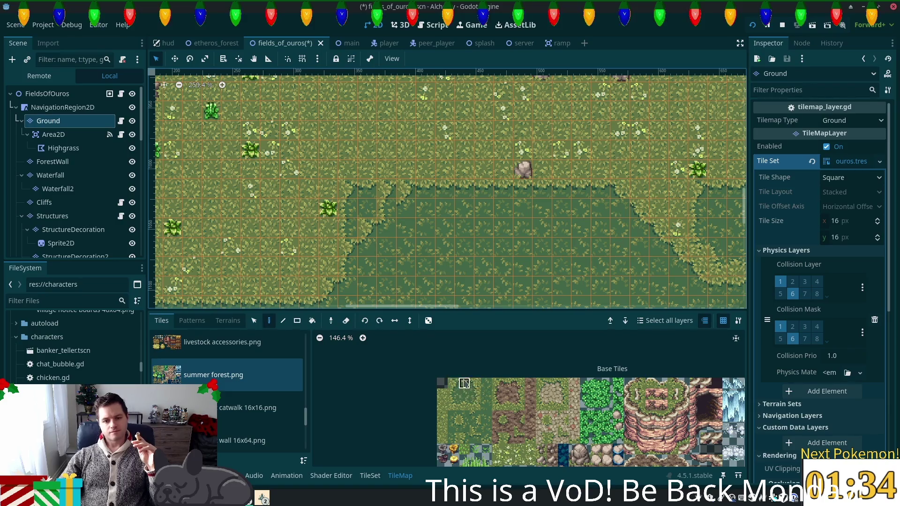
pyautogui.click(465, 384)
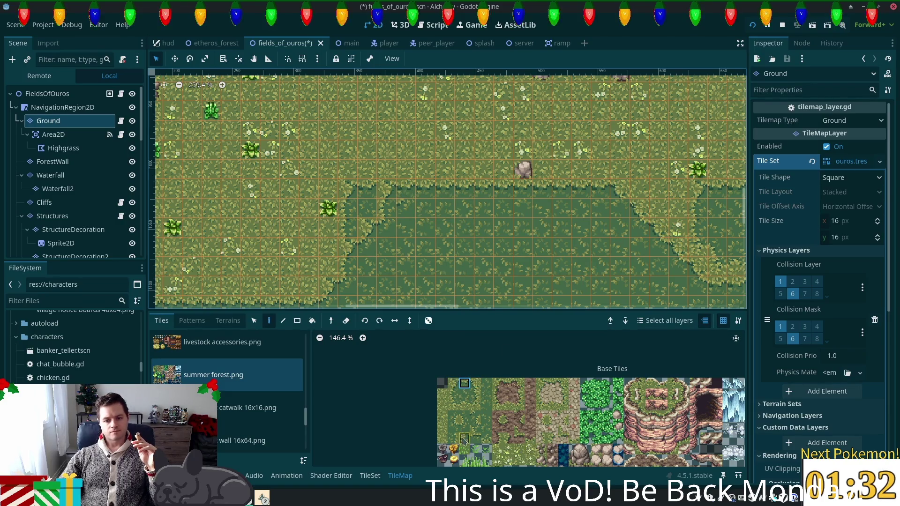
pyautogui.scroll(-4, 466, 422)
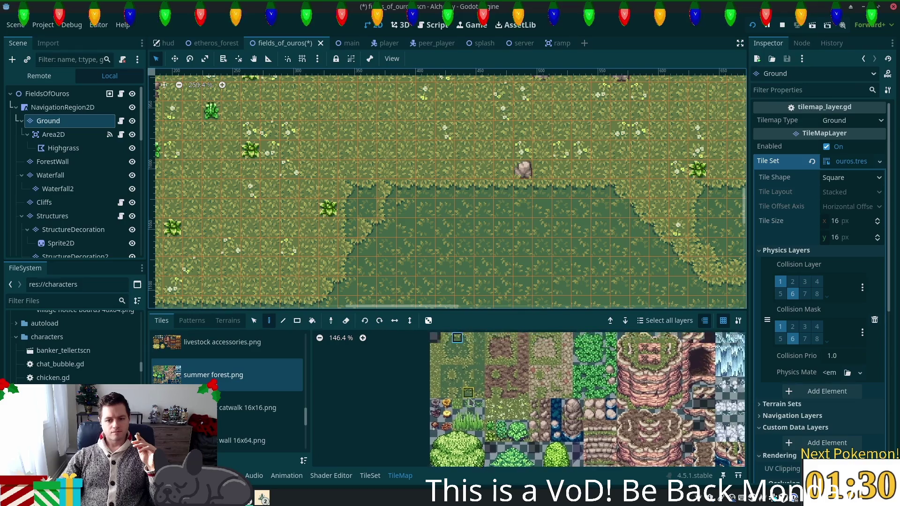
pyautogui.click(478, 360)
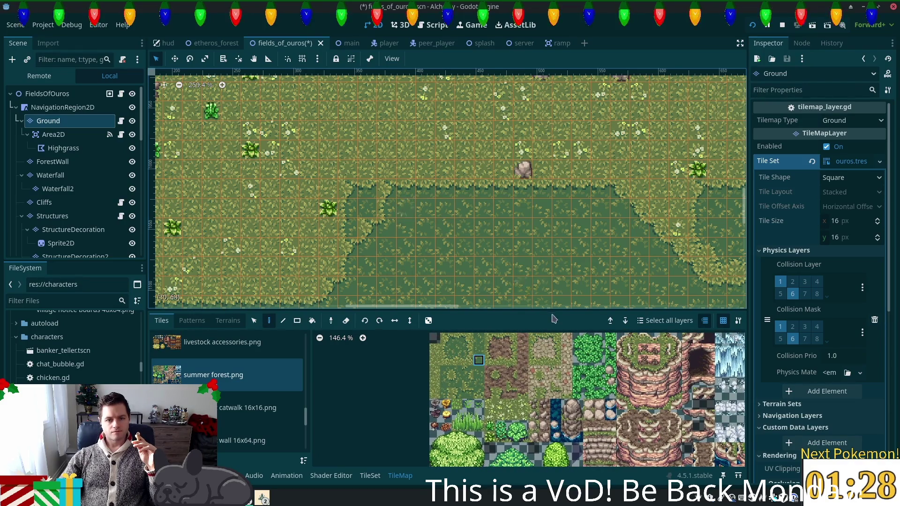
pyautogui.click(434, 372)
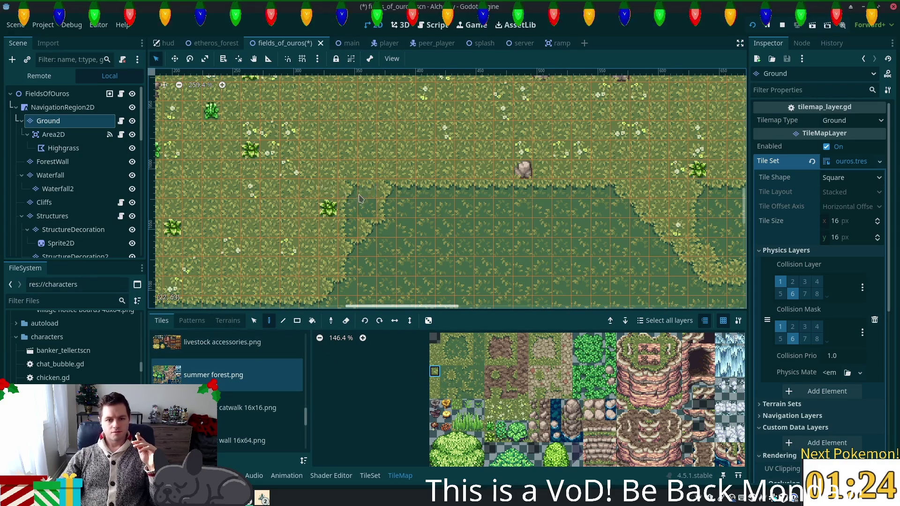
pyautogui.moveTo(355, 201)
pyautogui.mouseDown()
pyautogui.moveTo(364, 209)
pyautogui.moveTo(350, 213)
pyautogui.moveTo(347, 232)
pyautogui.mouseUp()
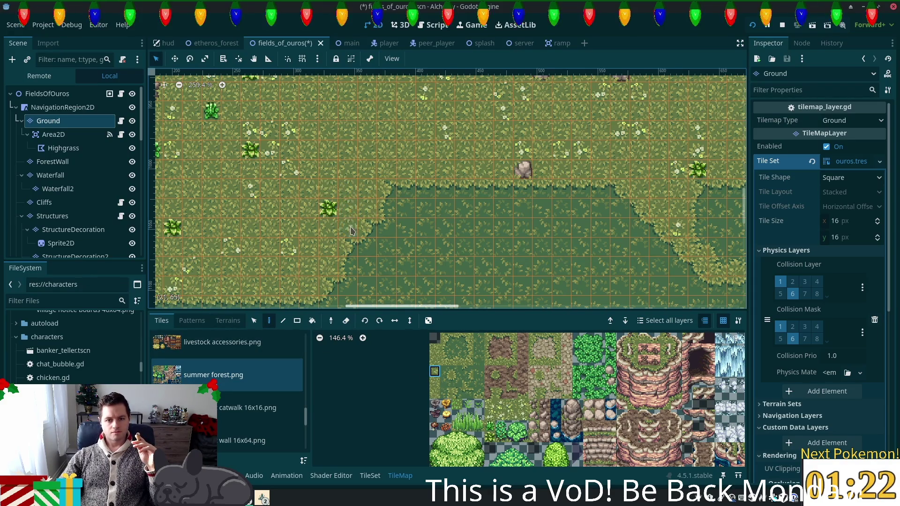
pyautogui.scroll(-3, 422, 258)
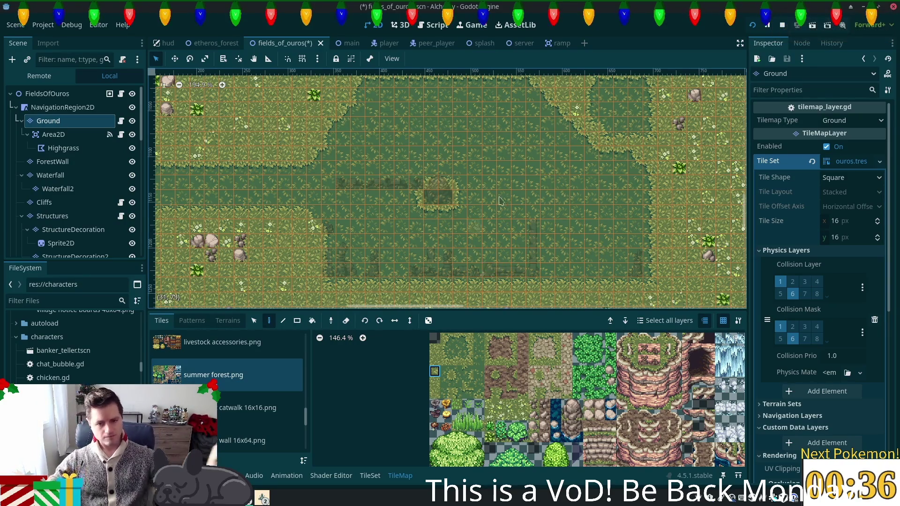
pyautogui.scroll(1, 490, 197)
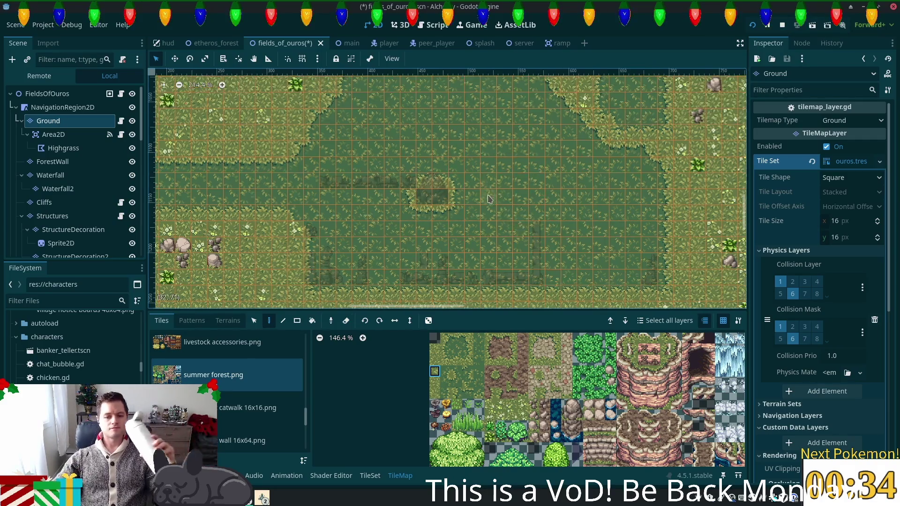
# Place a bush in the lower clearing and paint its top on the Foliage layer.
pyautogui.scroll(2, 490, 197)
pyautogui.moveTo(497, 208); pyautogui.dragTo(488, 254)
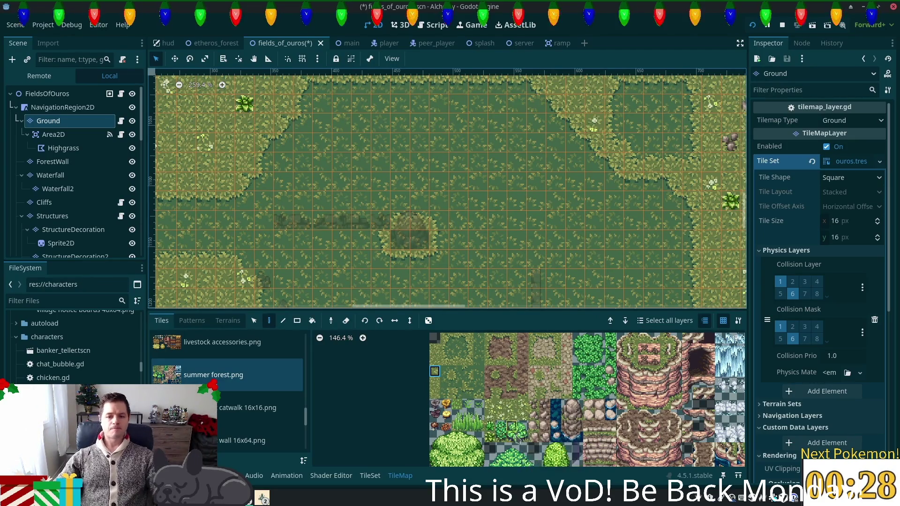
pyautogui.click(512, 437)
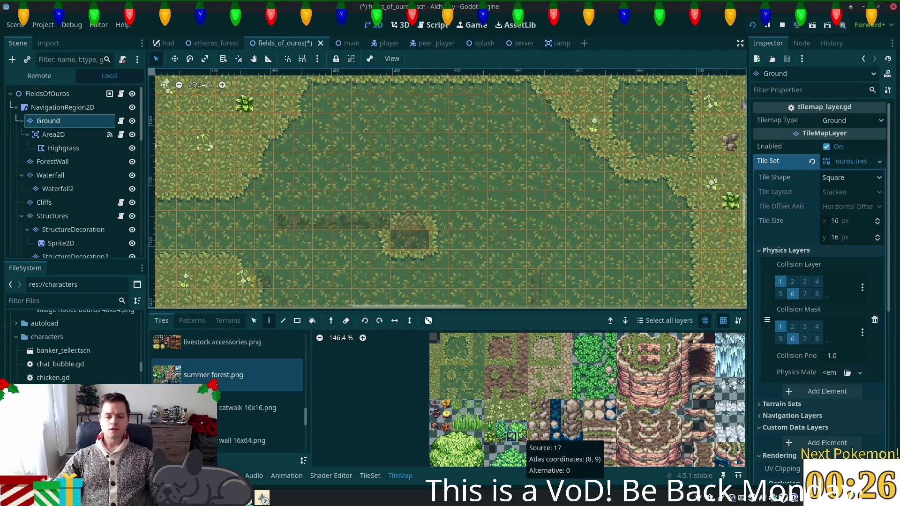
pyautogui.keyDown('shift'); pyautogui.click(522, 426); pyautogui.keyUp('shift')
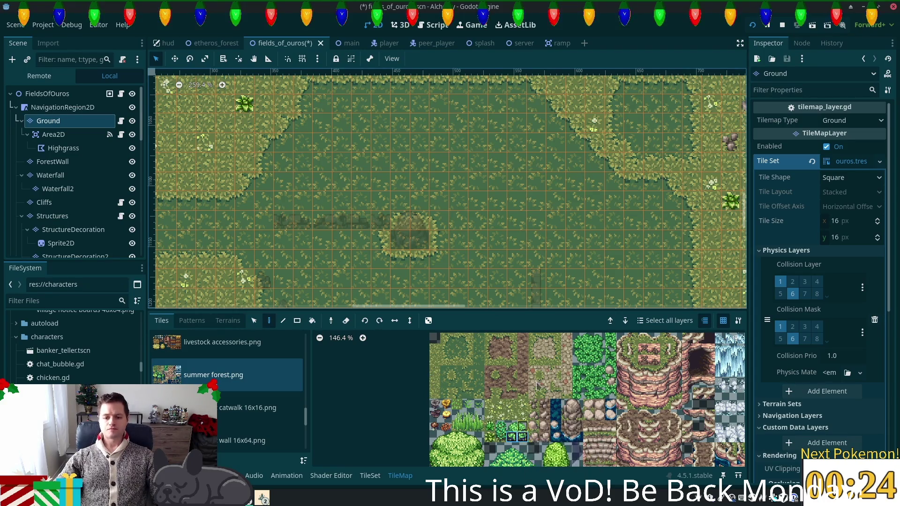
pyautogui.scroll(2, 553, 262)
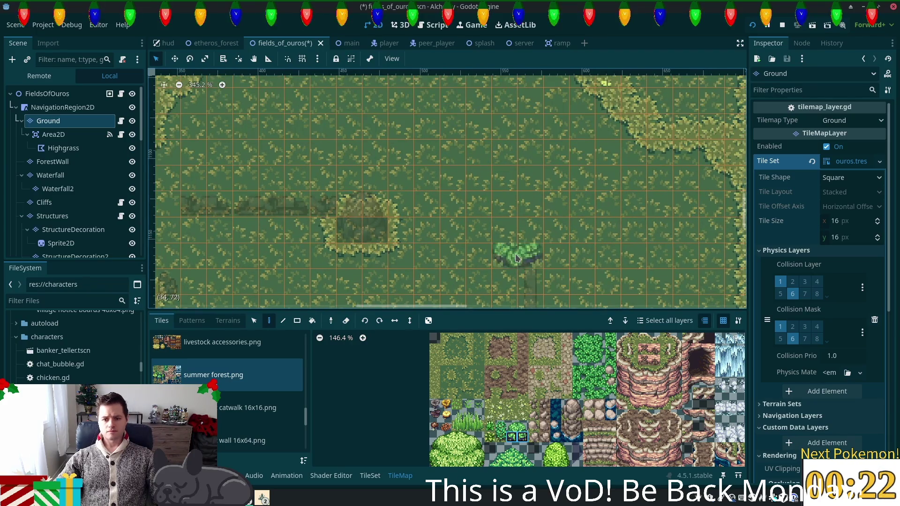
pyautogui.click(516, 258)
pyautogui.scroll(3, 548, 279)
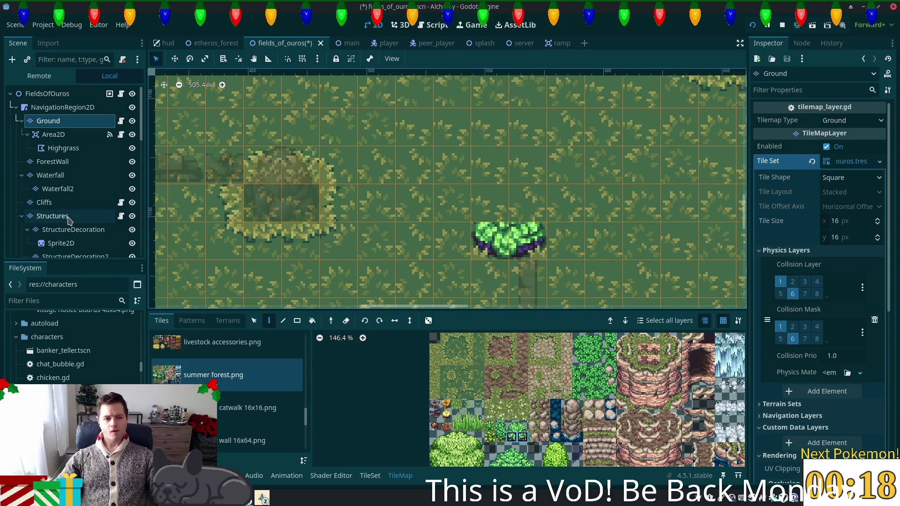
pyautogui.scroll(-3, 61, 220)
pyautogui.click(58, 238)
pyautogui.moveTo(512, 426); pyautogui.dragTo(523, 427)
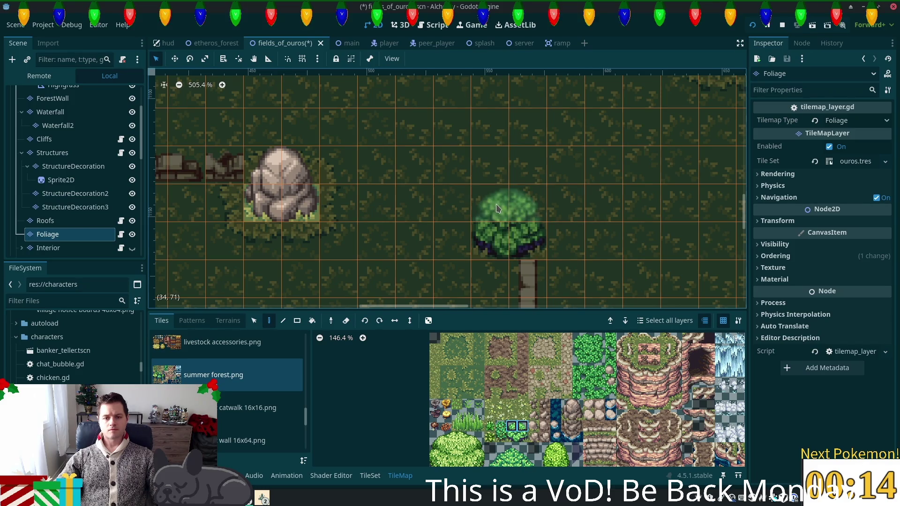
pyautogui.click(498, 208)
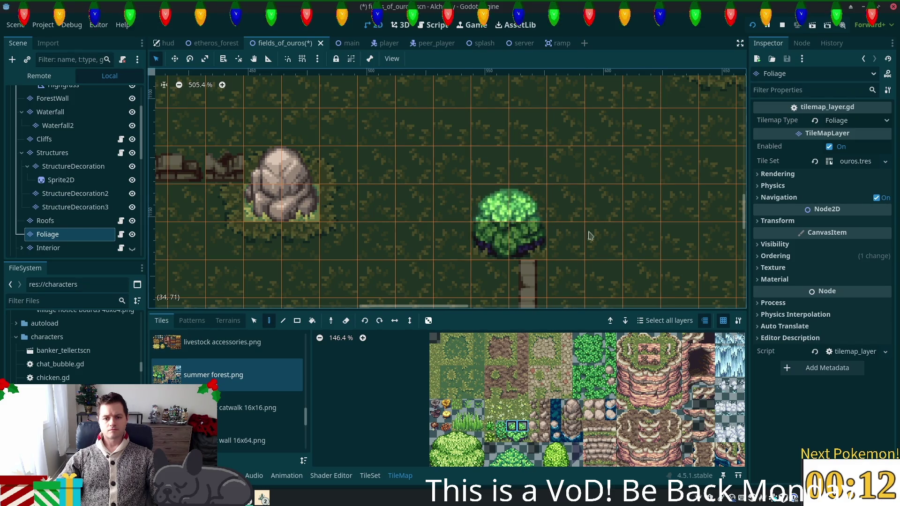
# Paint plain grass on the Ground layer into cells (34,73) and (35,73).
pyautogui.scroll(3, 47, 140)
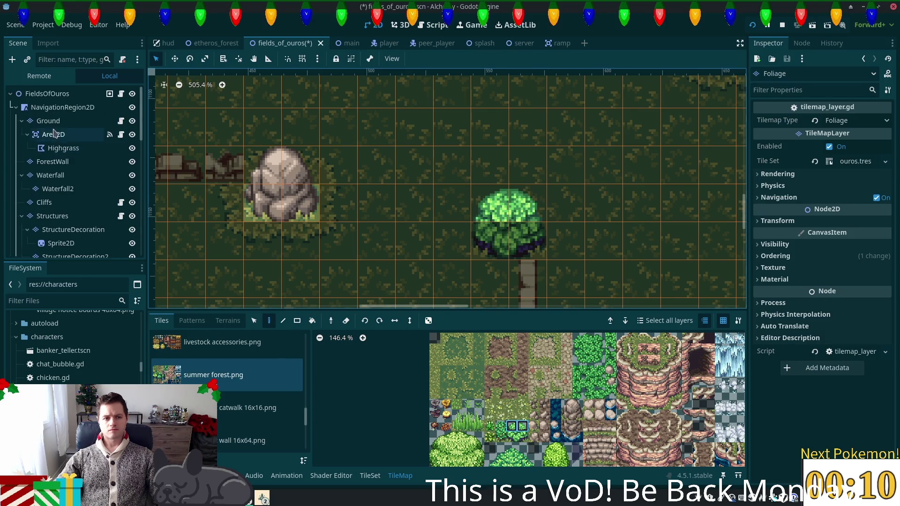
pyautogui.click(47, 93)
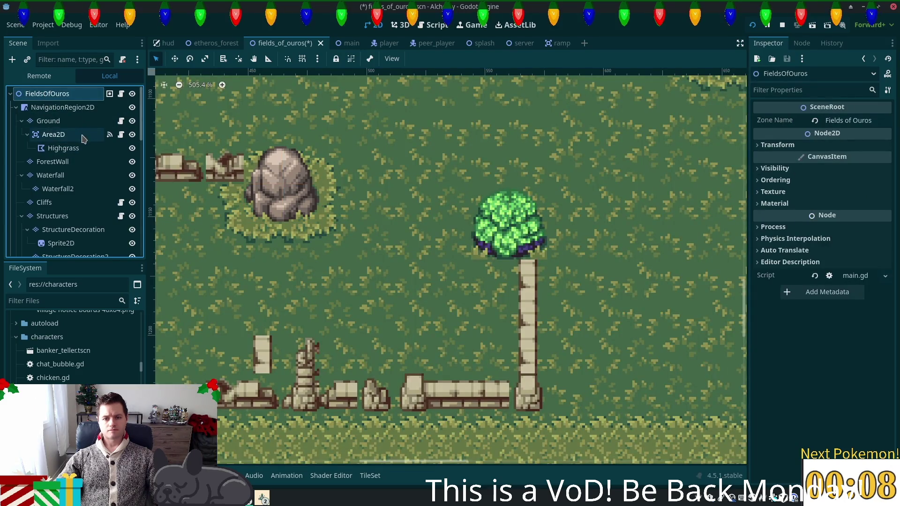
pyautogui.scroll(2, 464, 271)
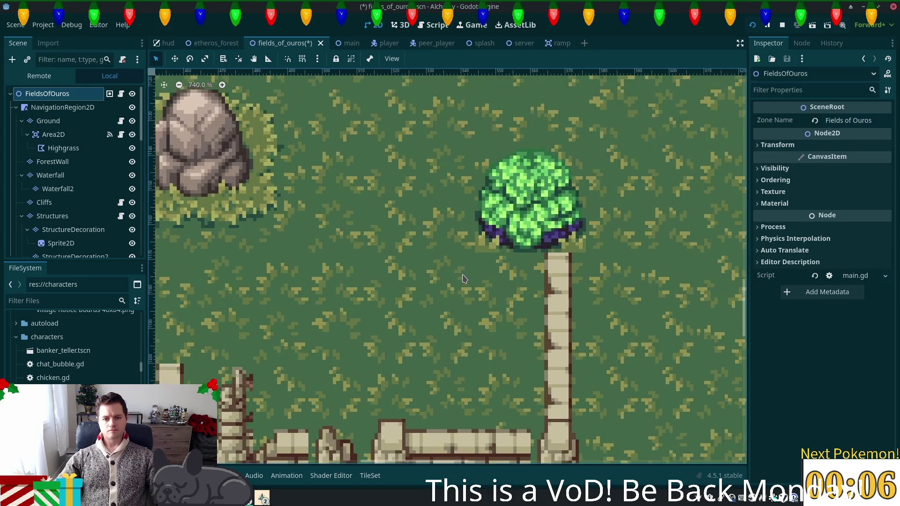
pyautogui.scroll(-2, 523, 274)
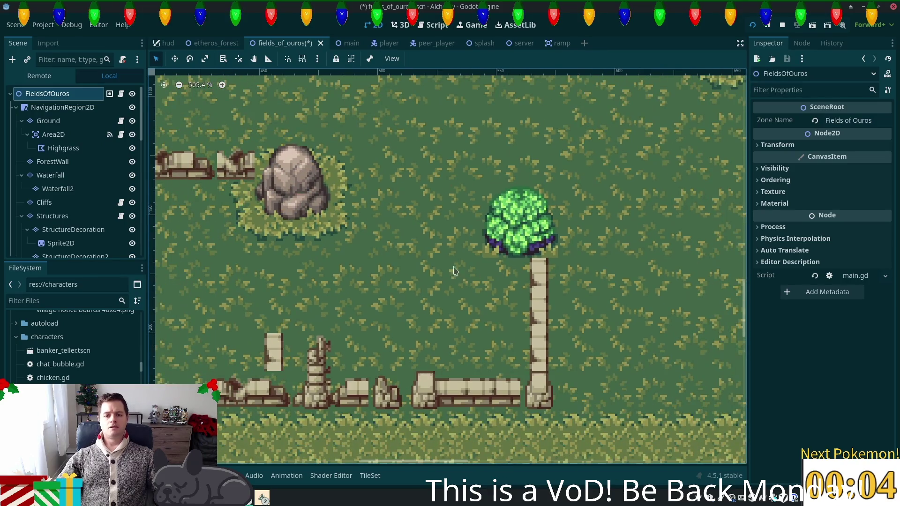
pyautogui.click(48, 120)
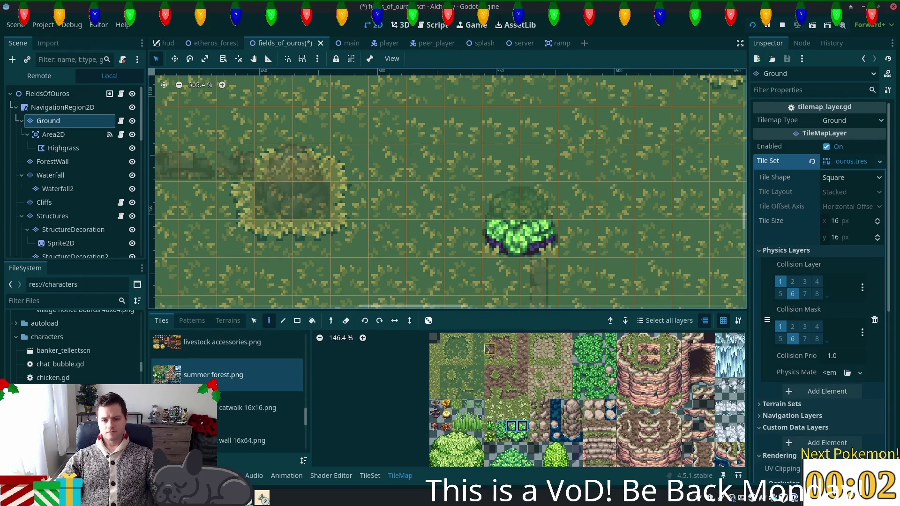
pyautogui.click(456, 337)
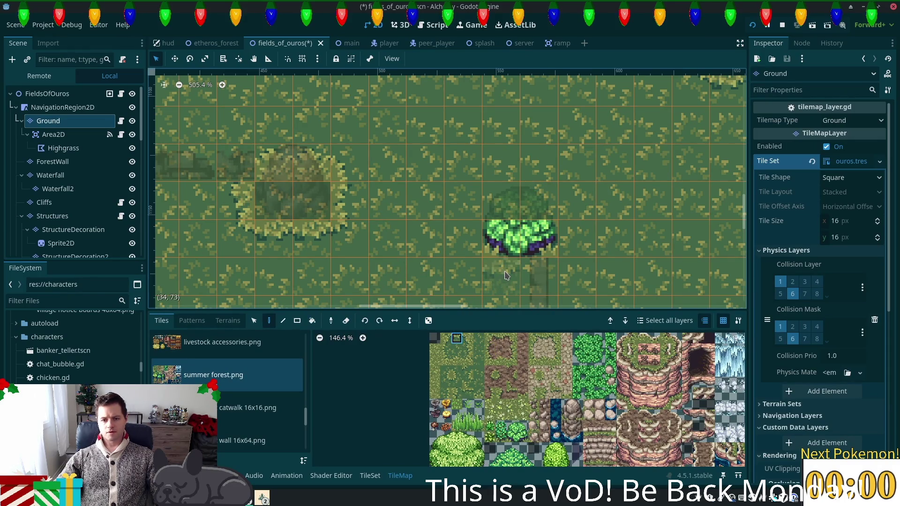
pyautogui.click(506, 275)
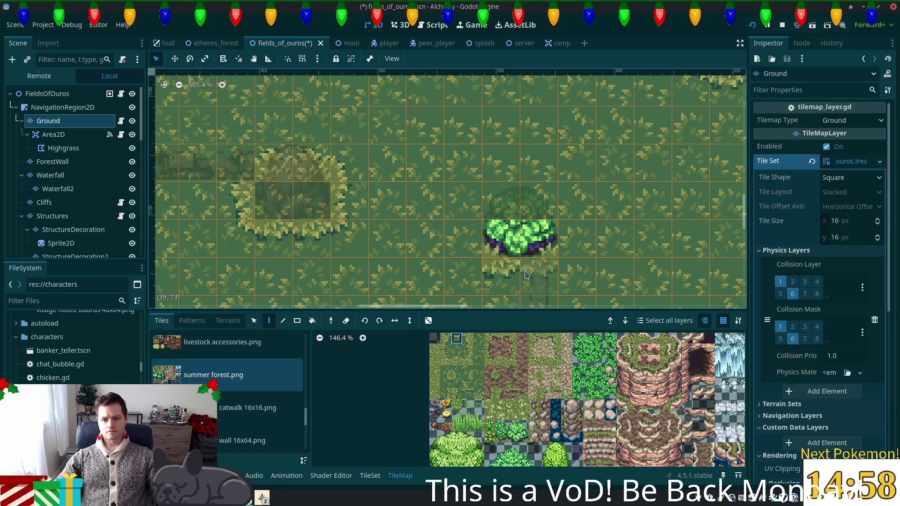
pyautogui.click(526, 275)
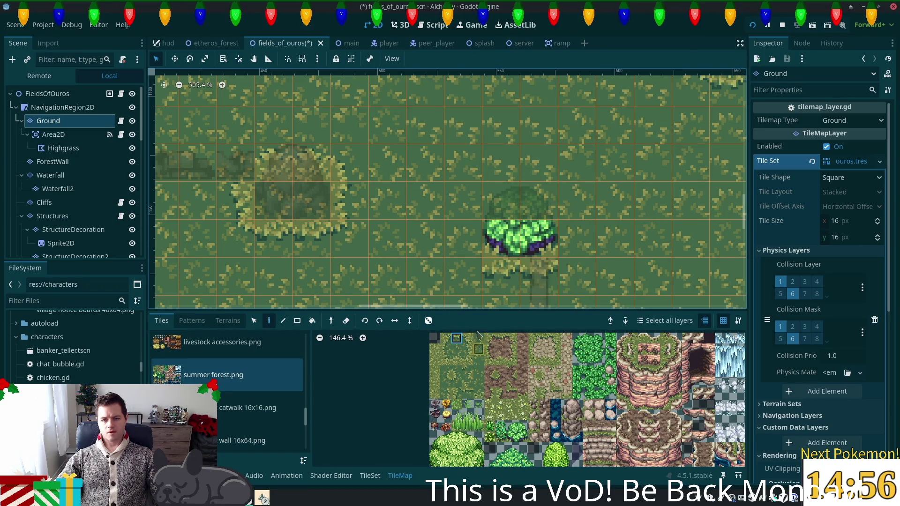
# Try other summer forest grass tiles and save the scene with Ctrl+S.
pyautogui.click(445, 372)
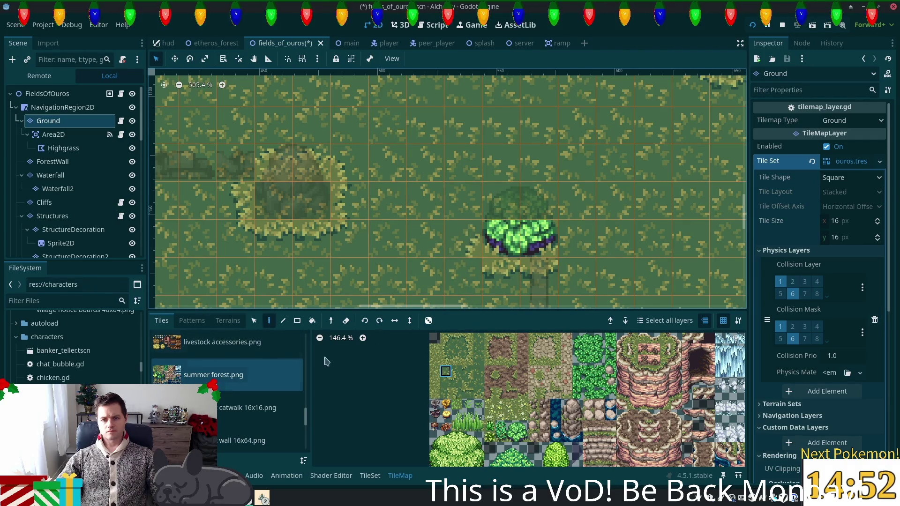
pyautogui.click(448, 384)
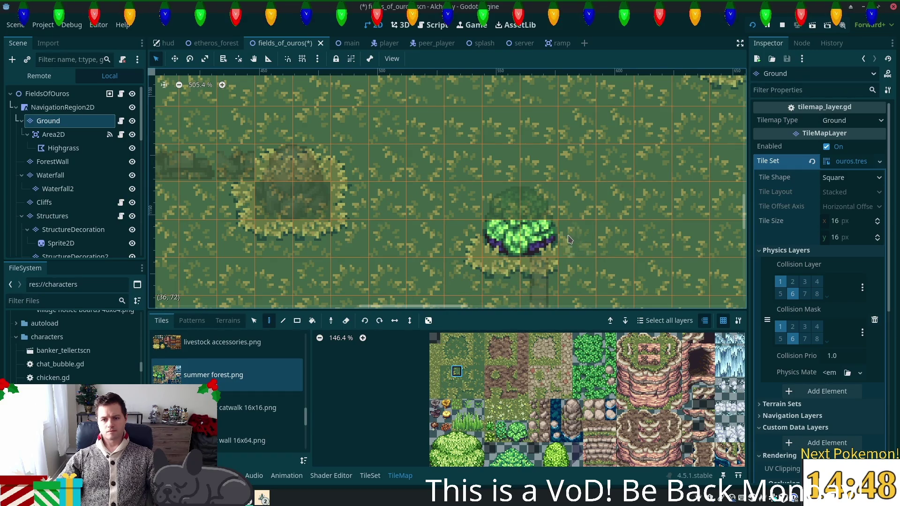
pyautogui.click(457, 382)
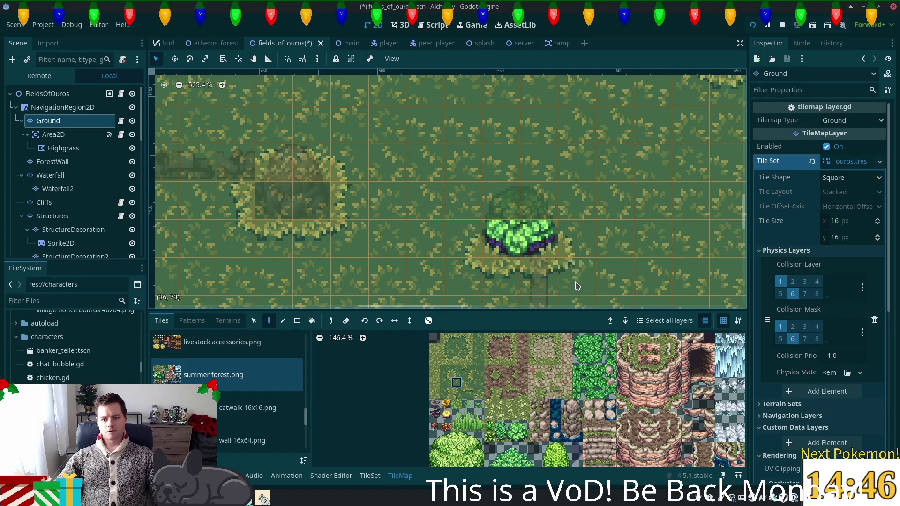
pyautogui.scroll(-2, 576, 285)
pyautogui.hotkey('ctrl', 's')
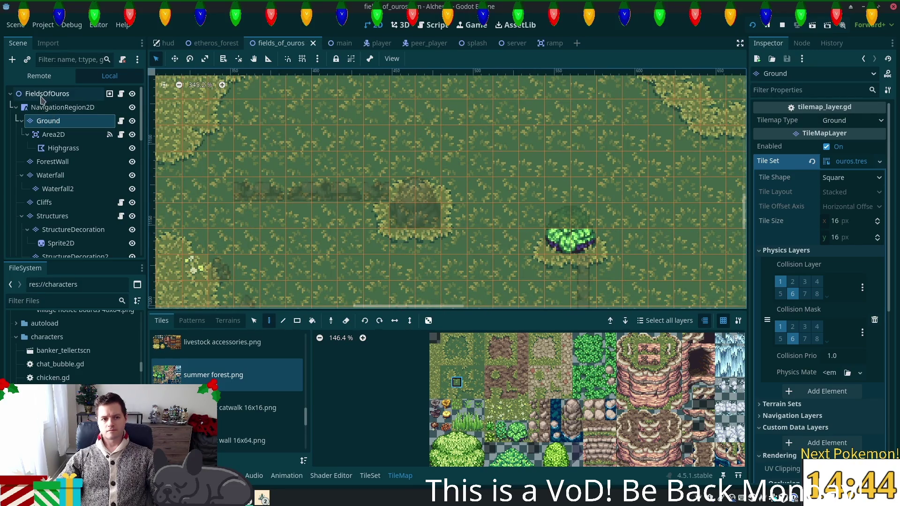
# Select the FieldsOfOuros root node and bring up the running game windows on the taskbar.
pyautogui.click(43, 95)
pyautogui.hscroll(3, 501, 287)
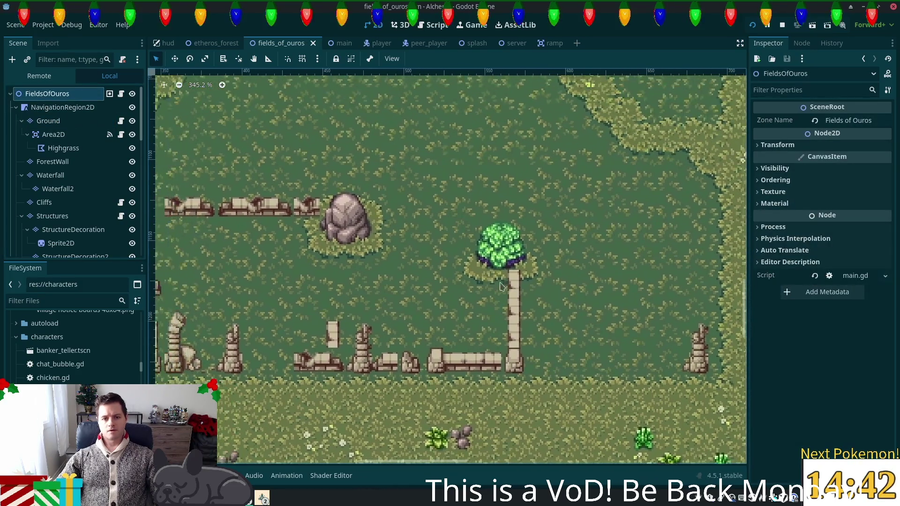
pyautogui.hscroll(-1, 501, 286)
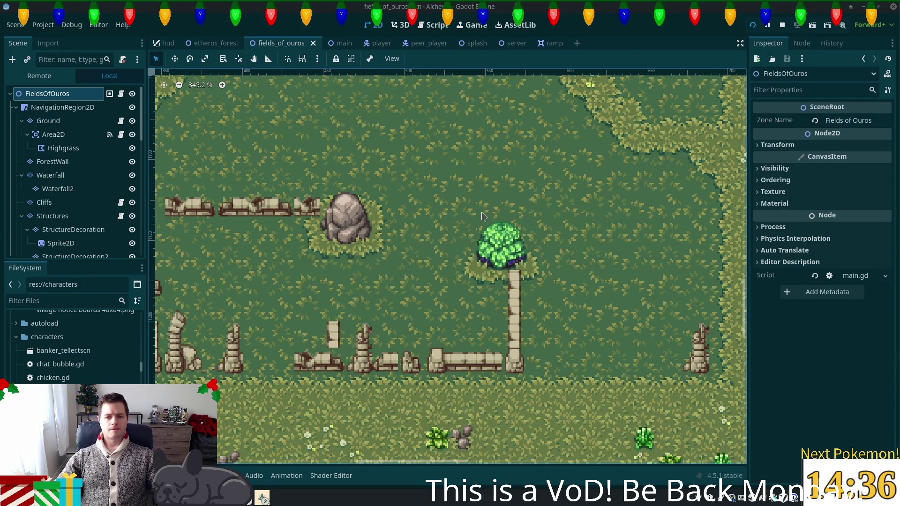
pyautogui.click(262, 498)
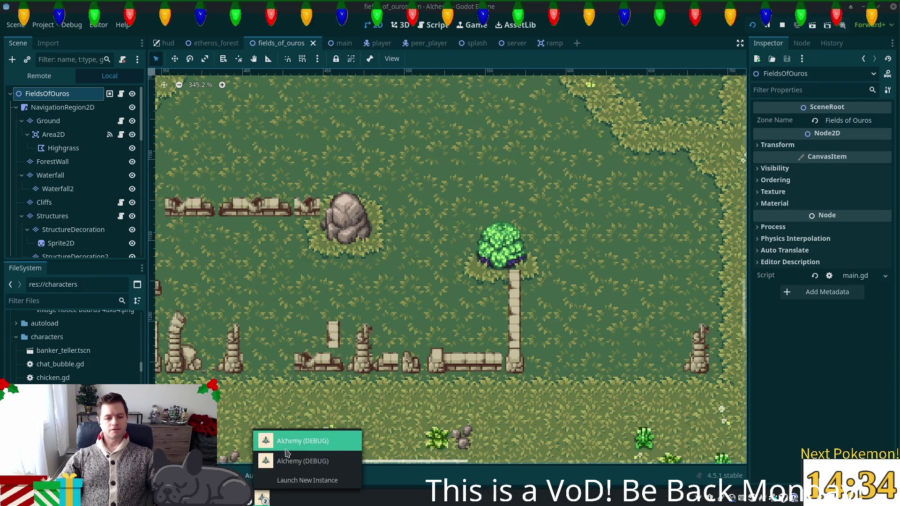
# Bring the Alchemy game forward and walk the character through the grass toward the fence.
pyautogui.click(281, 440)
pyautogui.press('d')
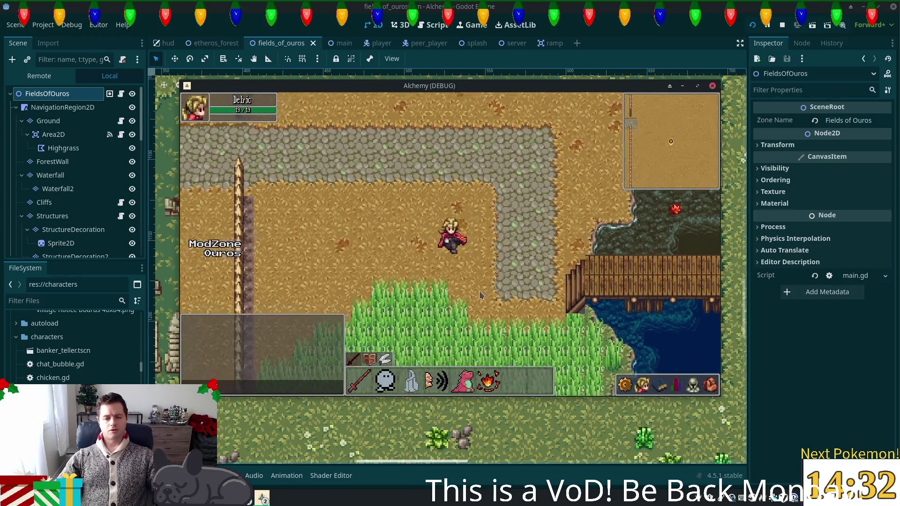
pyautogui.hotkey('a', 's')
pyautogui.press('s')
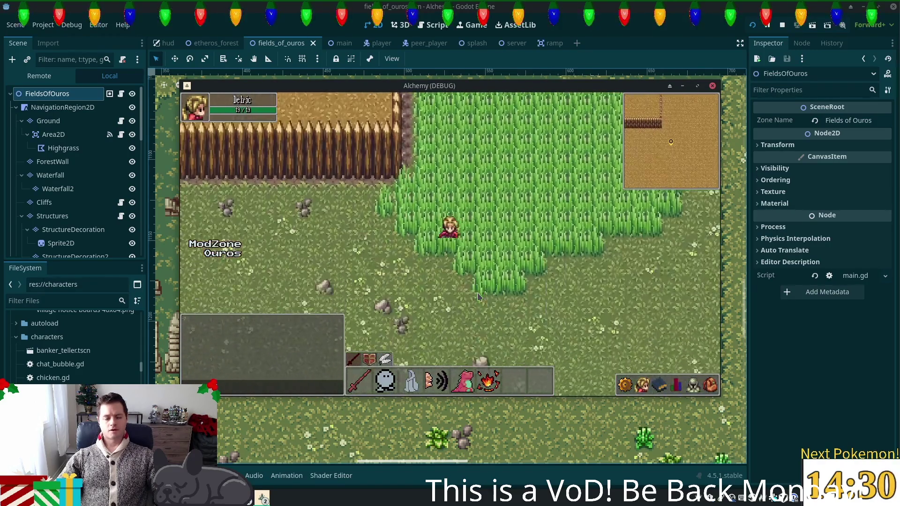
pyautogui.hotkey('a', 's')
pyautogui.press('a')
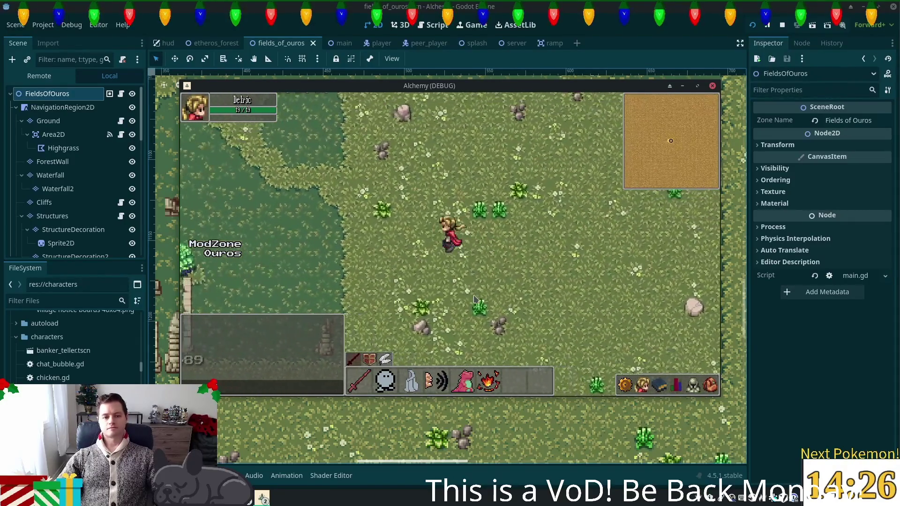
pyautogui.press('a')
pyautogui.press('a')
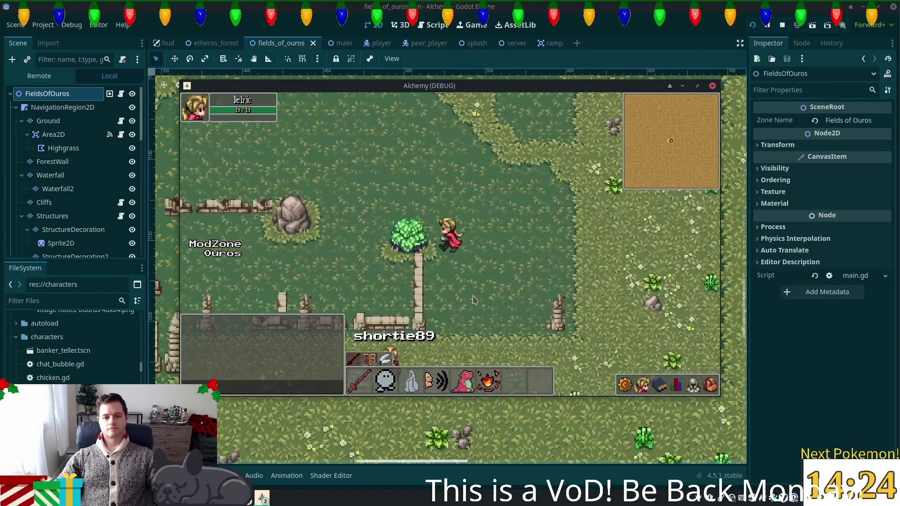
pyautogui.press('d')
pyautogui.press('a')
pyautogui.press('s')
pyautogui.press('a')
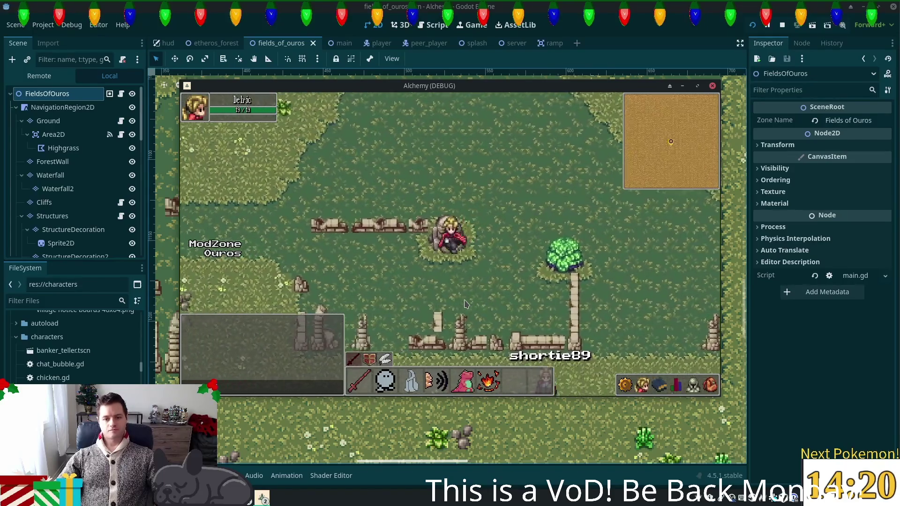
# Walk the character into the boulder from both sides, then close the game with F8.
pyautogui.press('w')
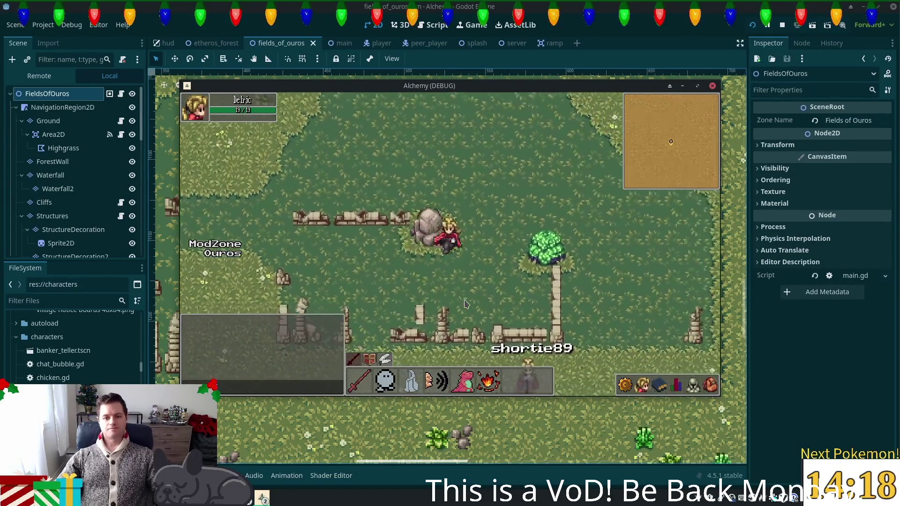
pyautogui.press('a')
pyautogui.press('s')
pyautogui.press('d')
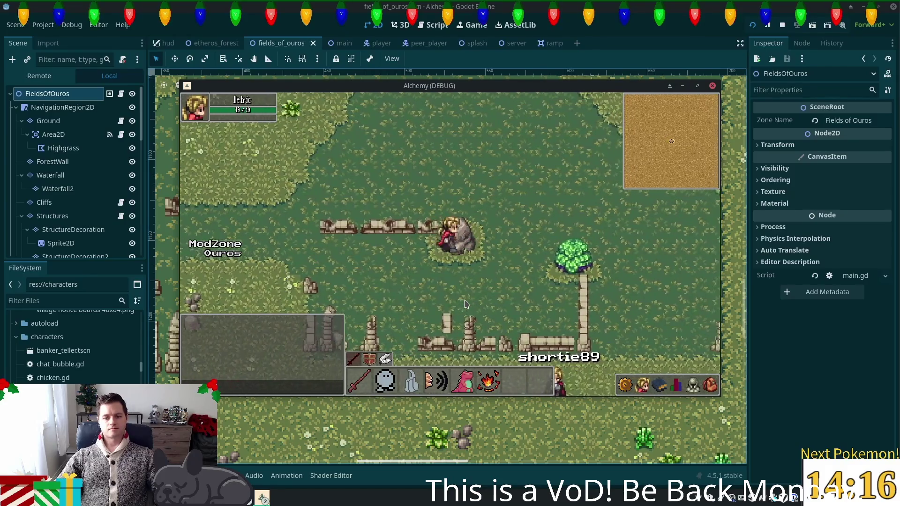
pyautogui.press('d')
pyautogui.press('d')
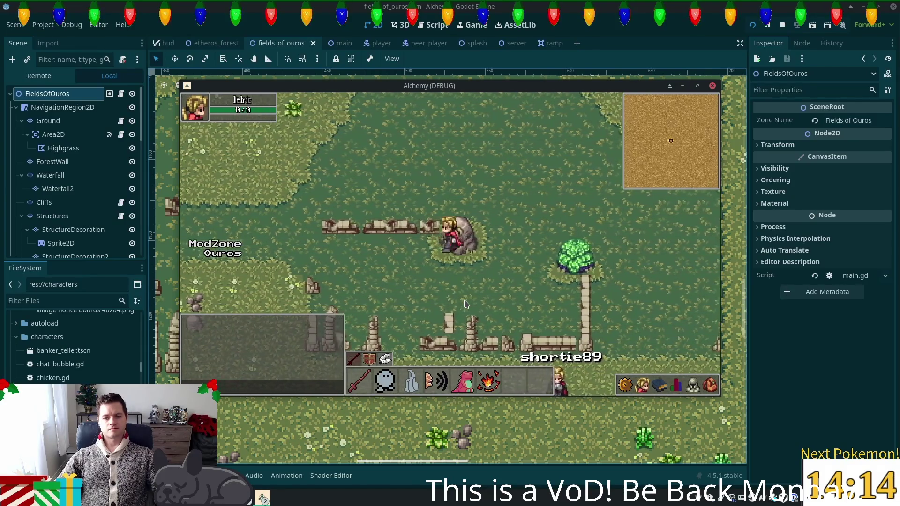
pyautogui.press('a')
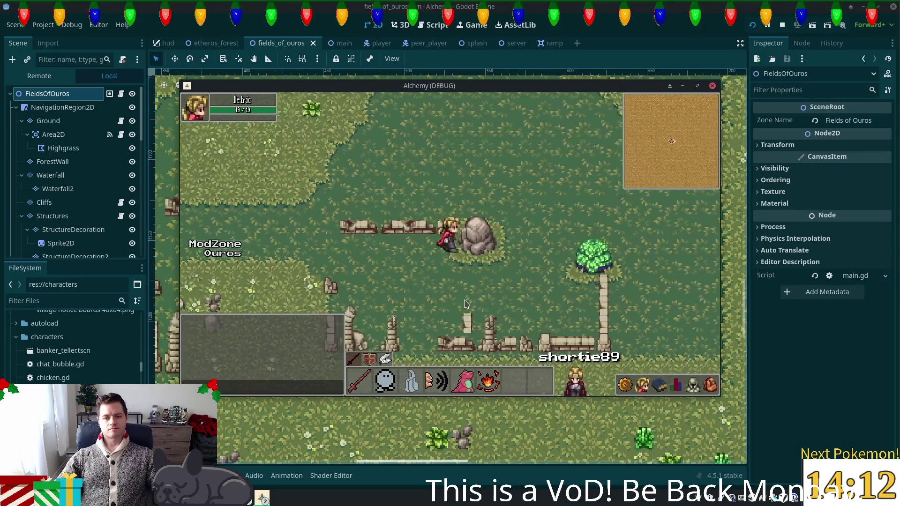
pyautogui.press('d')
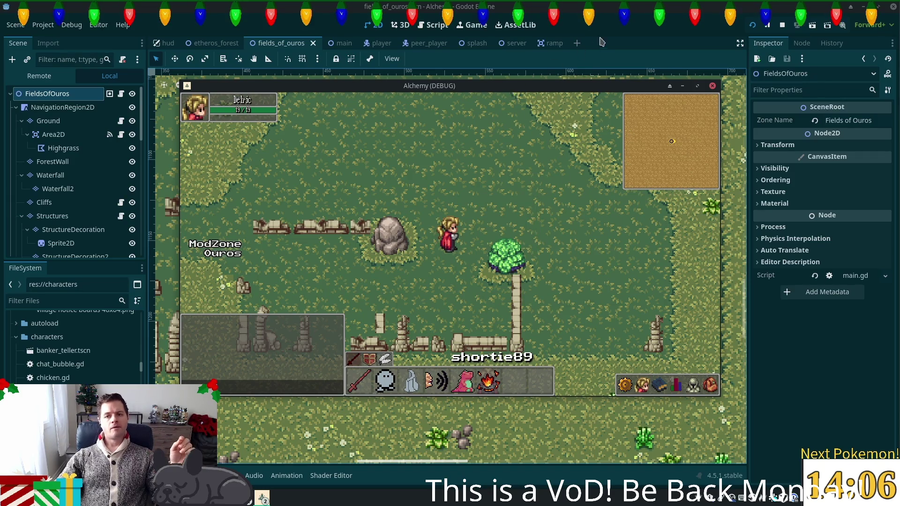
pyautogui.press('F8')
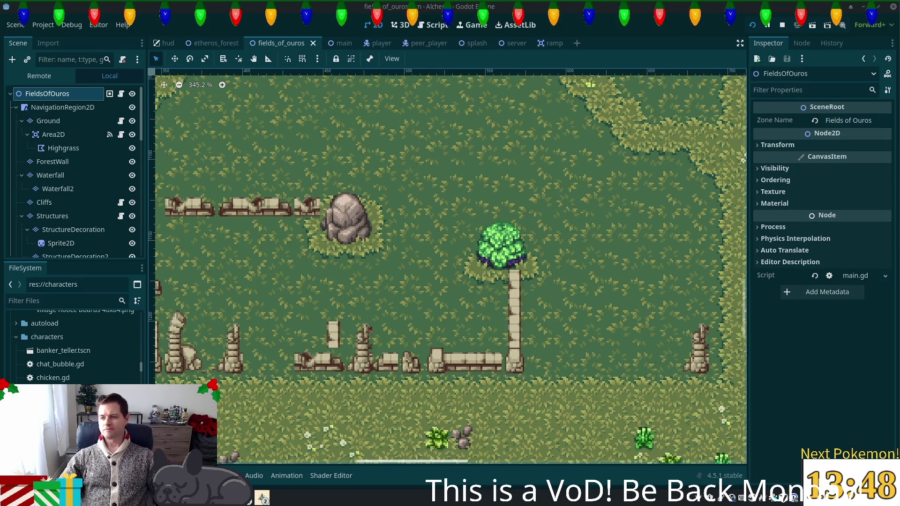
# Paint the two rock tiles over the boulder spot on the left grass mound of the Ground layer.
pyautogui.click(368, 276)
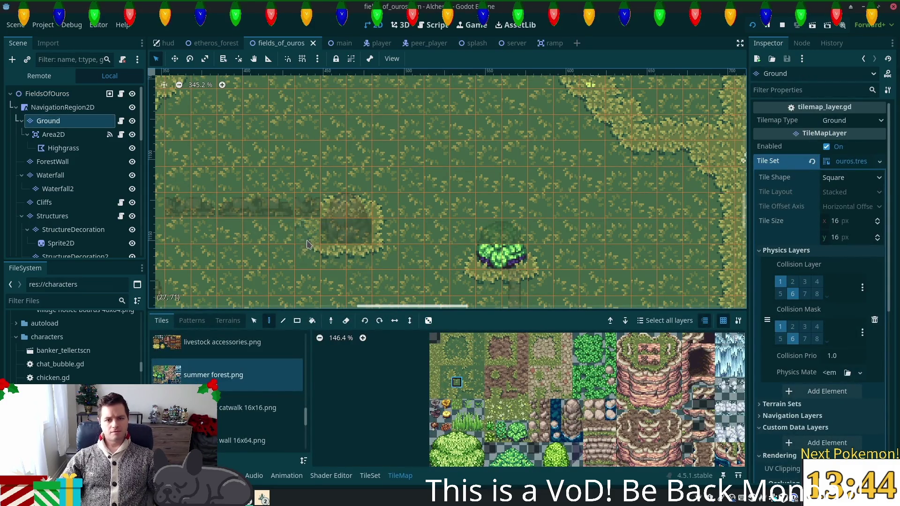
pyautogui.scroll(1, 366, 277)
pyautogui.moveTo(576, 417); pyautogui.dragTo(567, 415)
pyautogui.moveTo(337, 228); pyautogui.dragTo(391, 229)
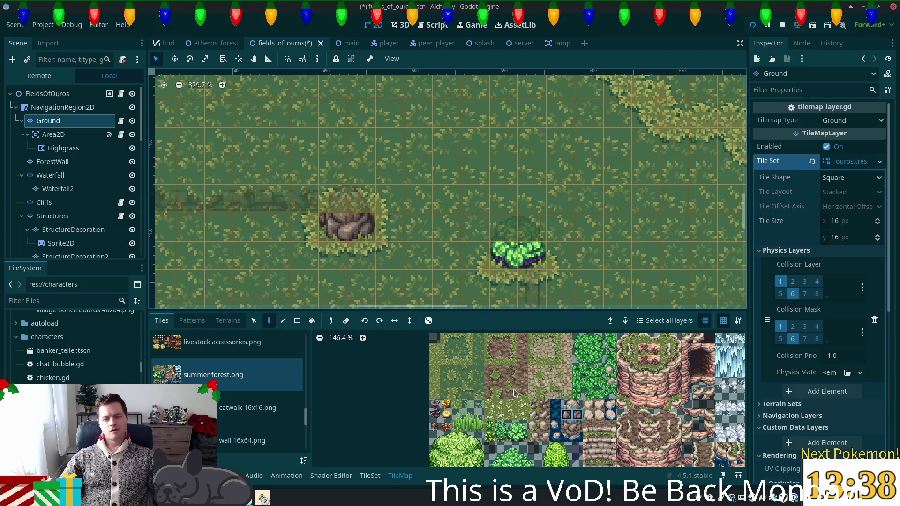
# Inspect the two rock tiles' physics collision polygons in the TileSet editor.
pyautogui.click(361, 479)
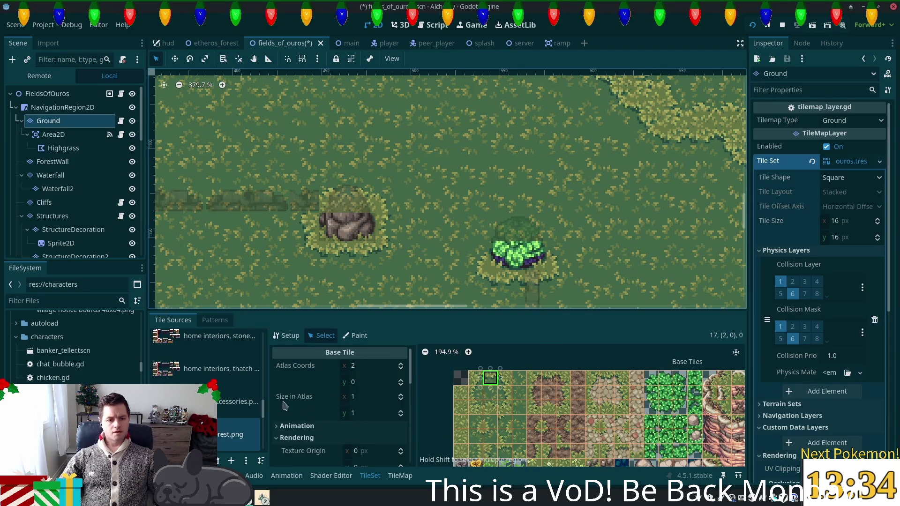
pyautogui.scroll(-3, 497, 428)
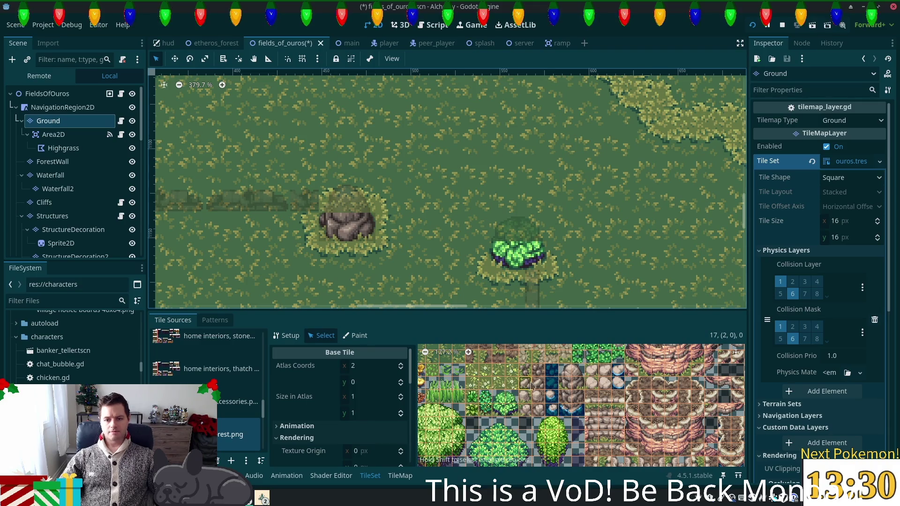
pyautogui.moveTo(568, 386); pyautogui.dragTo(579, 385)
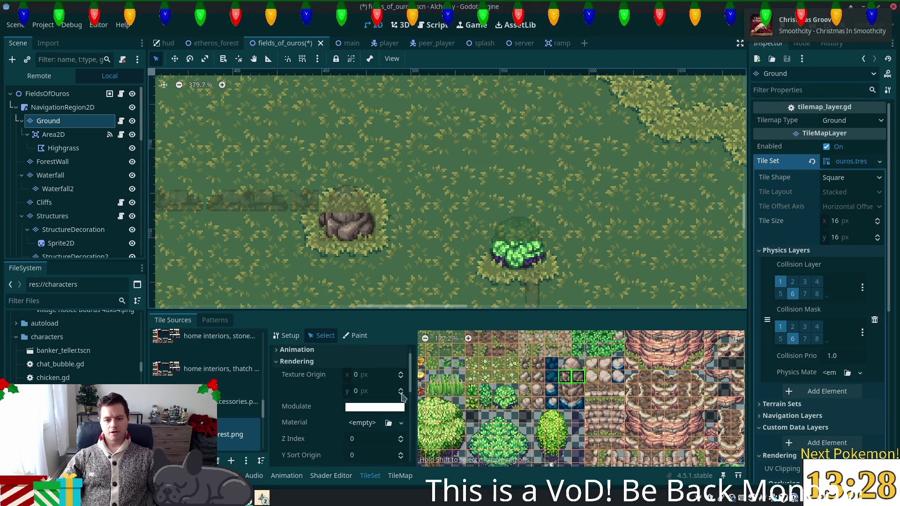
# Inspect the bush tiles' collision polygons, save the scene and switch to OBS Studio.
pyautogui.scroll(-5, 410, 385)
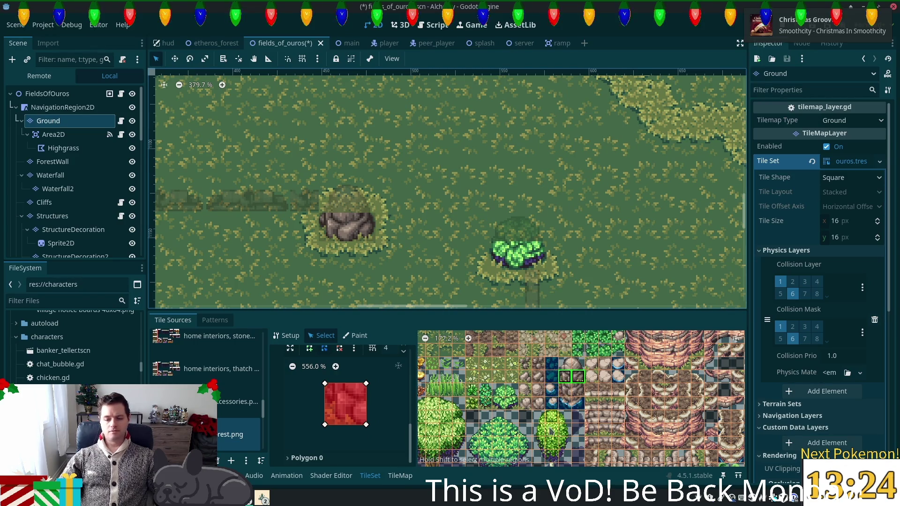
pyautogui.moveTo(499, 402); pyautogui.dragTo(511, 402)
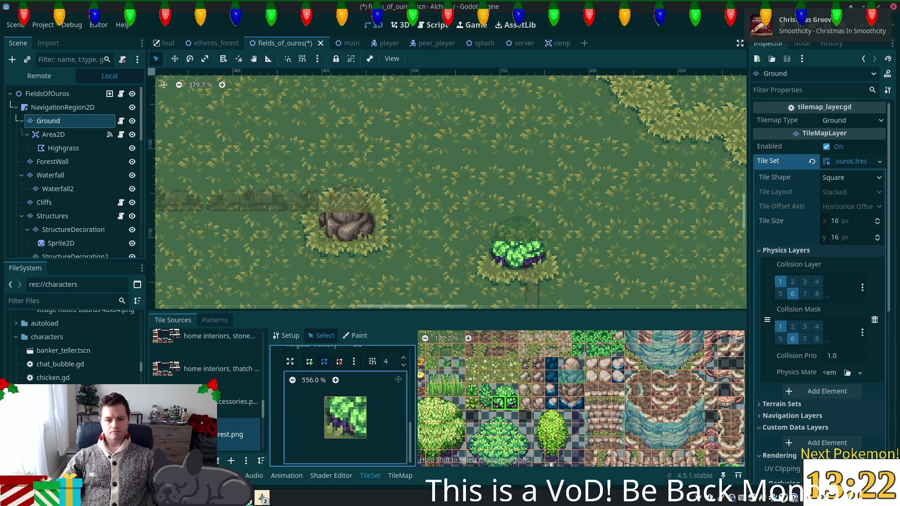
pyautogui.hotkey('ctrl', 's')
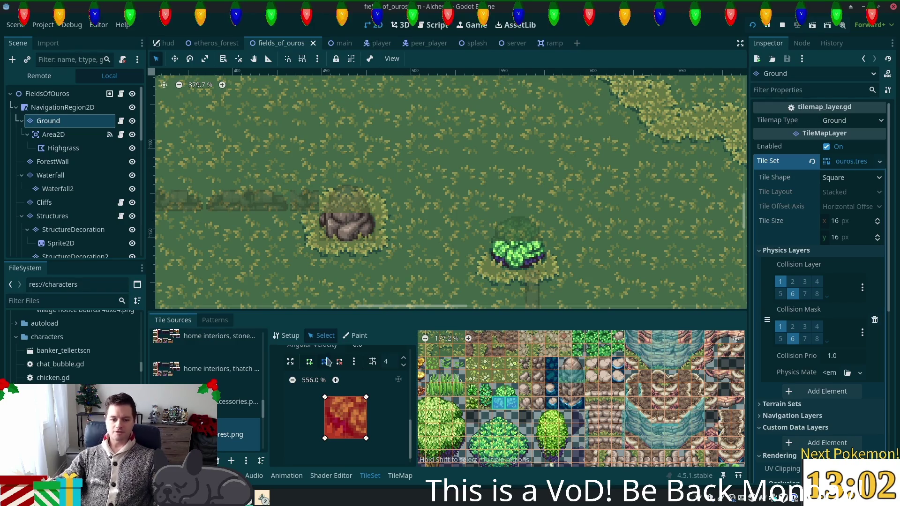
pyautogui.hotkey('alt', 'Tab')
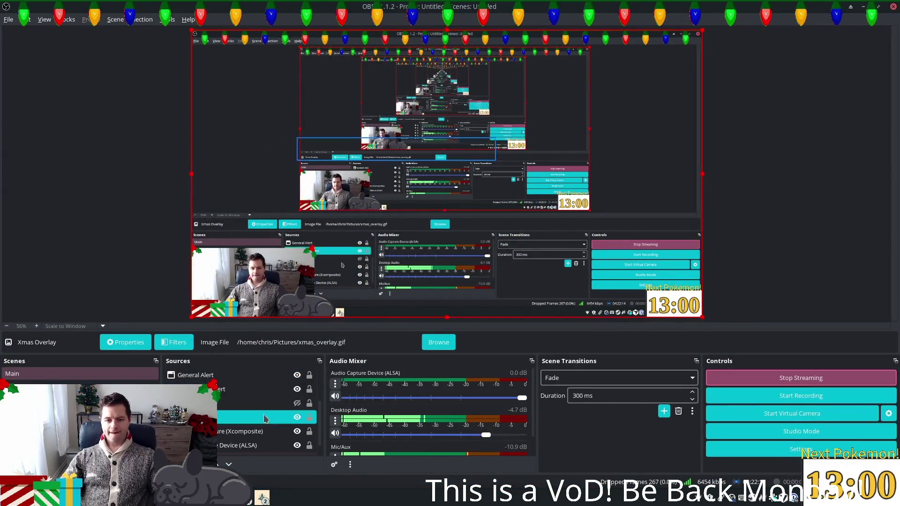
# Enable 'Use alpha-less texture format' on the pokecountdown window capture.
pyautogui.press('Down')
pyautogui.press('Down')
pyautogui.press('Down')
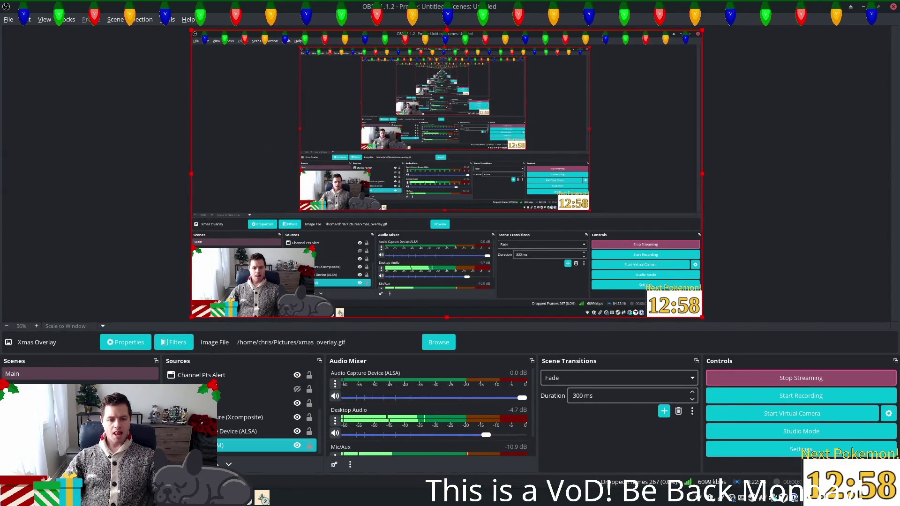
pyautogui.click(229, 391)
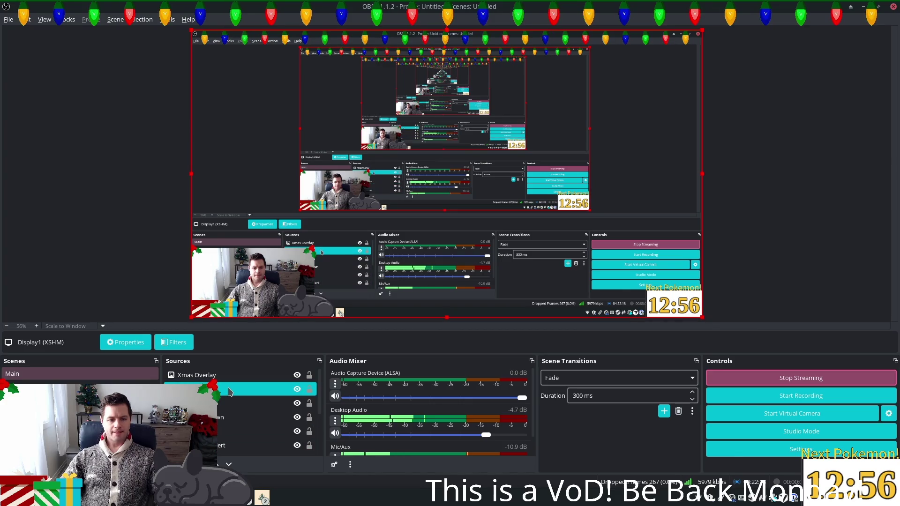
pyautogui.click(222, 405)
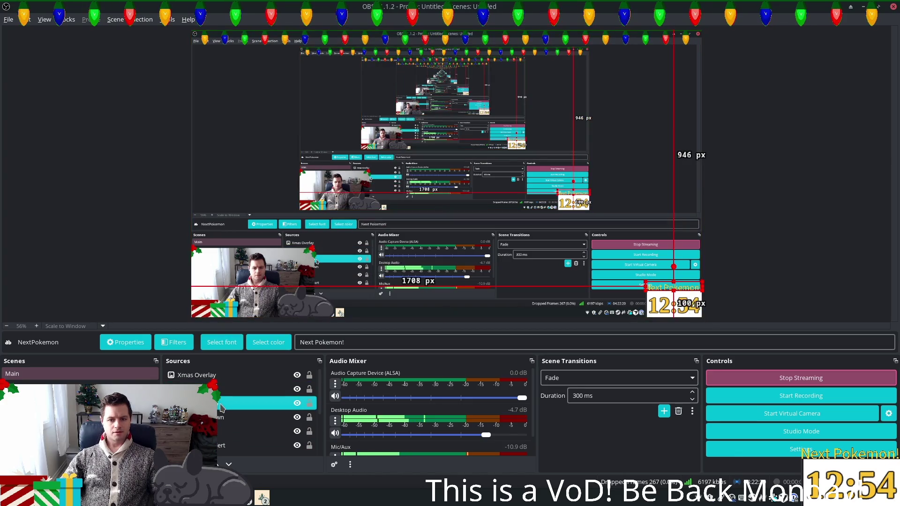
pyautogui.click(233, 418)
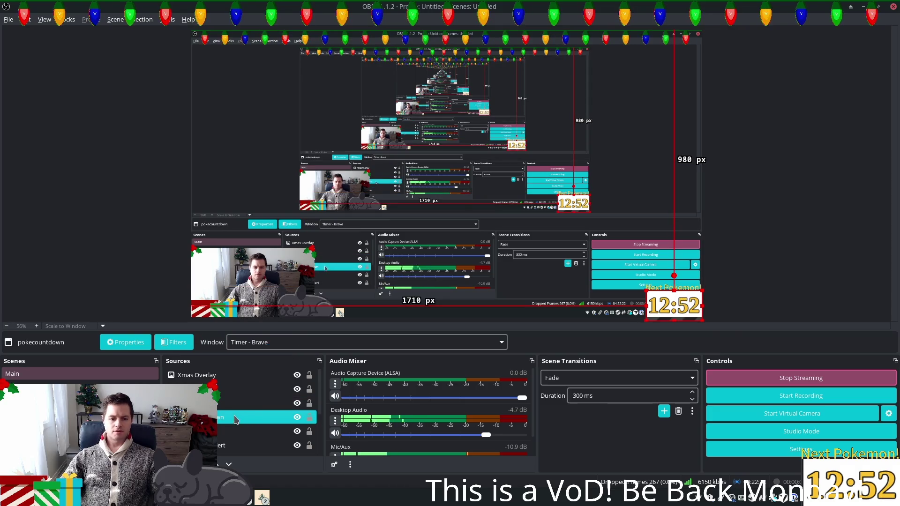
pyautogui.doubleClick(233, 419)
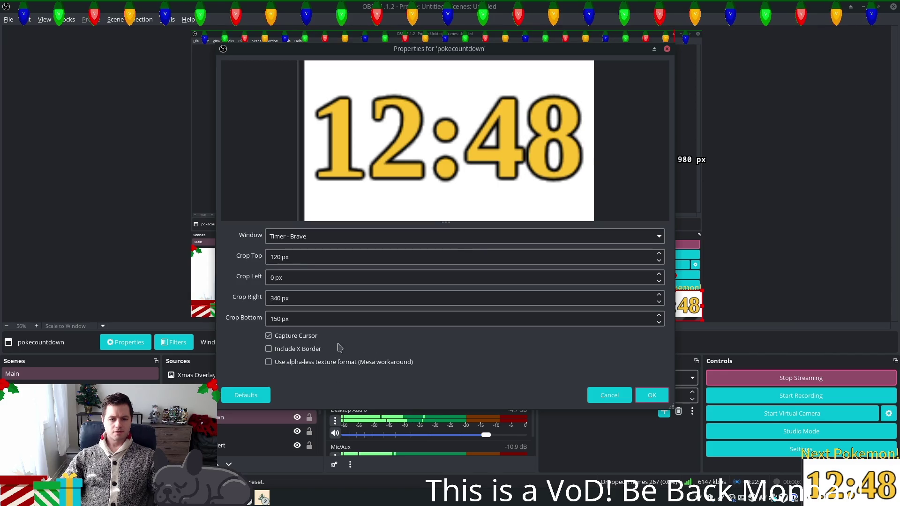
pyautogui.click(299, 363)
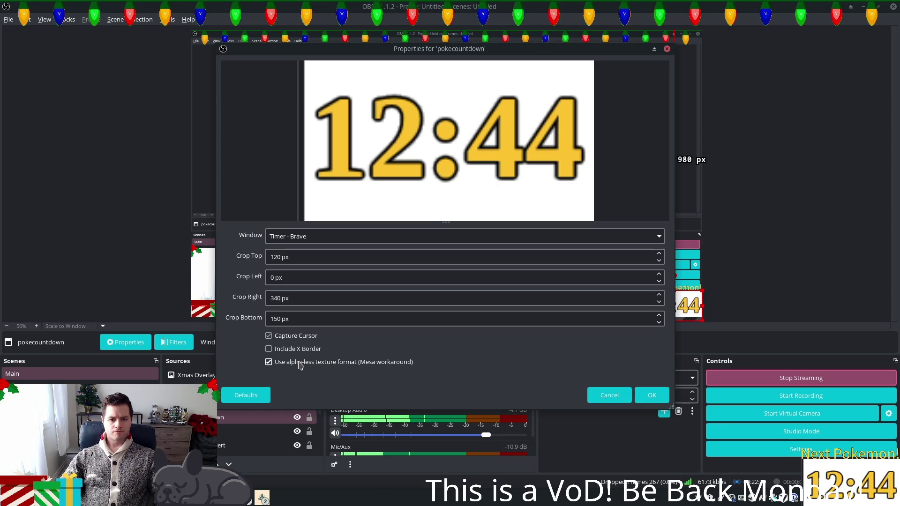
pyautogui.click(651, 395)
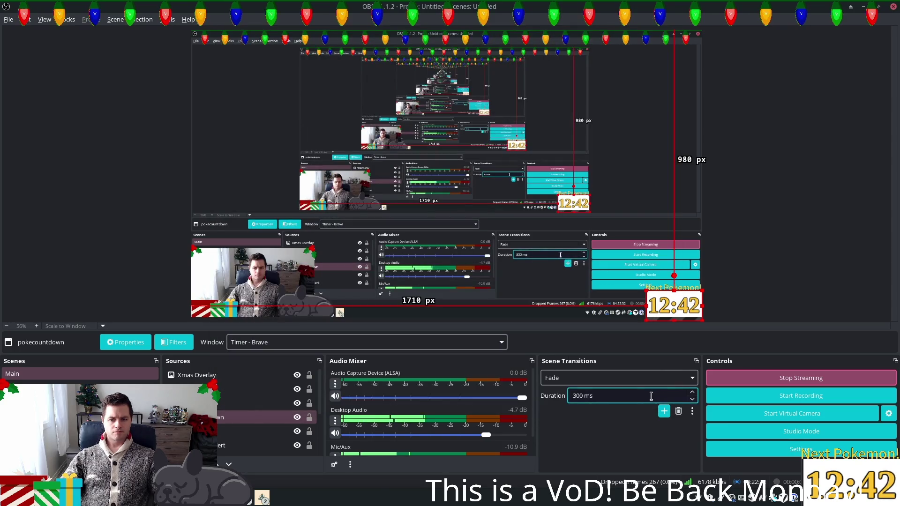
# Open the Filters dialog for the pokecountdown source.
pyautogui.click(267, 417)
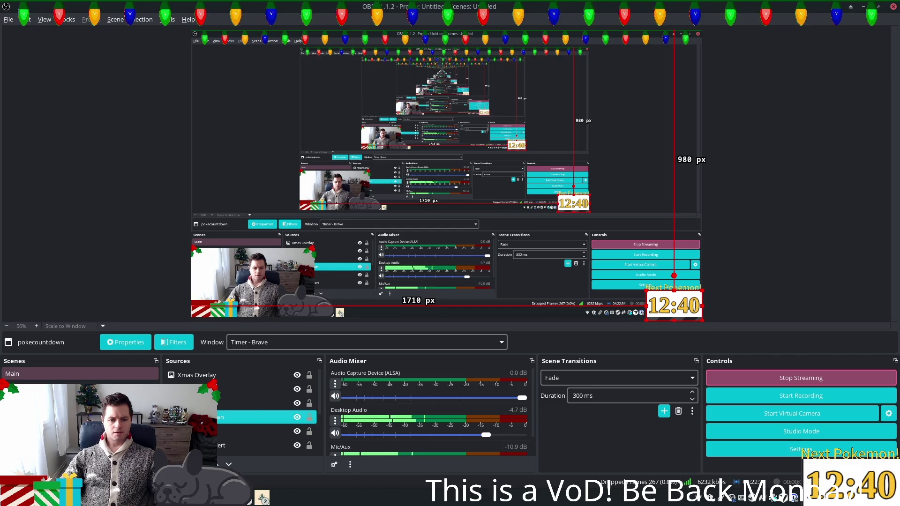
pyautogui.rightClick(211, 417)
pyautogui.click(228, 395)
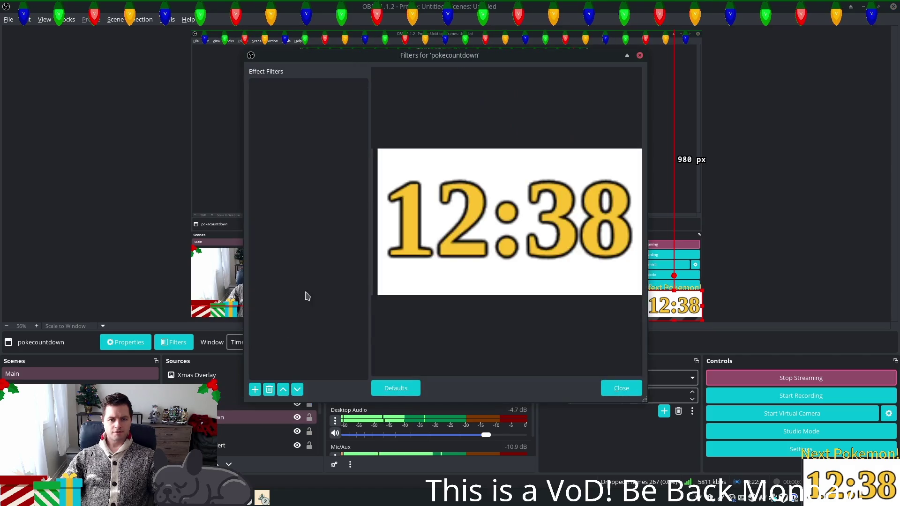
# Add a Color Correction filter to pokecountdown with opacity 1.0.
pyautogui.click(255, 389)
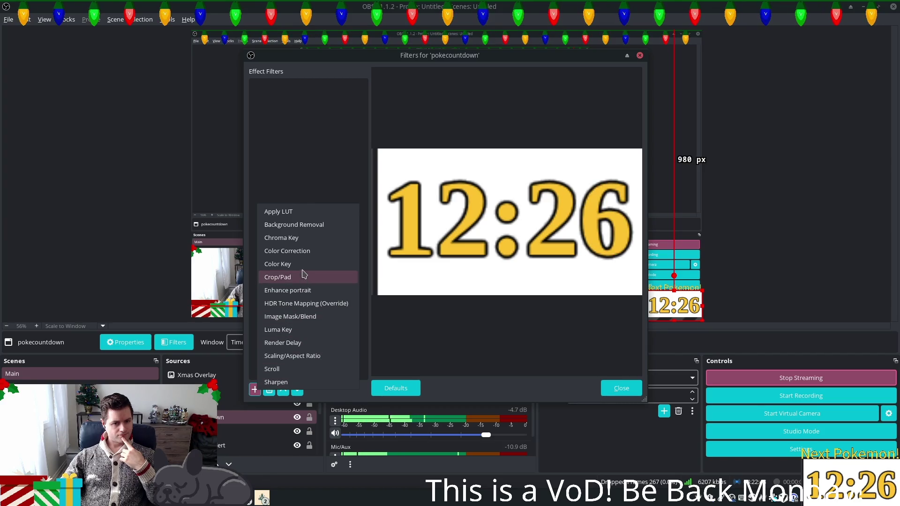
pyautogui.click(304, 253)
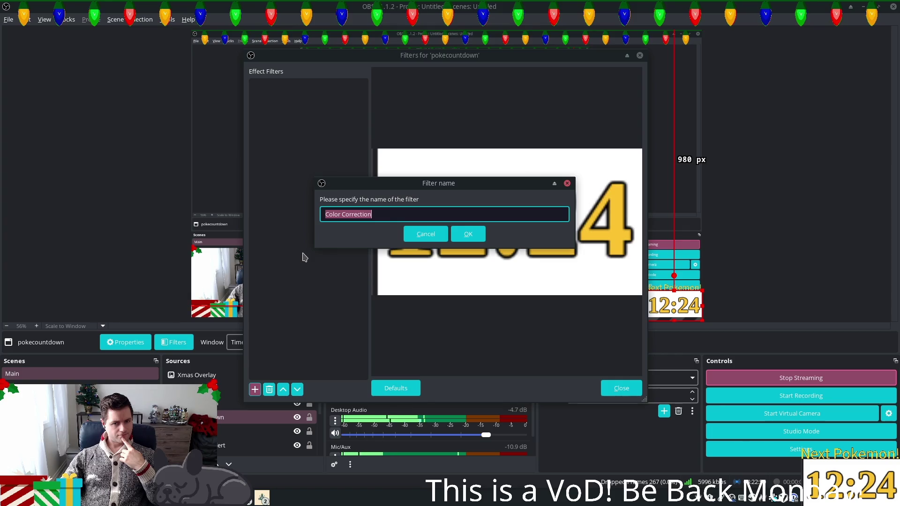
pyautogui.click(469, 237)
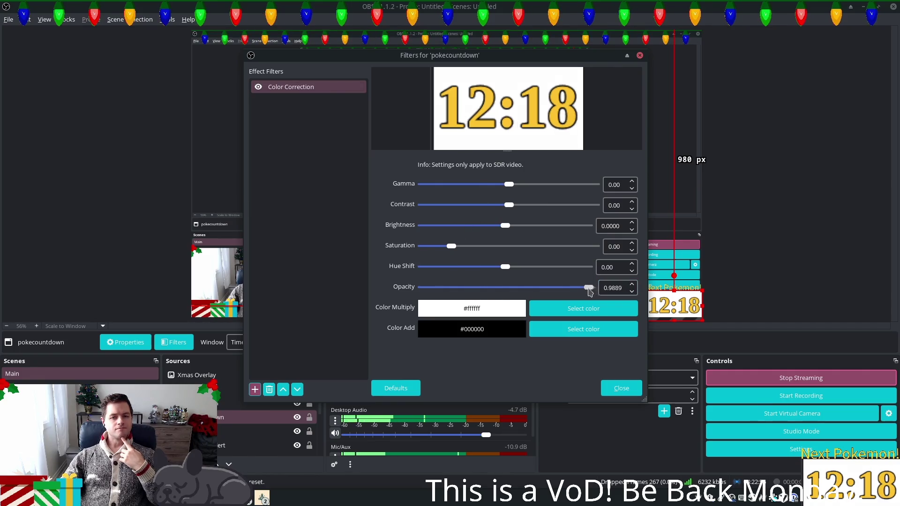
pyautogui.moveTo(589, 288); pyautogui.dragTo(595, 288)
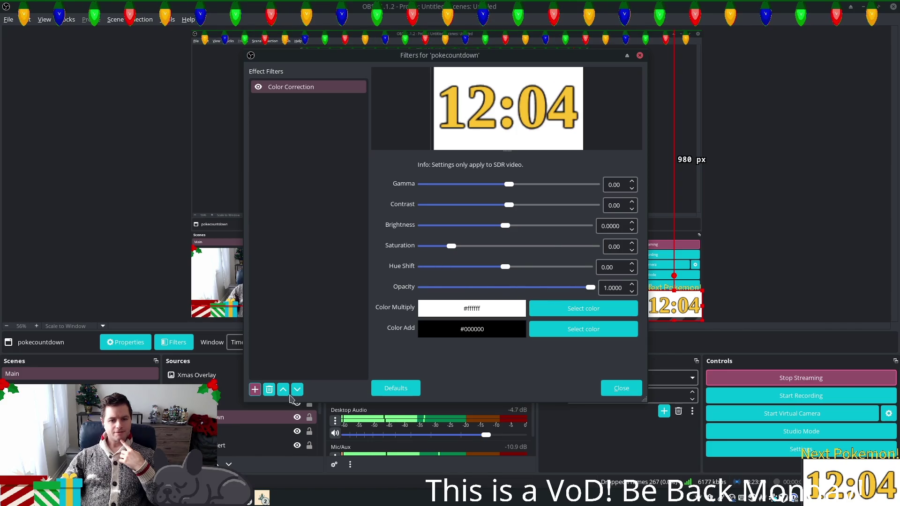
# Delete the Color Correction filter and bring up the filter type list again.
pyautogui.click(269, 389)
pyautogui.click(515, 231)
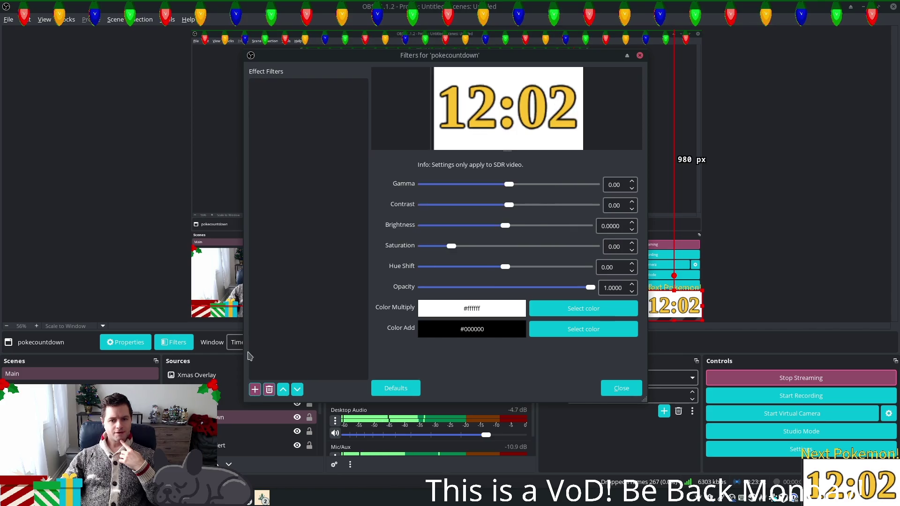
pyautogui.click(255, 390)
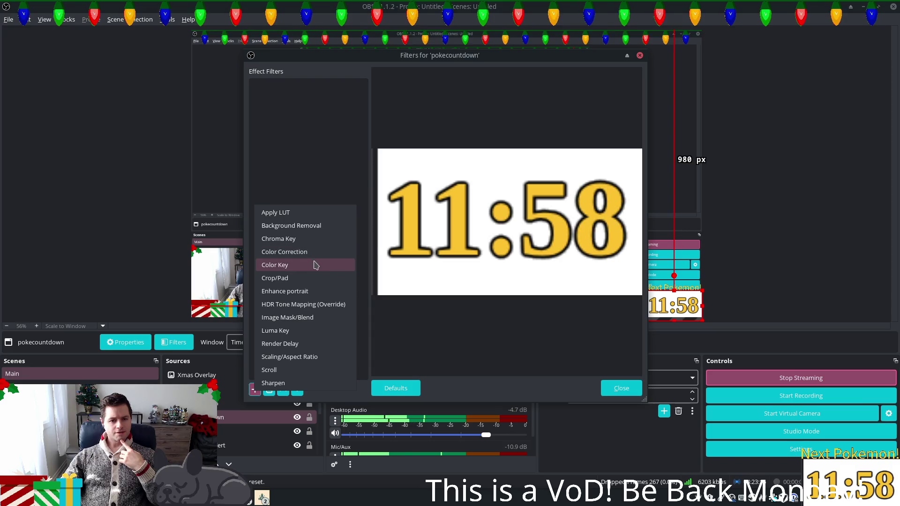
# Add a Color Key filter with a custom key colour of white (#ffffff).
pyautogui.click(346, 265)
pyautogui.click(454, 234)
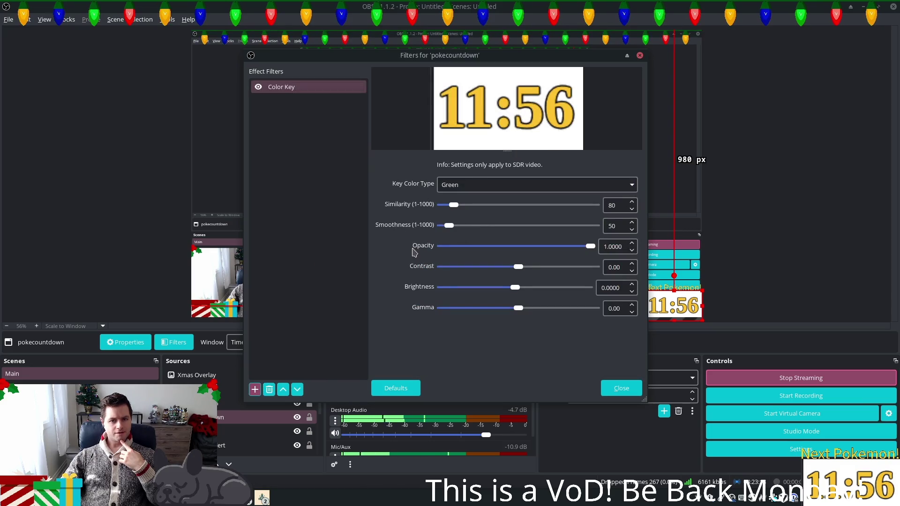
pyautogui.click(492, 185)
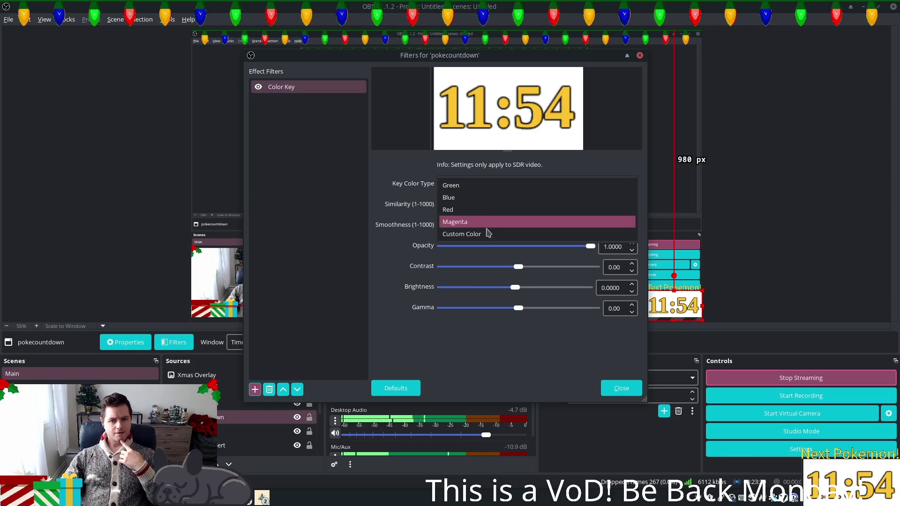
pyautogui.click(477, 237)
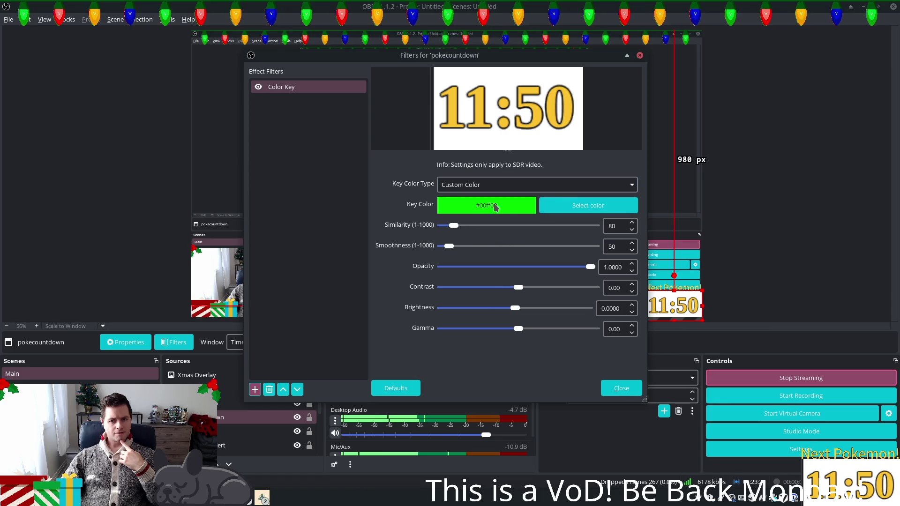
pyautogui.click(548, 206)
pyautogui.click(485, 179)
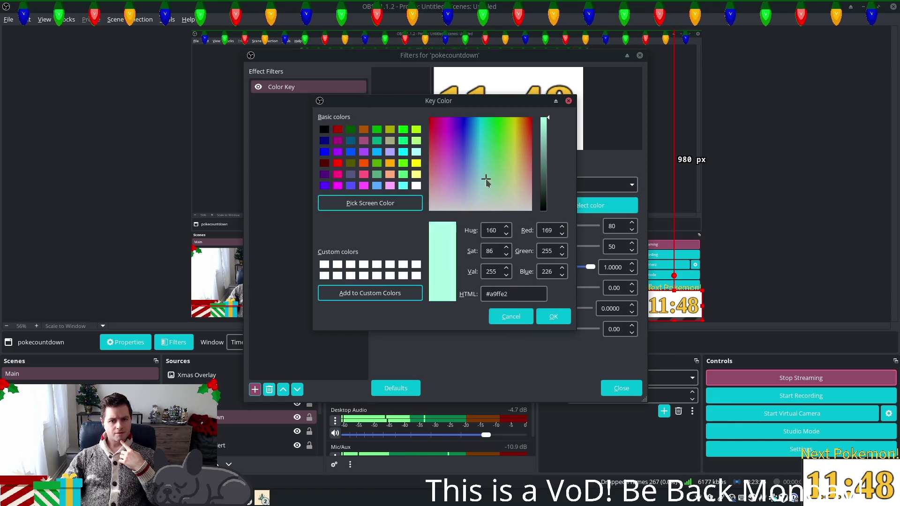
pyautogui.click(416, 186)
pyautogui.click(553, 316)
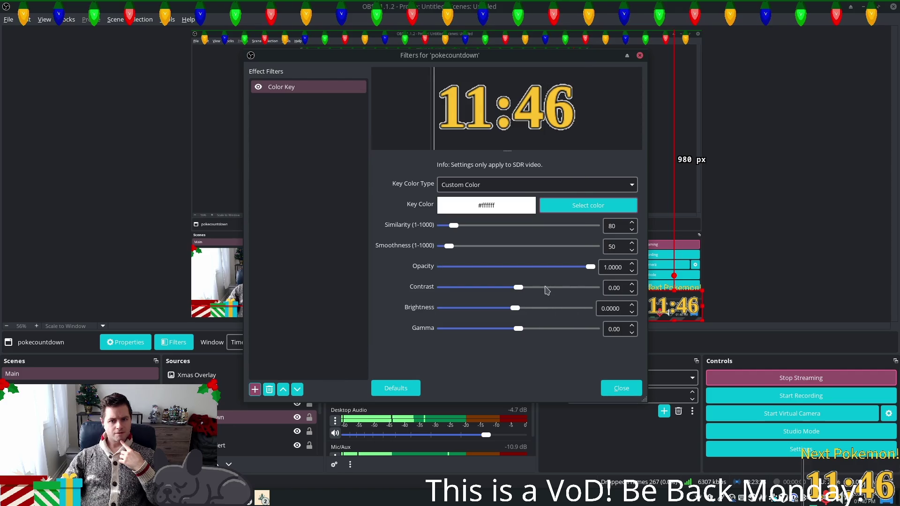
# Tune the Color Key: smoothness 1000, brightness -0.0479, gamma -0.43, similarity 214, then close.
pyautogui.moveTo(589, 266); pyautogui.dragTo(347, 268)
pyautogui.moveTo(441, 267); pyautogui.dragTo(598, 266)
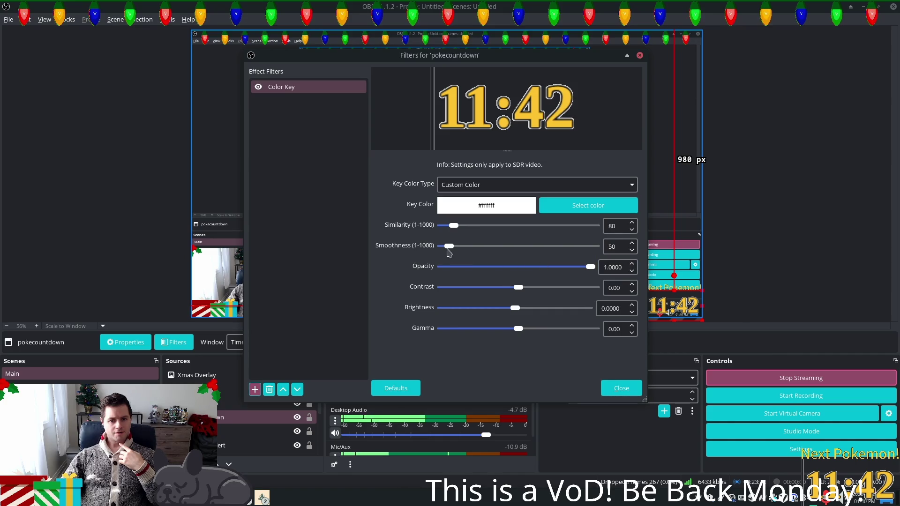
pyautogui.moveTo(448, 246); pyautogui.dragTo(599, 248)
pyautogui.moveTo(453, 226)
pyautogui.mouseDown()
pyautogui.moveTo(597, 226)
pyautogui.moveTo(282, 209)
pyautogui.mouseUp()
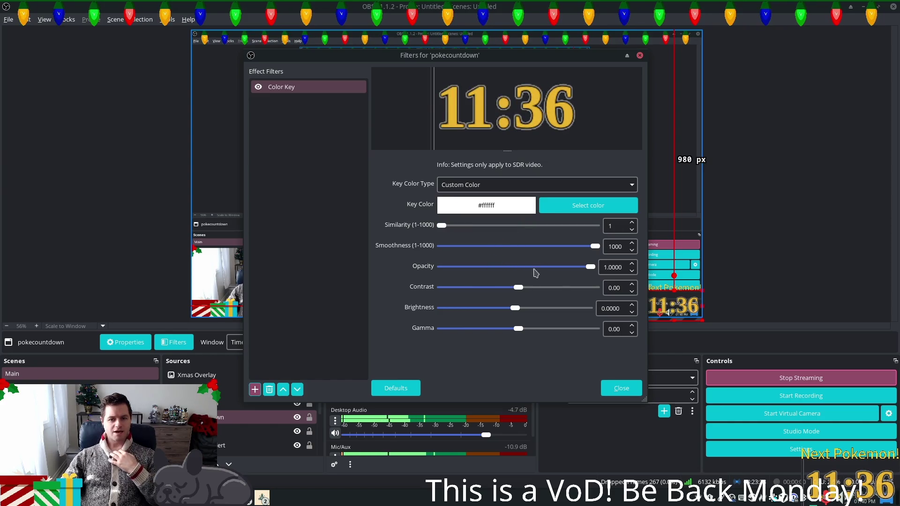
pyautogui.moveTo(517, 288); pyautogui.dragTo(692, 287)
pyautogui.moveTo(595, 287)
pyautogui.mouseDown()
pyautogui.moveTo(388, 281)
pyautogui.moveTo(513, 290)
pyautogui.mouseUp()
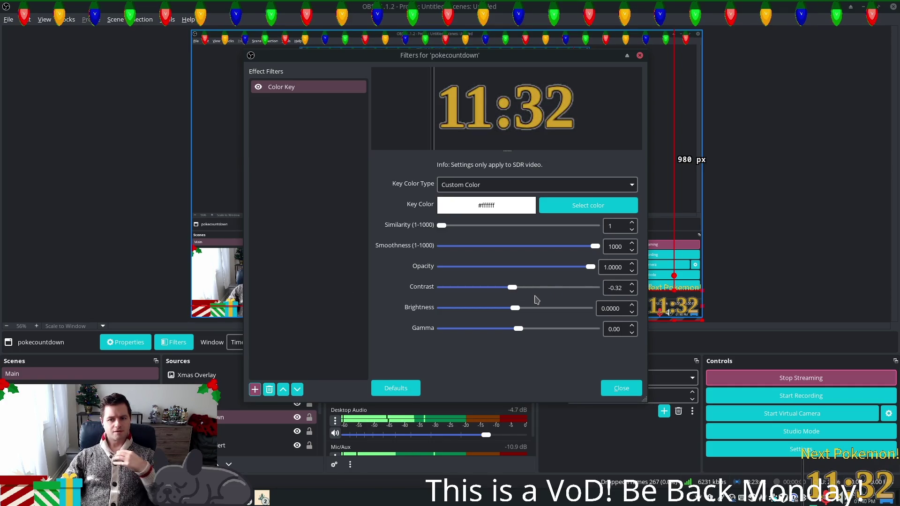
pyautogui.press('End')
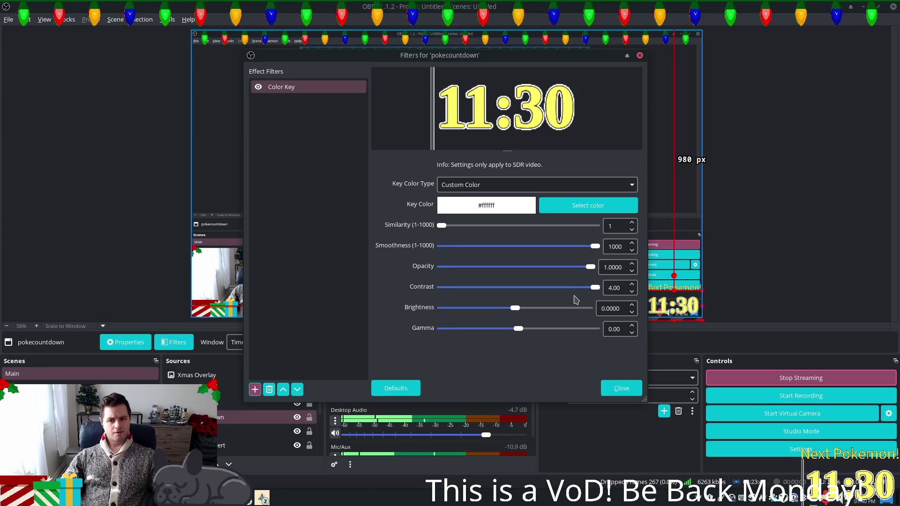
pyautogui.hotkey('ctrl', 'z')
pyautogui.moveTo(521, 329)
pyautogui.mouseDown()
pyautogui.moveTo(562, 330)
pyautogui.moveTo(466, 332)
pyautogui.moveTo(499, 335)
pyautogui.moveTo(487, 334)
pyautogui.moveTo(517, 314)
pyautogui.moveTo(489, 314)
pyautogui.moveTo(569, 311)
pyautogui.moveTo(492, 311)
pyautogui.moveTo(524, 312)
pyautogui.moveTo(511, 310)
pyautogui.mouseUp()
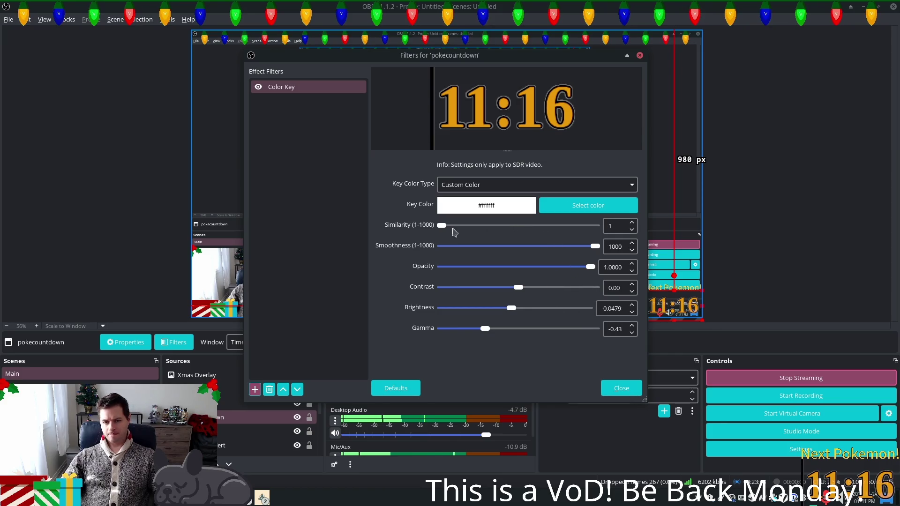
pyautogui.moveTo(457, 229)
pyautogui.mouseDown()
pyautogui.moveTo(595, 227)
pyautogui.moveTo(457, 228)
pyautogui.moveTo(474, 228)
pyautogui.mouseUp()
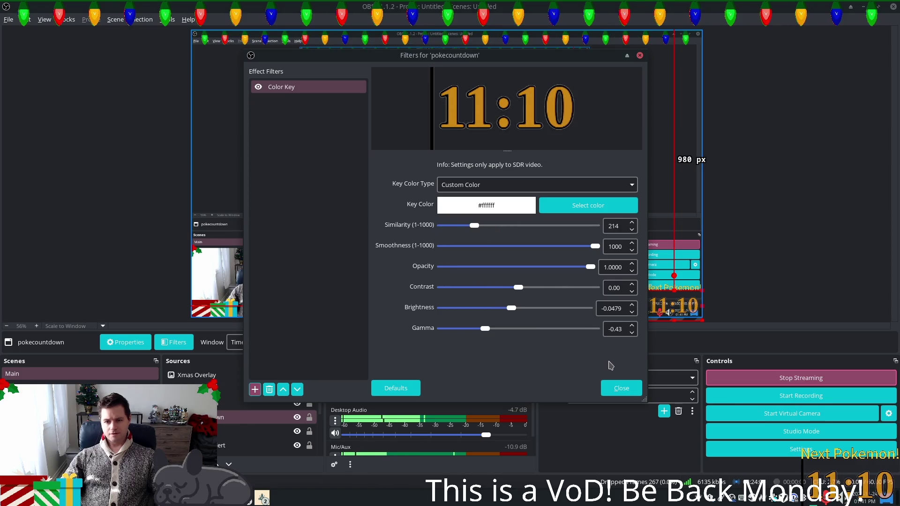
pyautogui.click(604, 393)
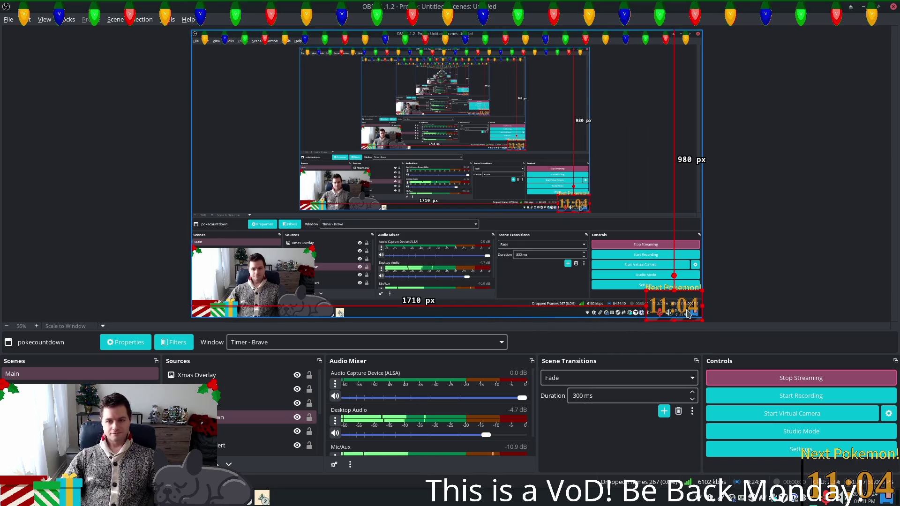
# Crop 9 px off the left edge of the pokecountdown capture.
pyautogui.click(242, 420)
pyautogui.doubleClick(242, 420)
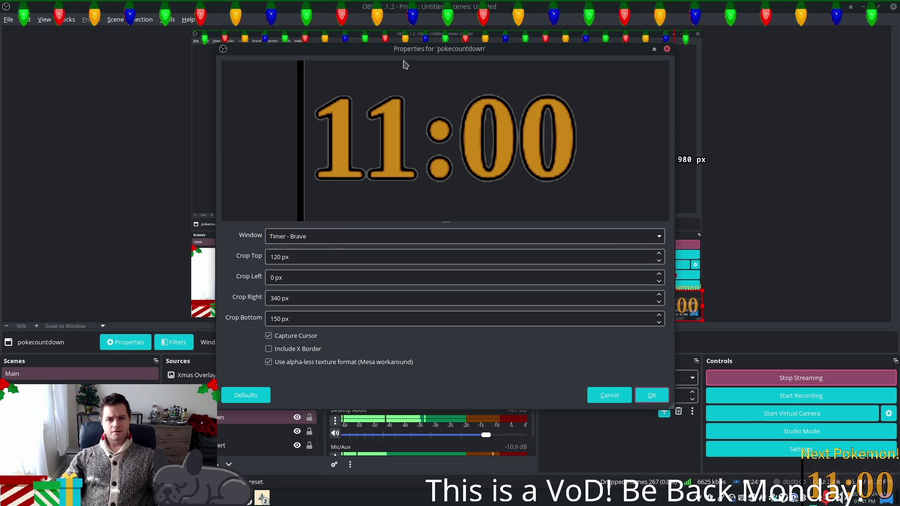
pyautogui.moveTo(378, 57); pyautogui.dragTo(226, 75)
pyautogui.click(307, 317)
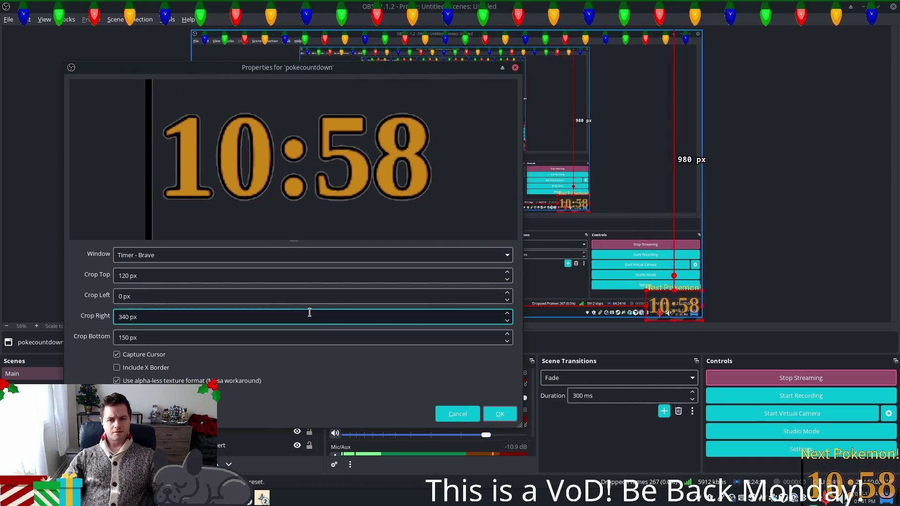
pyautogui.click(148, 303)
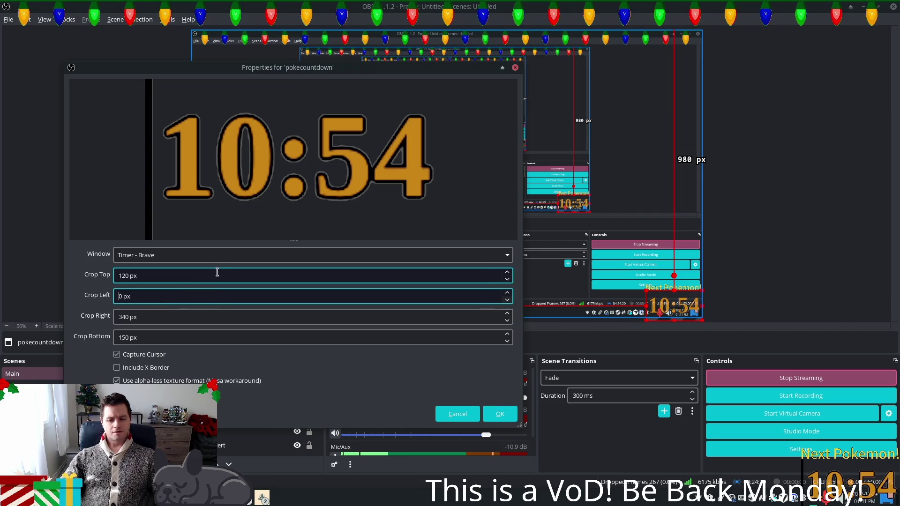
pyautogui.press('Up')
pyautogui.press('Up')
pyautogui.press('Up')
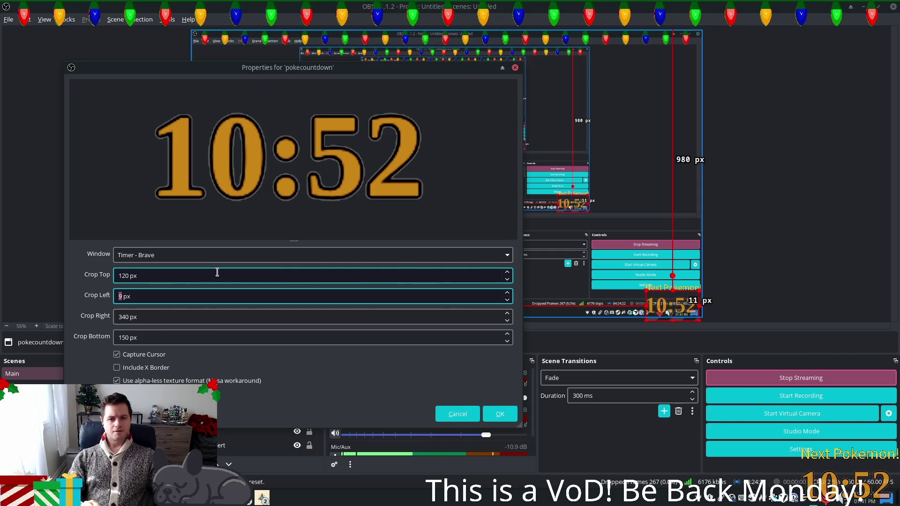
pyautogui.click(496, 416)
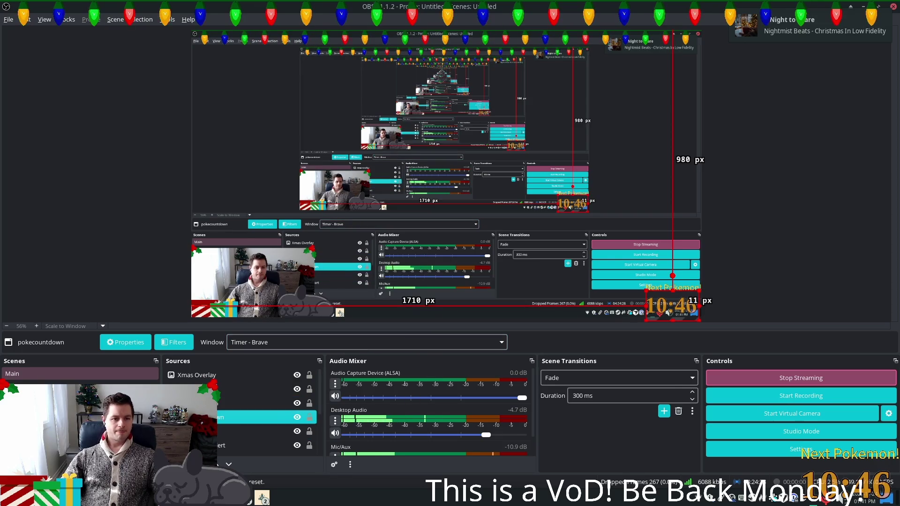
# Set the pokecountdown Color Key's contrast to 0.76 and brightness to -0.0299.
pyautogui.doubleClick(262, 417)
pyautogui.click(609, 395)
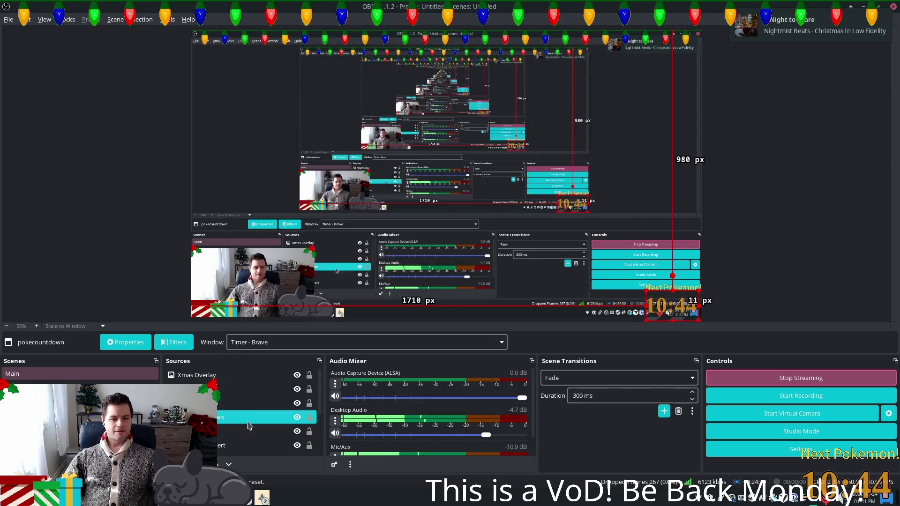
pyautogui.rightClick(229, 415)
pyautogui.click(263, 395)
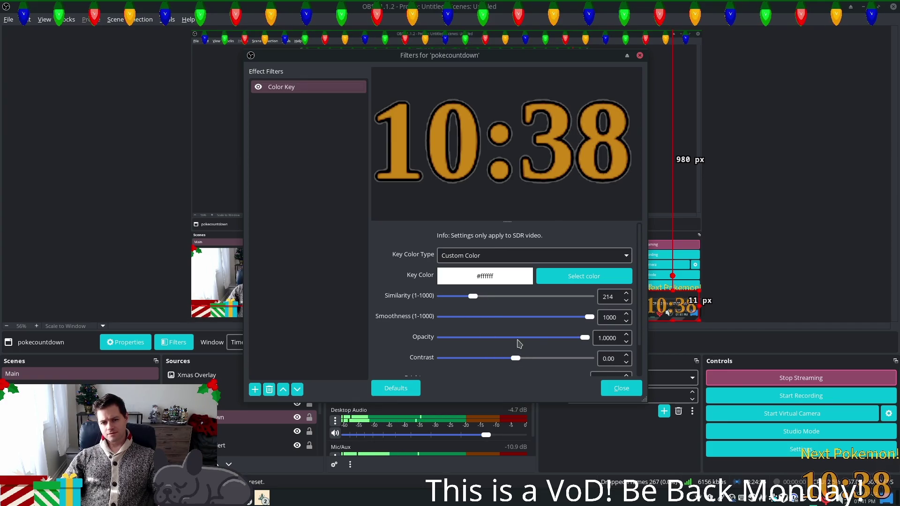
pyautogui.scroll(-1, 516, 341)
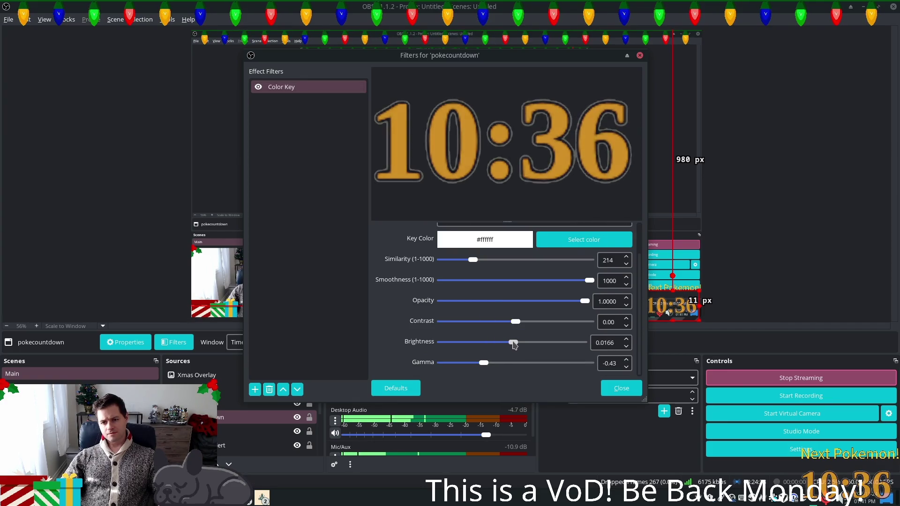
pyautogui.moveTo(509, 345)
pyautogui.mouseDown()
pyautogui.moveTo(514, 325)
pyautogui.moveTo(532, 325)
pyautogui.mouseUp()
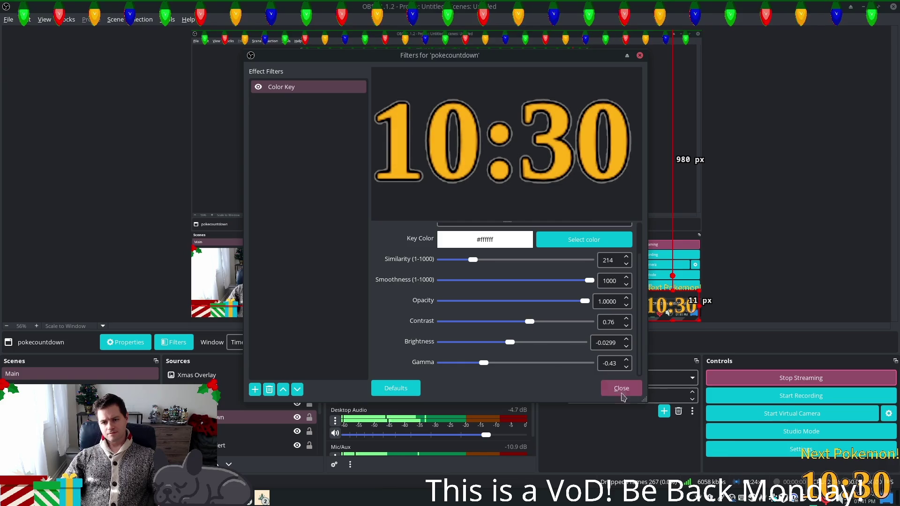
pyautogui.click(613, 388)
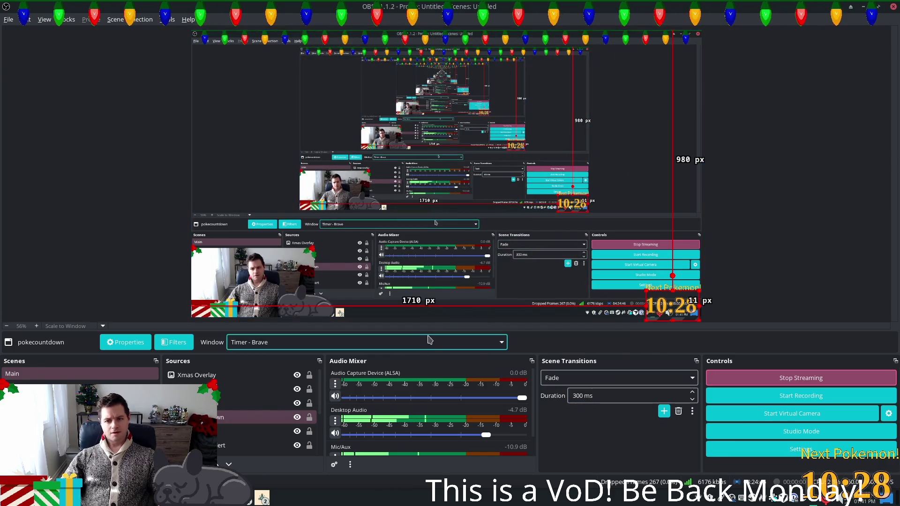
# Switch the NextPokemon text source to Source Sans Pro Bold and drag it larger above the countdown.
pyautogui.click(237, 404)
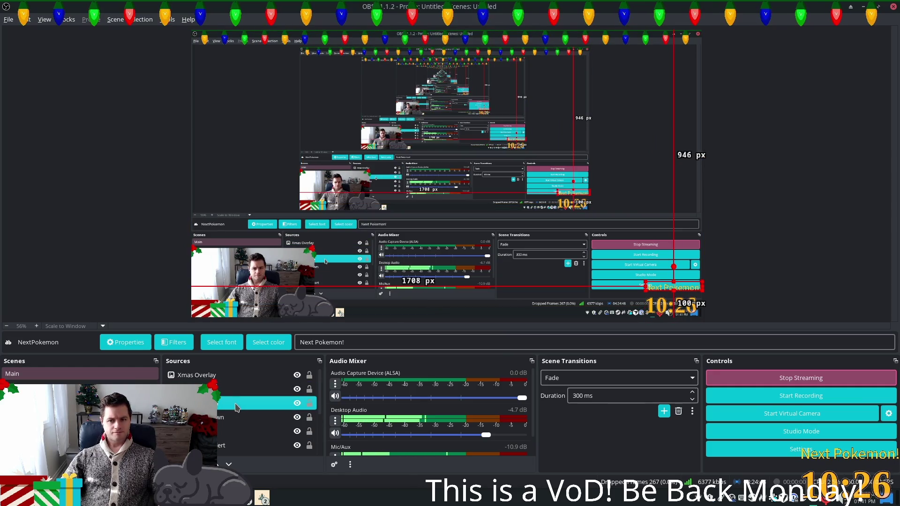
pyautogui.doubleClick(236, 405)
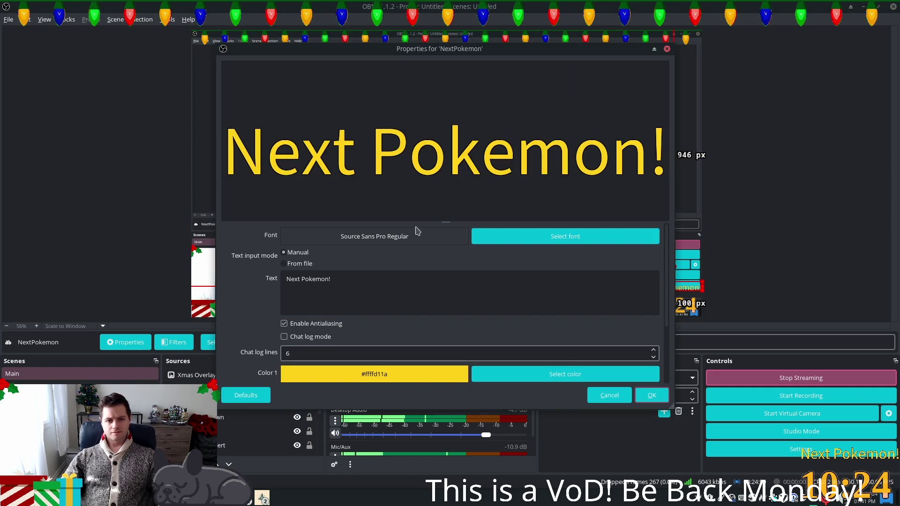
pyautogui.click(599, 246)
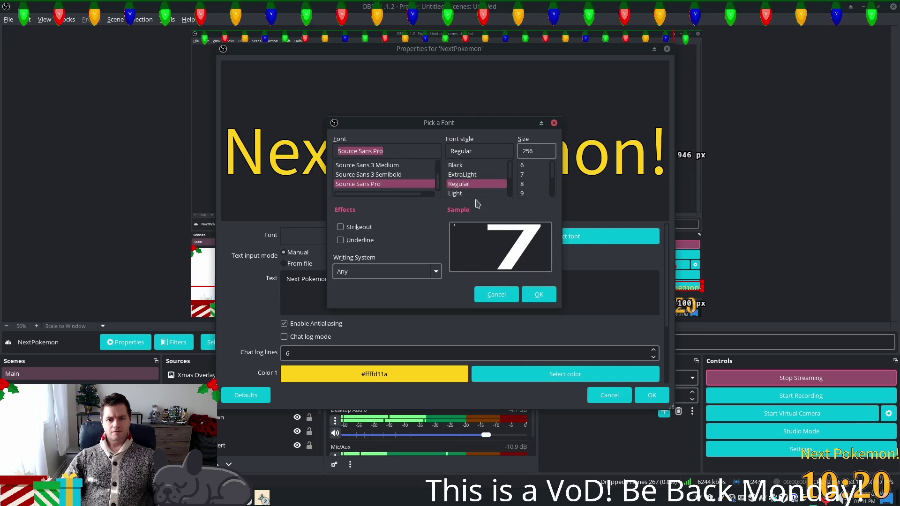
pyautogui.click(471, 175)
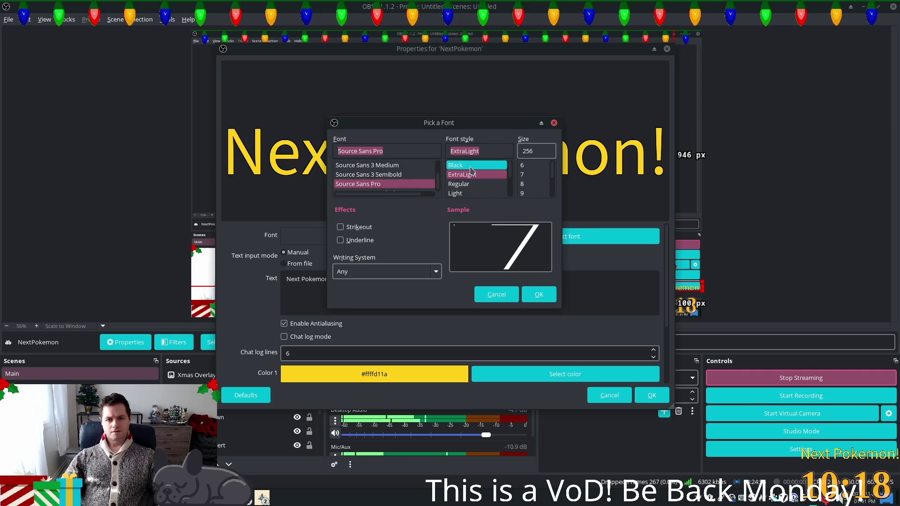
pyautogui.click(470, 166)
pyautogui.click(471, 174)
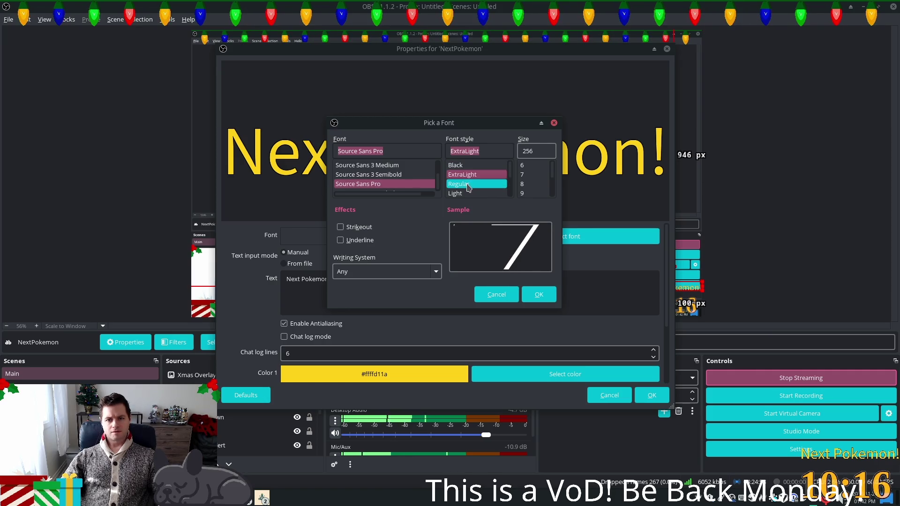
pyautogui.click(467, 184)
pyautogui.click(468, 193)
pyautogui.scroll(-2, 474, 188)
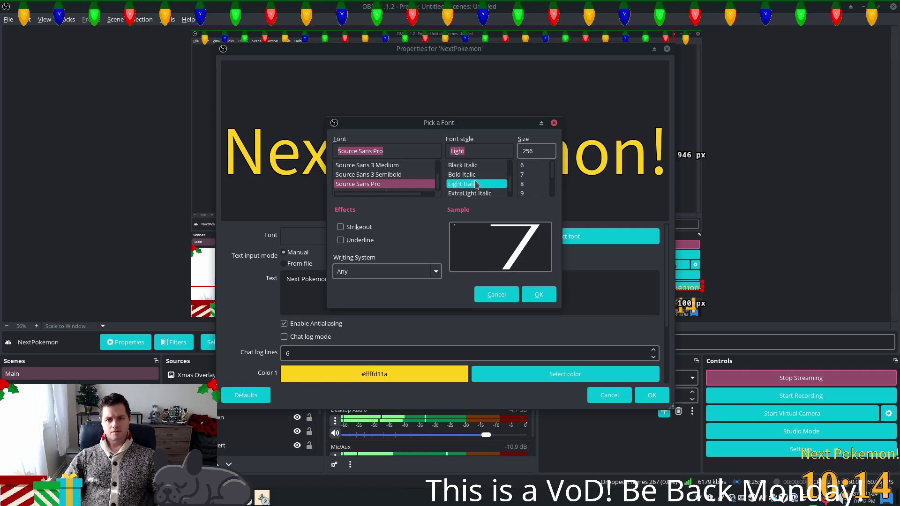
pyautogui.click(475, 183)
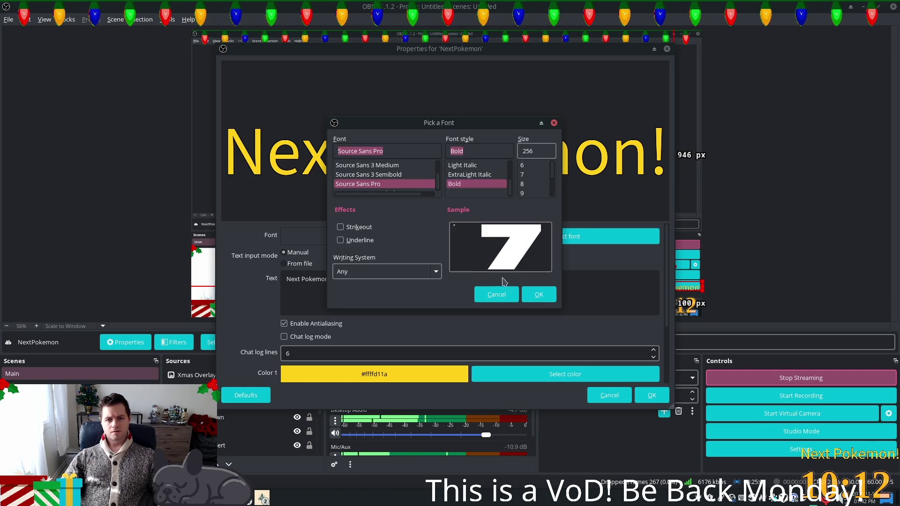
pyautogui.click(532, 296)
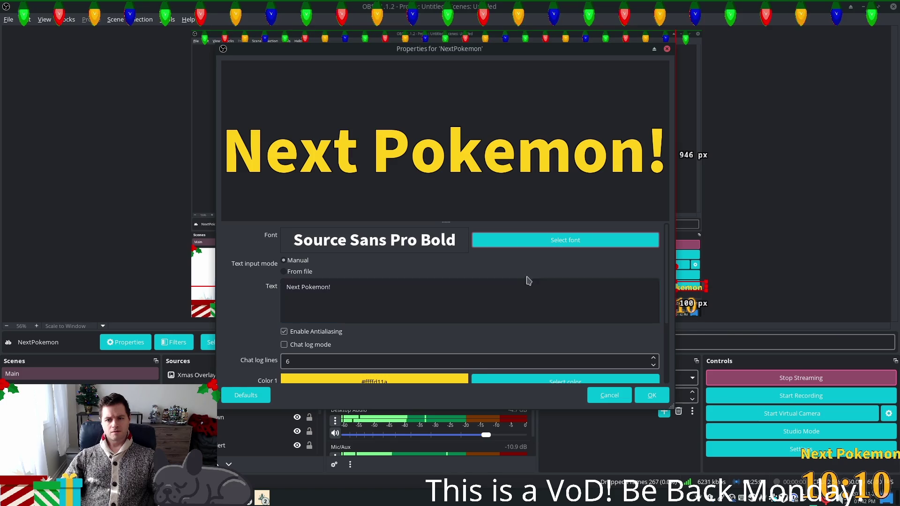
pyautogui.click(647, 398)
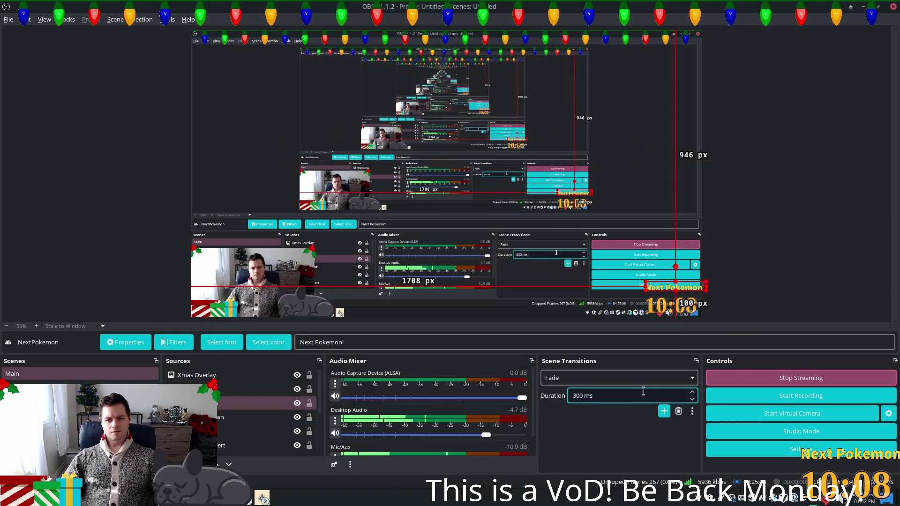
pyautogui.moveTo(649, 291); pyautogui.dragTo(531, 263)
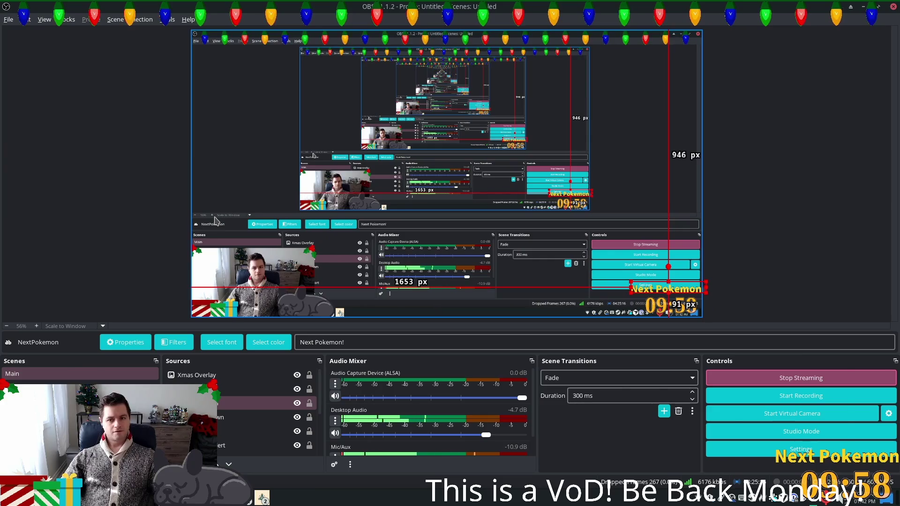
pyautogui.press('Delete')
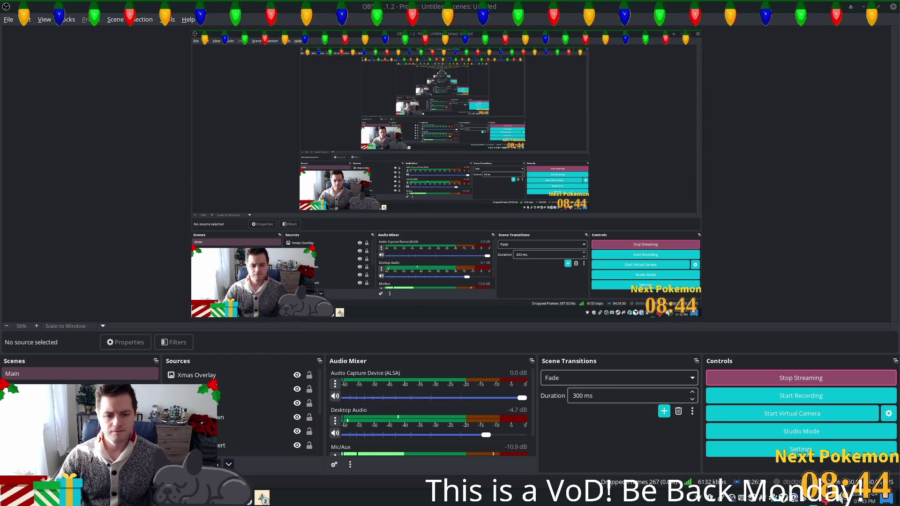
pyautogui.click(170, 463)
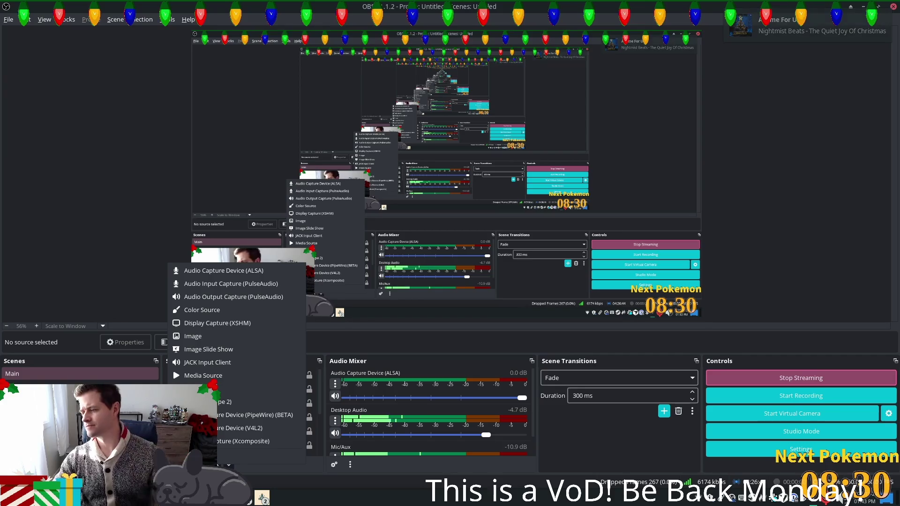
pyautogui.press('Escape')
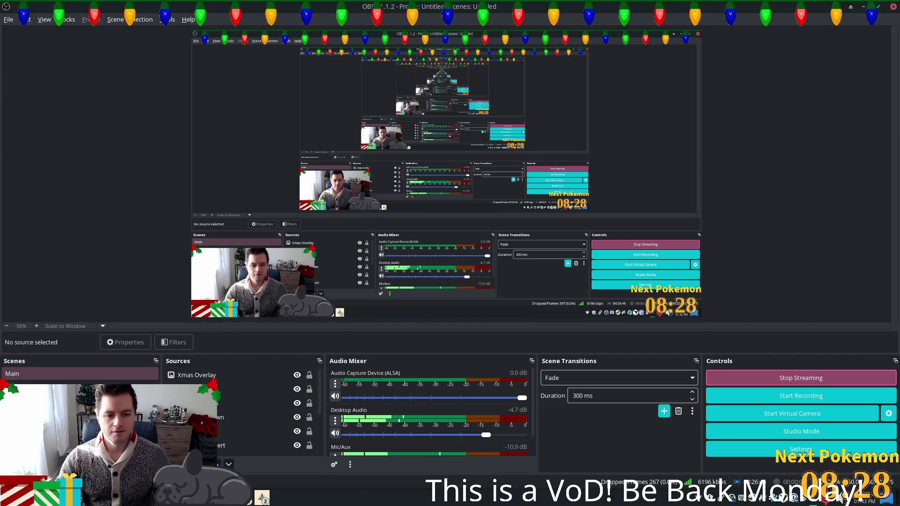
pyautogui.click(249, 502)
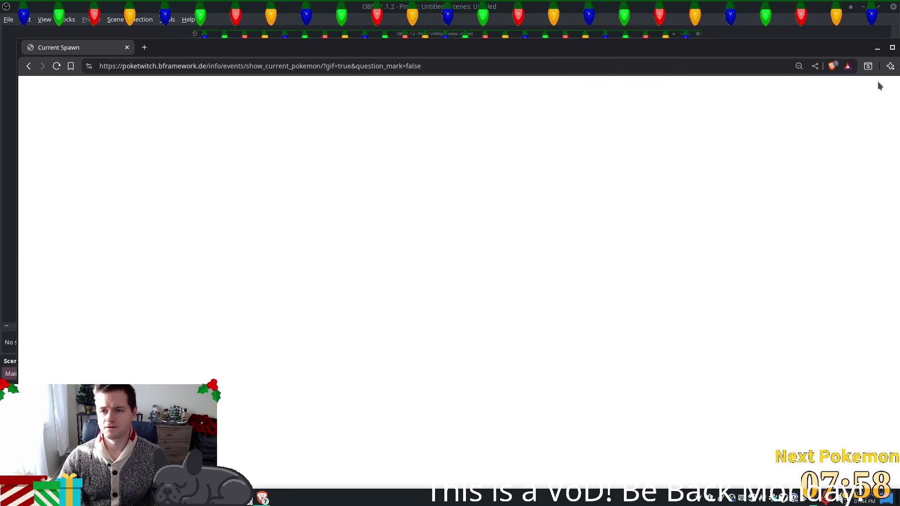
# Un-maximize the Current Spawn Brave window, drag it aside, and close it.
pyautogui.moveTo(895, 41)
pyautogui.mouseDown()
pyautogui.moveTo(639, 186)
pyautogui.moveTo(638, 206)
pyautogui.mouseUp()
pyautogui.moveTo(257, 215)
pyautogui.mouseDown()
pyautogui.moveTo(460, 160)
pyautogui.moveTo(424, 129)
pyautogui.mouseUp()
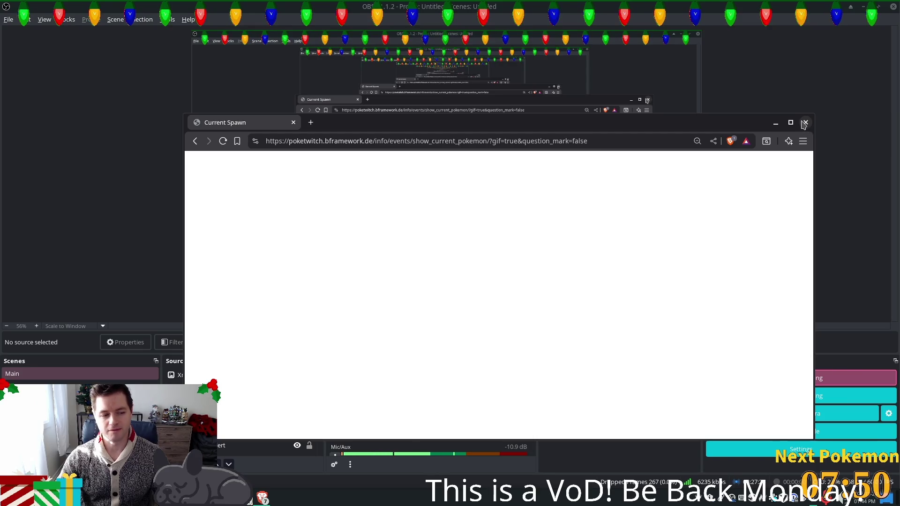
pyautogui.click(805, 123)
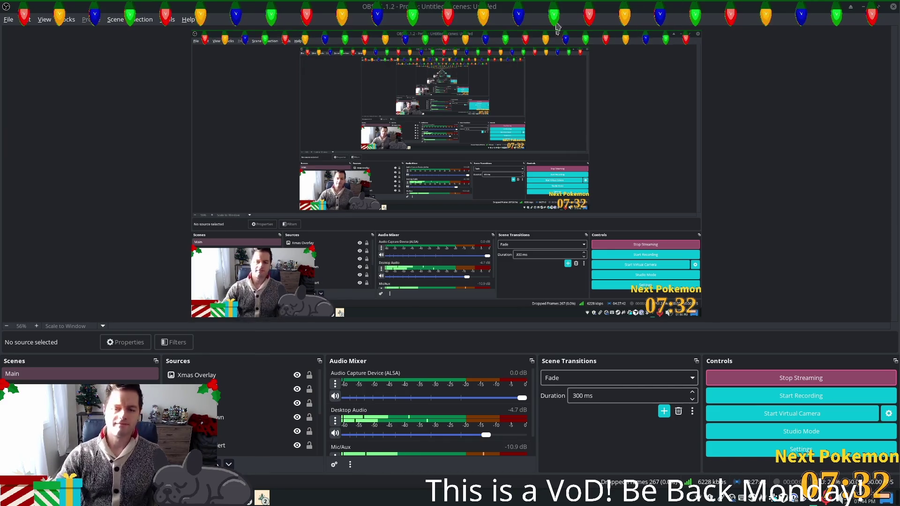
# Return to Godot and save the fields_of_ouros scene with Ctrl+S.
pyautogui.hotkey('alt', 'Tab')
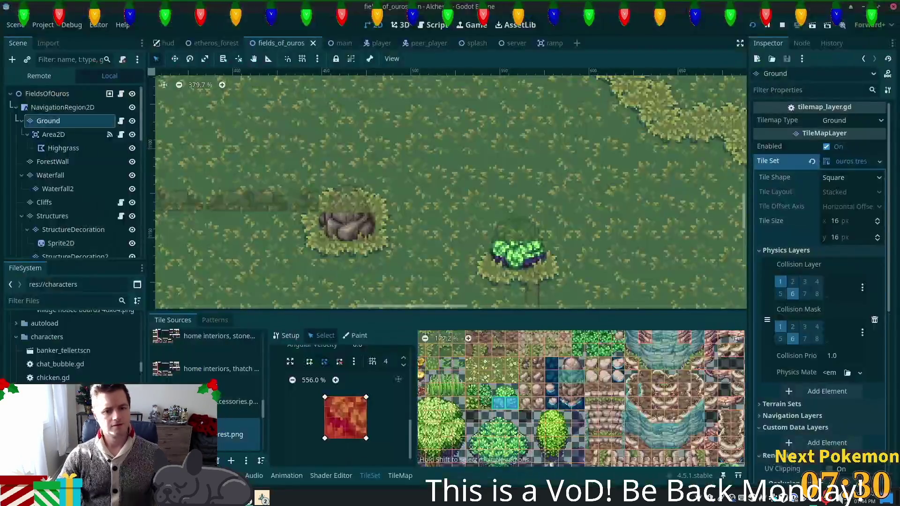
pyautogui.scroll(-5, 412, 199)
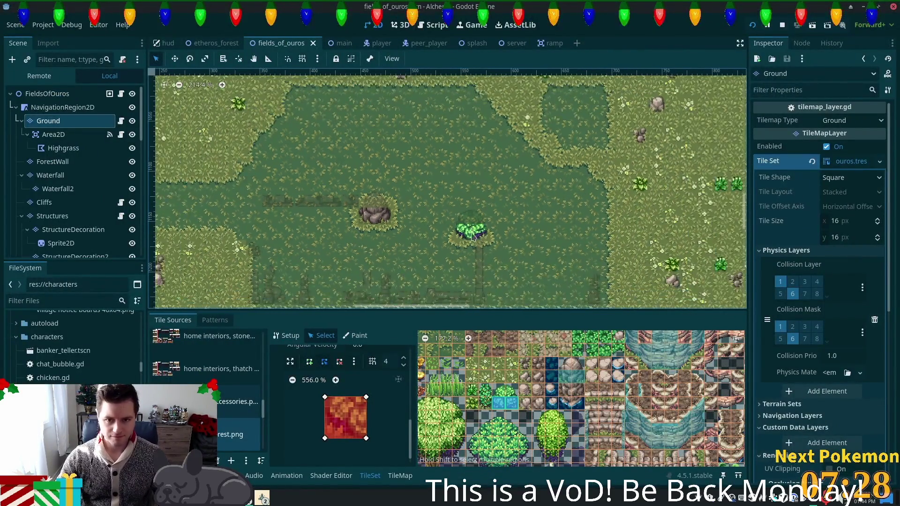
pyautogui.hotkey('ctrl', 's')
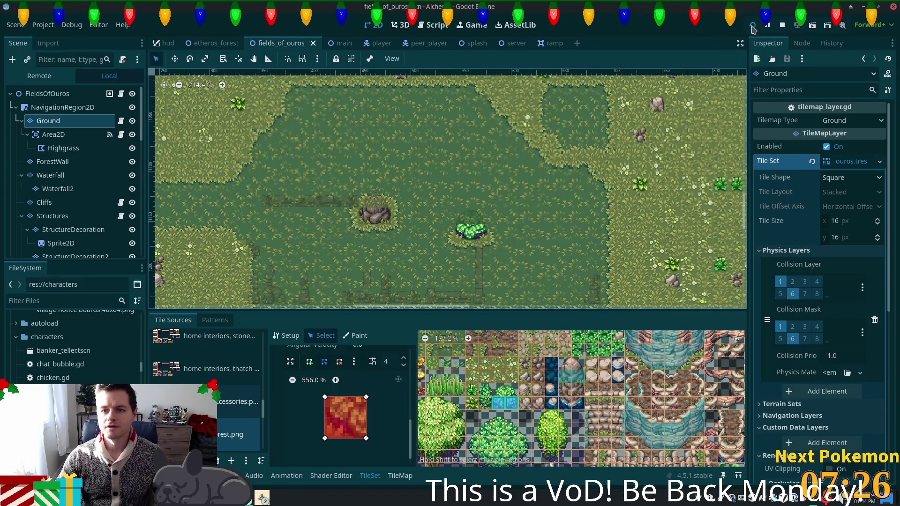
# Centre the map on the rock and bush, then select the rock tile in the tileset atlas.
pyautogui.scroll(-3, 512, 173)
pyautogui.moveTo(512, 172); pyautogui.dragTo(514, 189)
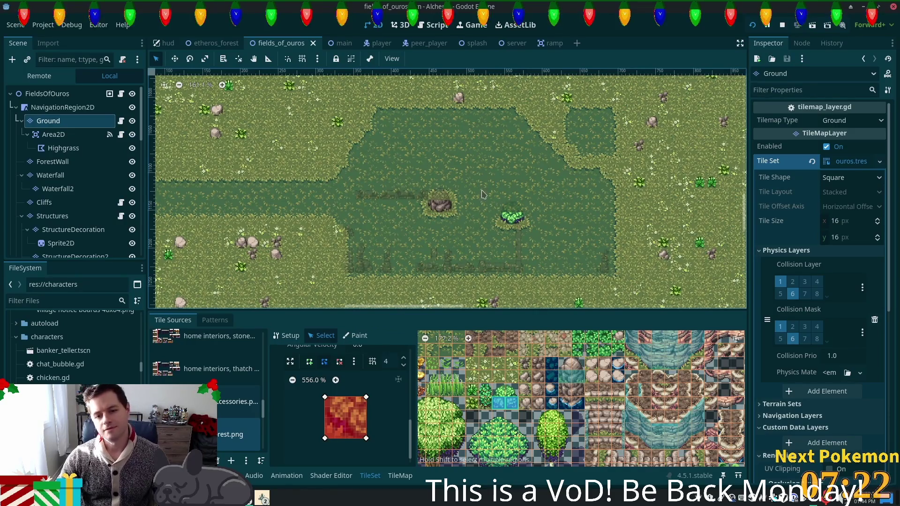
pyautogui.scroll(1, 483, 194)
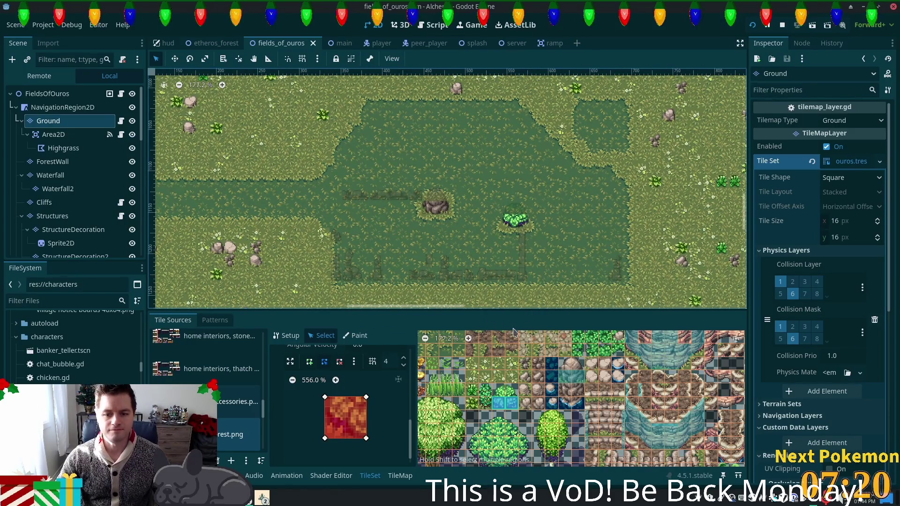
pyautogui.scroll(5, 471, 221)
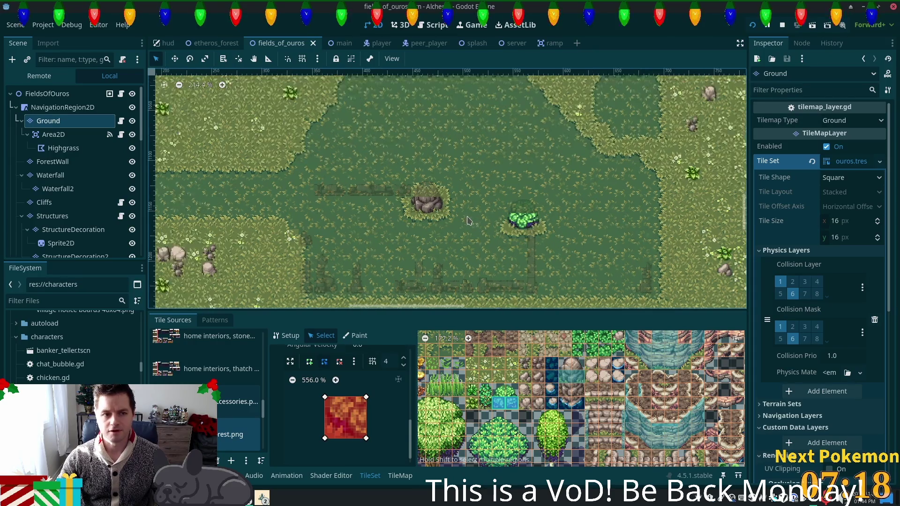
pyautogui.moveTo(542, 247); pyautogui.dragTo(531, 296)
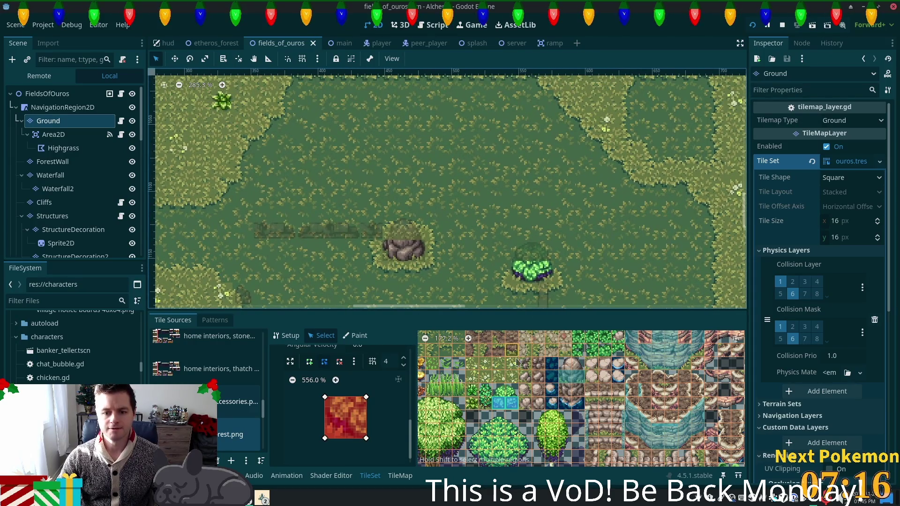
pyautogui.click(525, 356)
pyautogui.click(524, 359)
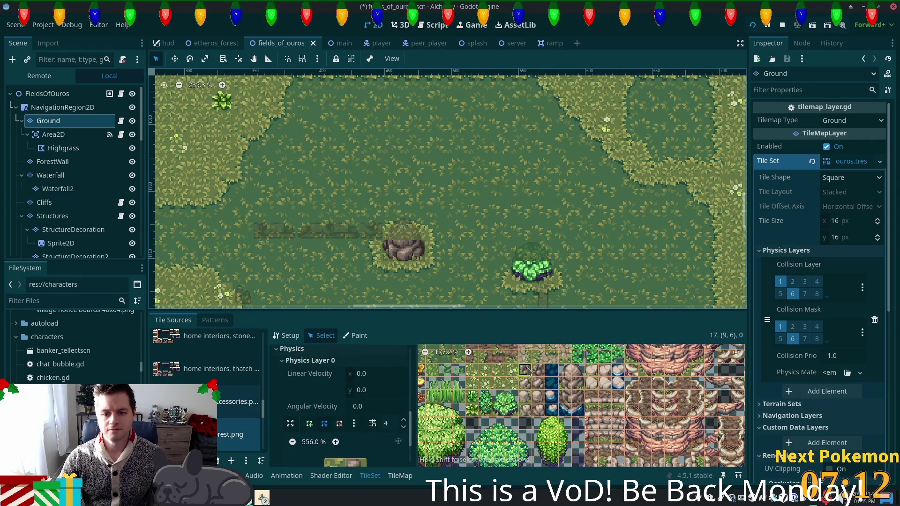
# Switch to tile painting and paint a rock tile onto the open grass.
pyautogui.click(399, 475)
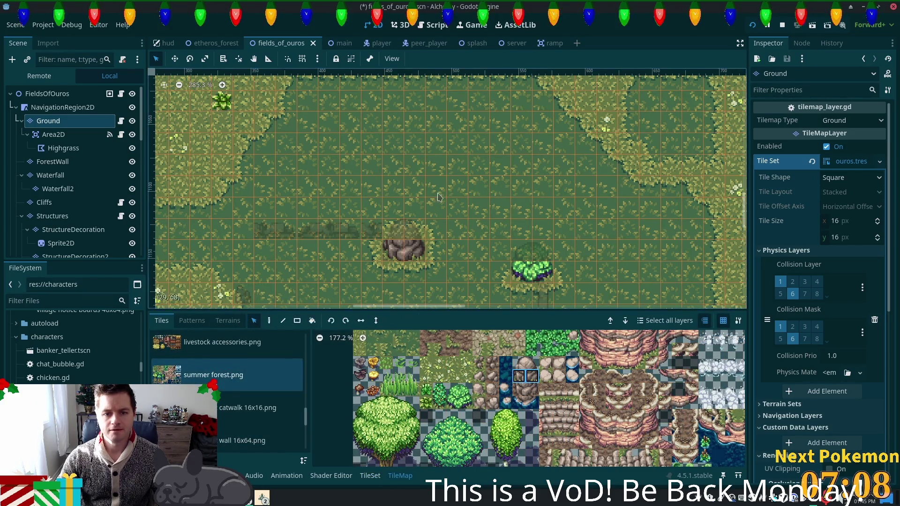
pyautogui.keyDown('ctrl'); pyautogui.click(524, 260); pyautogui.keyUp('ctrl')
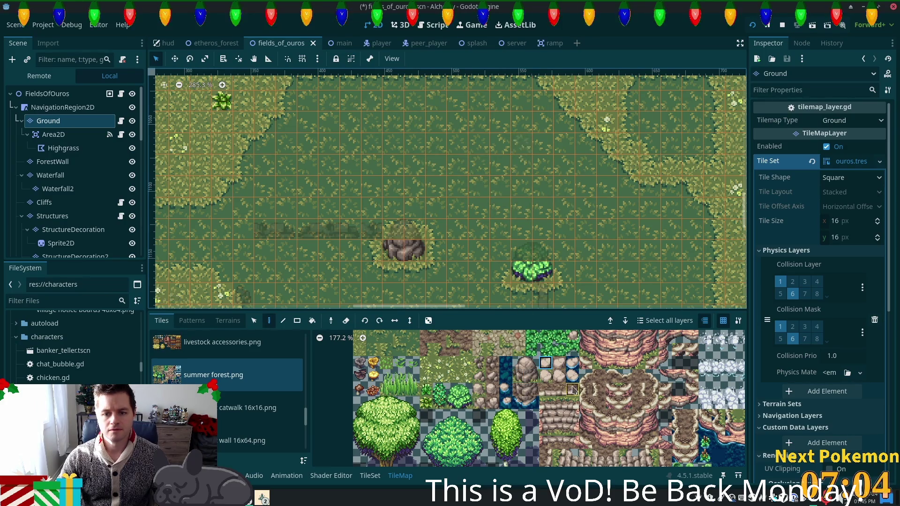
pyautogui.scroll(-1, 475, 366)
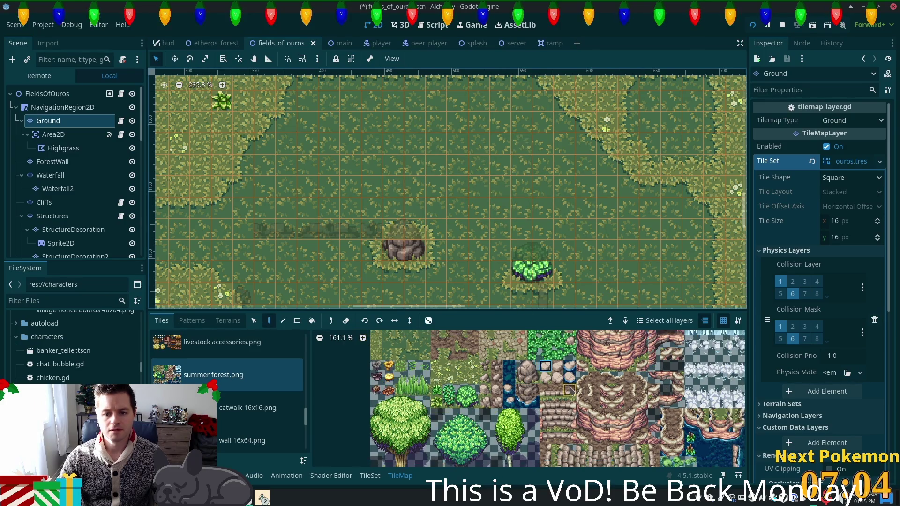
pyautogui.click(488, 393)
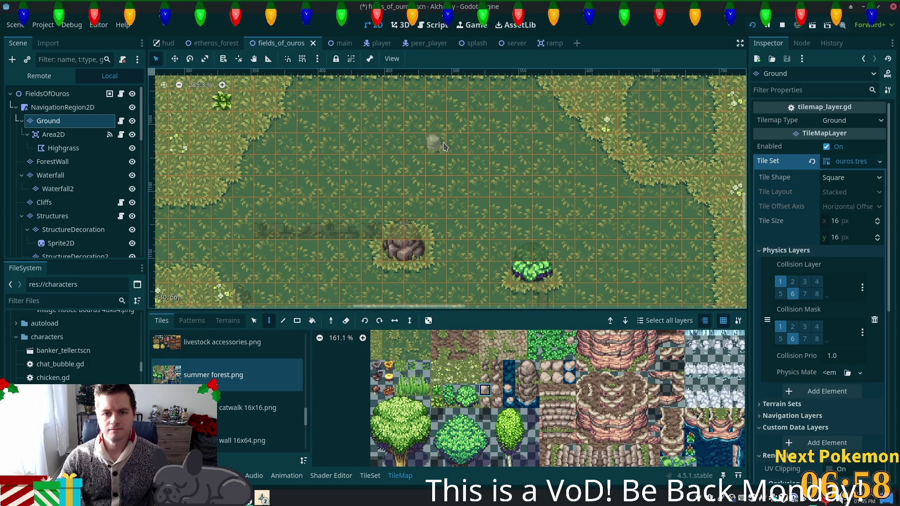
pyautogui.click(435, 149)
# Paint lighter grass-edge tiles to the right of the rock.
pyautogui.scroll(3, 488, 265)
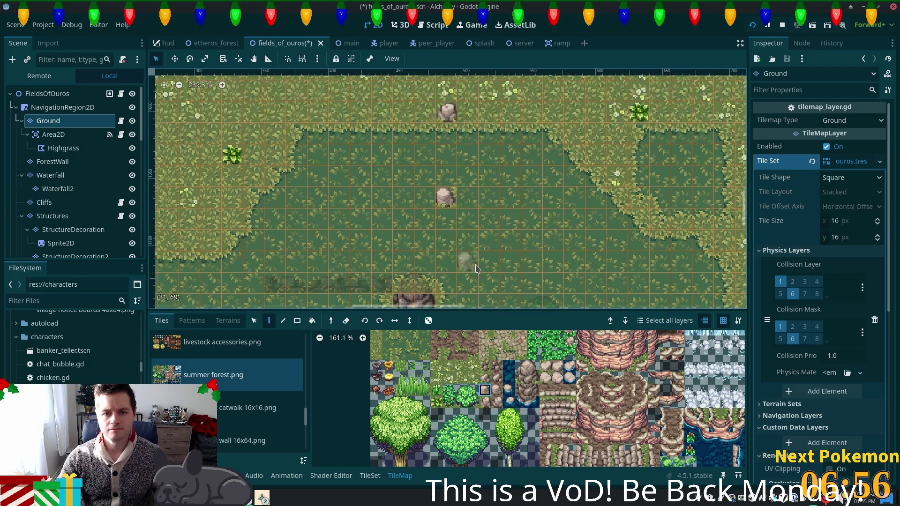
pyautogui.scroll(2, 411, 376)
pyautogui.click(412, 390)
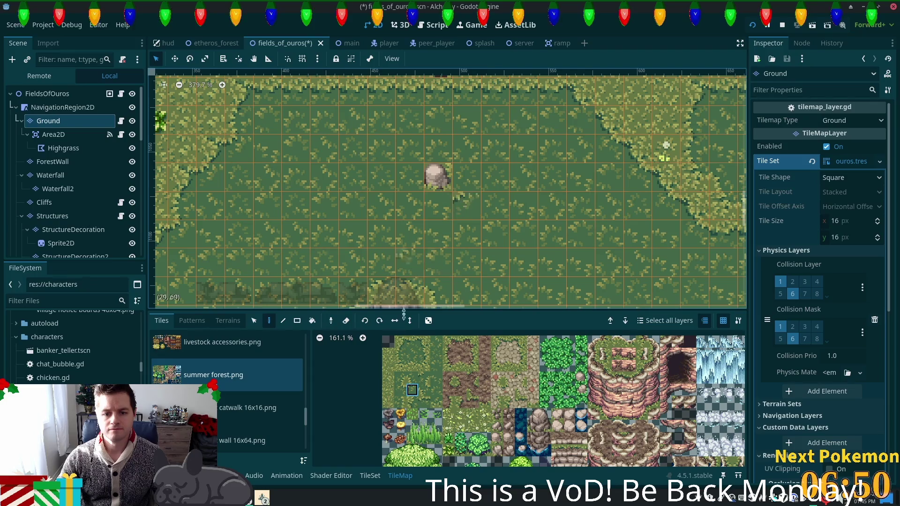
pyautogui.click(400, 354)
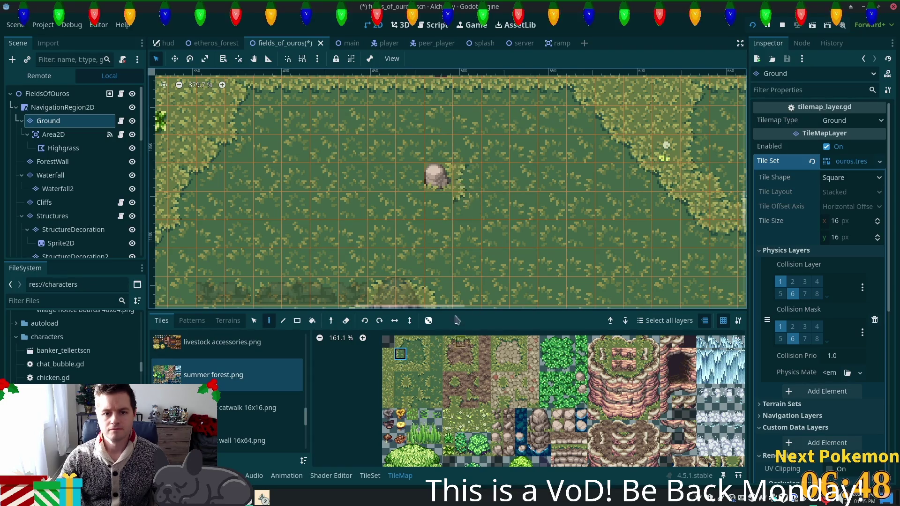
pyautogui.keyDown('ctrl'); pyautogui.click(464, 186); pyautogui.keyUp('ctrl')
pyautogui.click(464, 186)
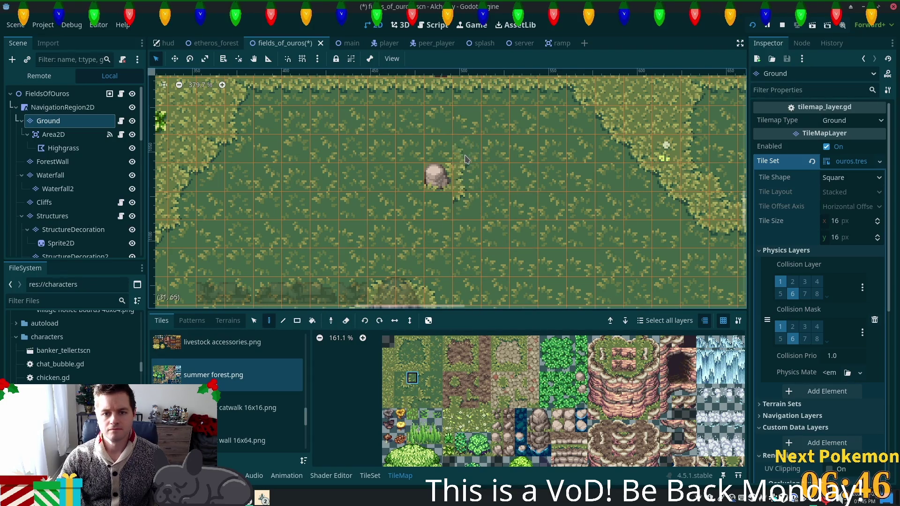
pyautogui.click(412, 365)
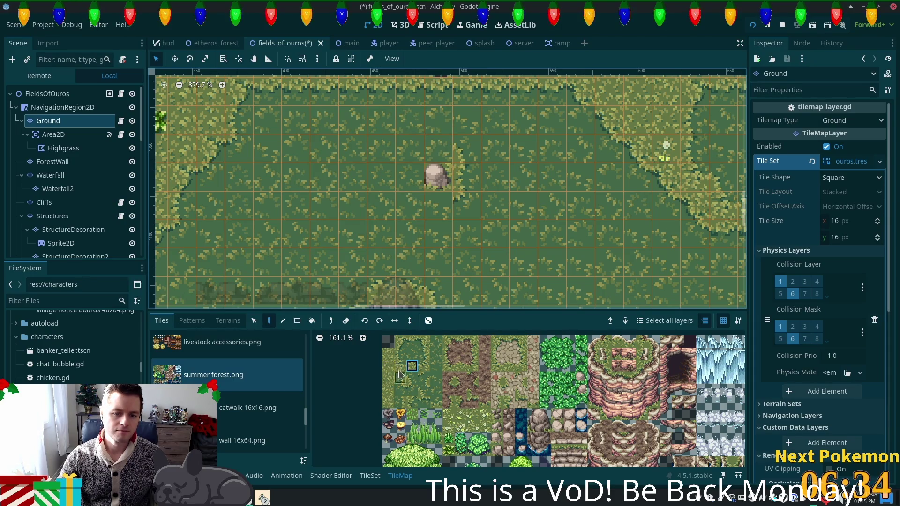
pyautogui.click(464, 177)
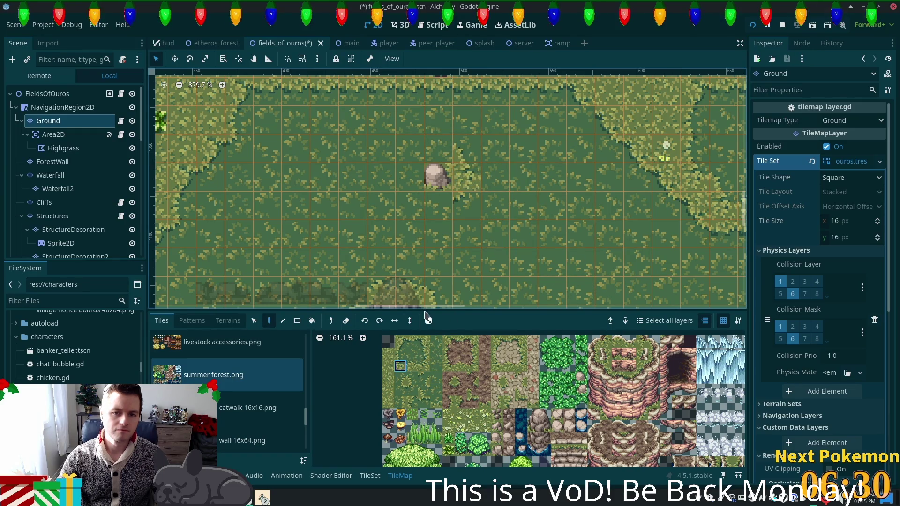
# Paint lighter grass tiles above the rock.
pyautogui.click(399, 378)
pyautogui.click(412, 366)
pyautogui.click(438, 150)
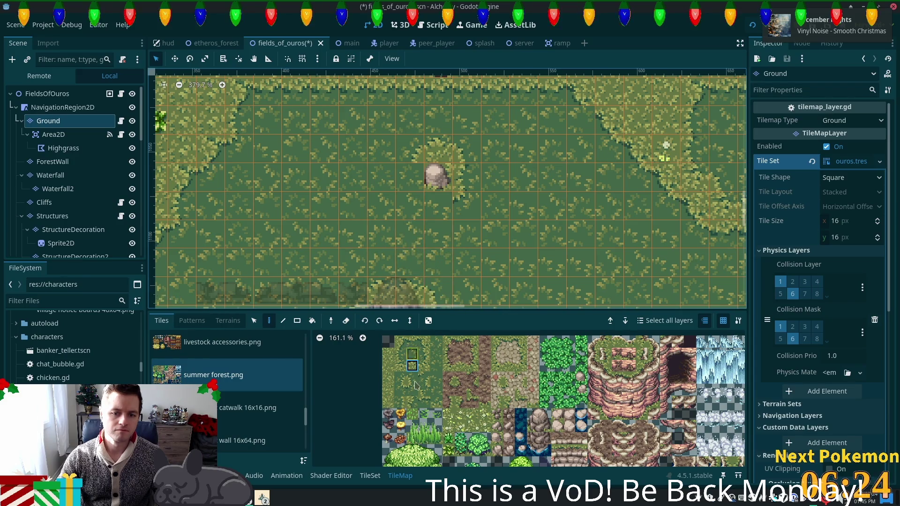
pyautogui.click(411, 342)
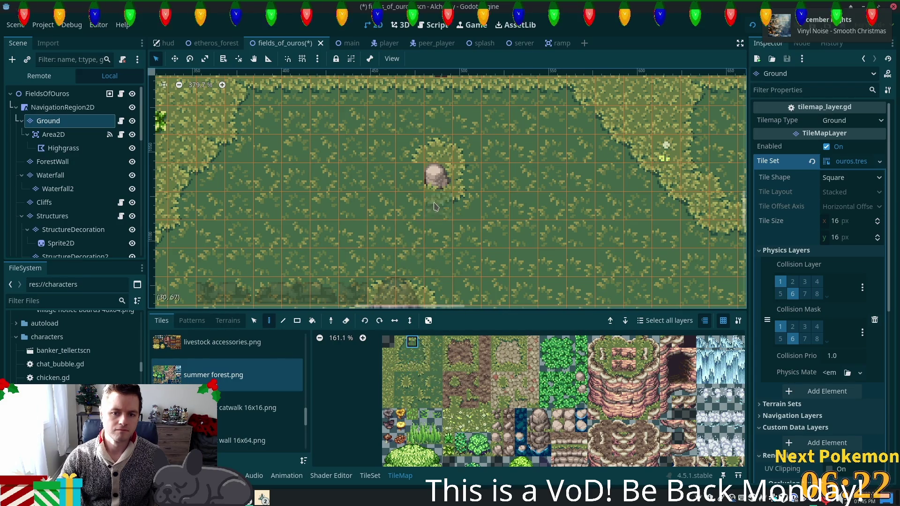
# Pick further grass-edge tiles from the summer forest atlas and save the scene.
pyautogui.scroll(-5, 435, 301)
pyautogui.hscroll(3, 436, 301)
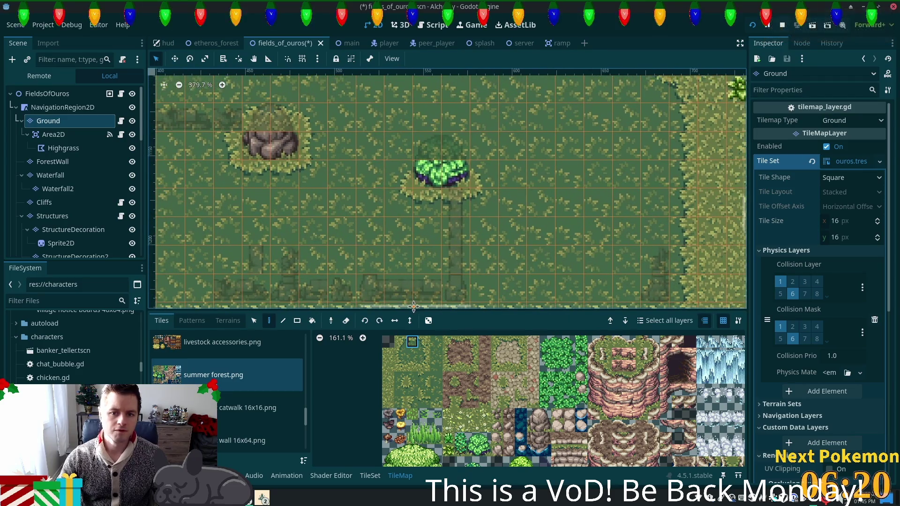
pyautogui.scroll(5, 469, 211)
pyautogui.hscroll(-4, 468, 211)
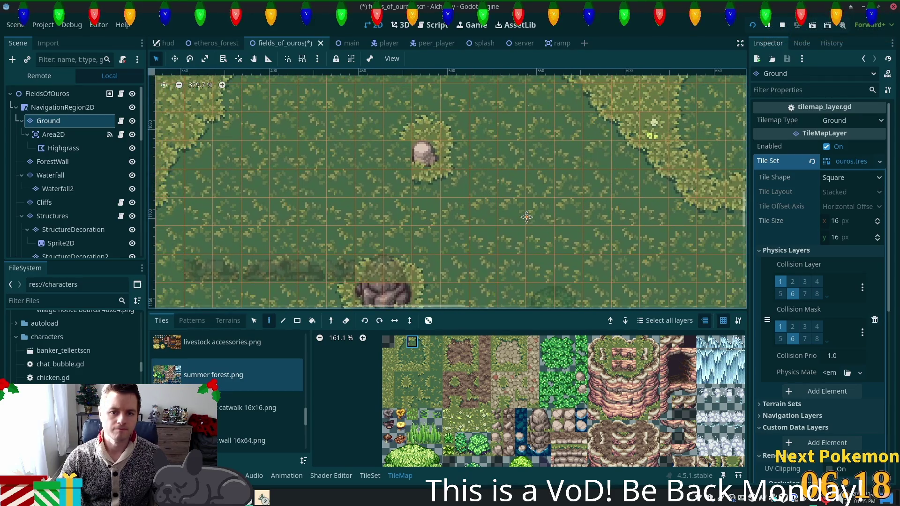
pyautogui.scroll(-4, 527, 216)
pyautogui.hscroll(3, 527, 217)
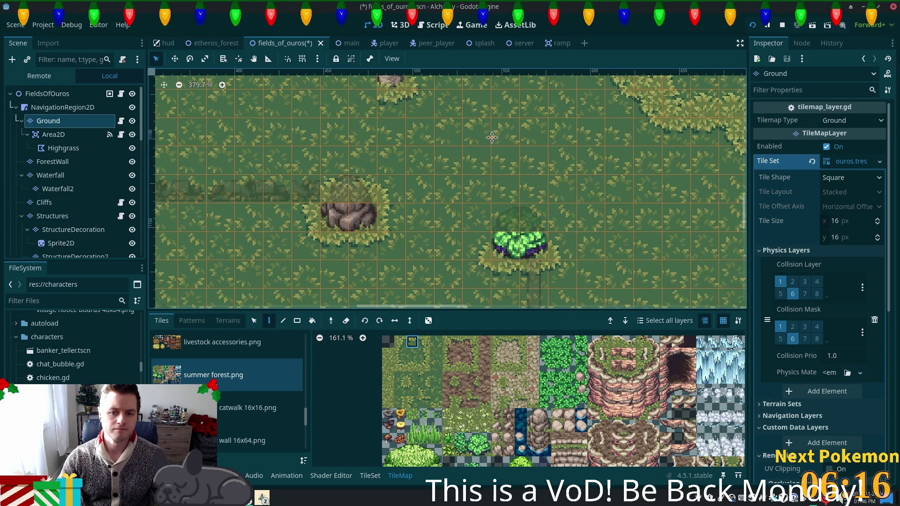
pyautogui.moveTo(492, 138); pyautogui.dragTo(550, 223)
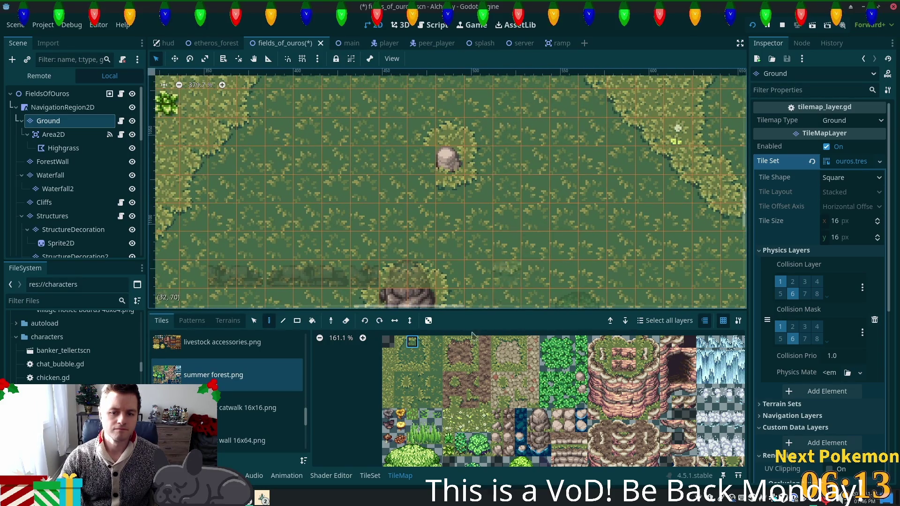
pyautogui.click(424, 353)
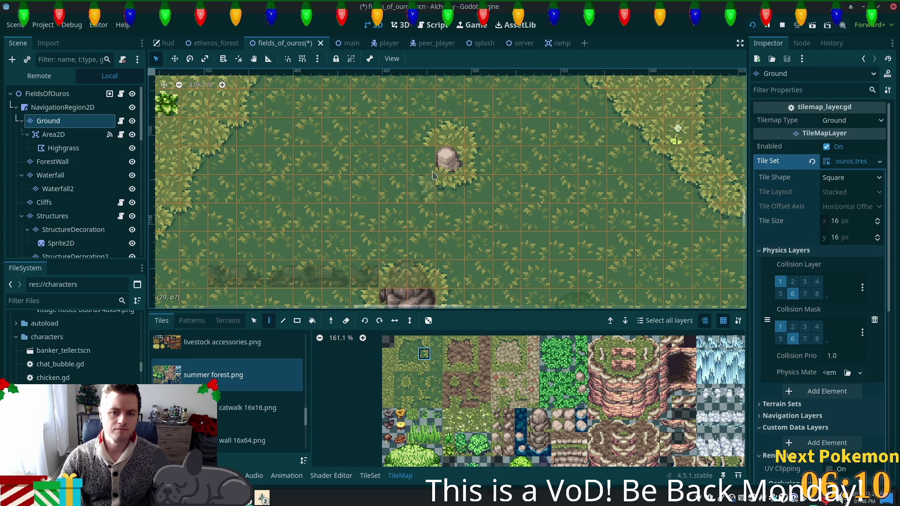
pyautogui.click(401, 390)
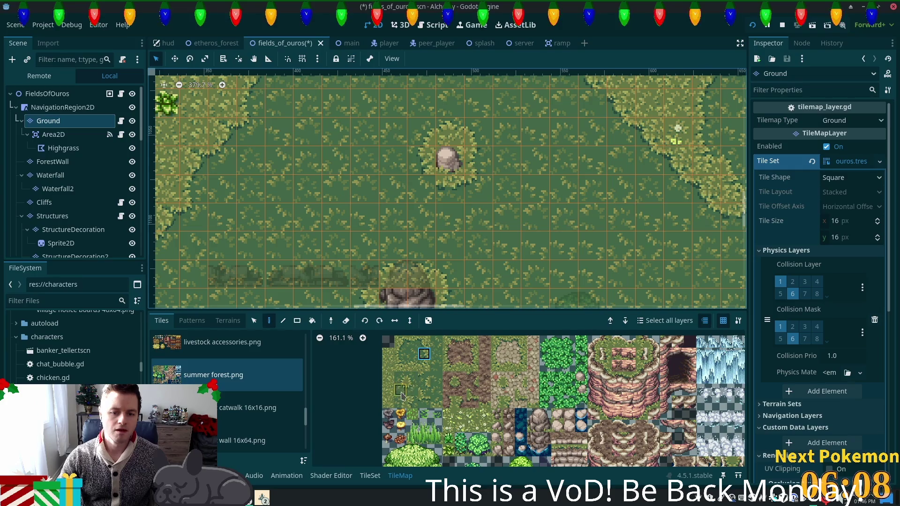
pyautogui.scroll(-2, 578, 239)
pyautogui.hotkey('ctrl', 's')
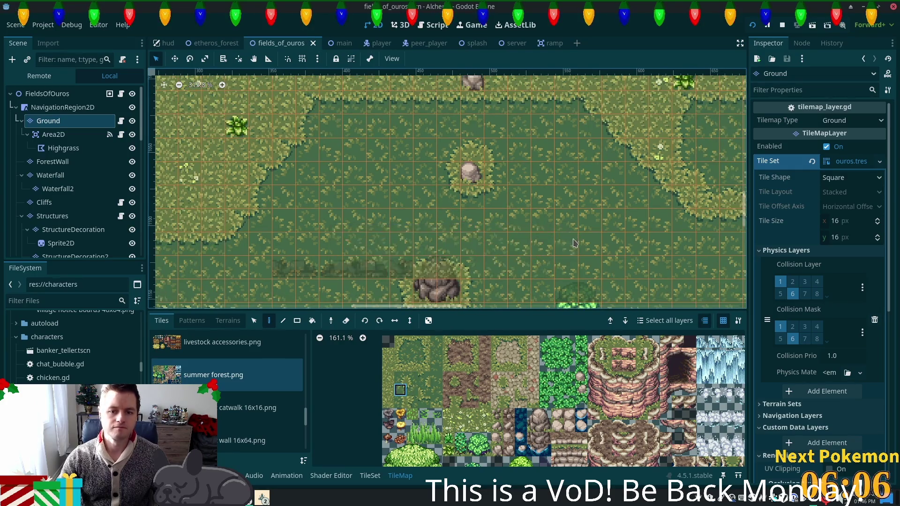
# Bring the running Alchemy (DEBUG) game forward and walk the character around with WASD.
pyautogui.click(264, 496)
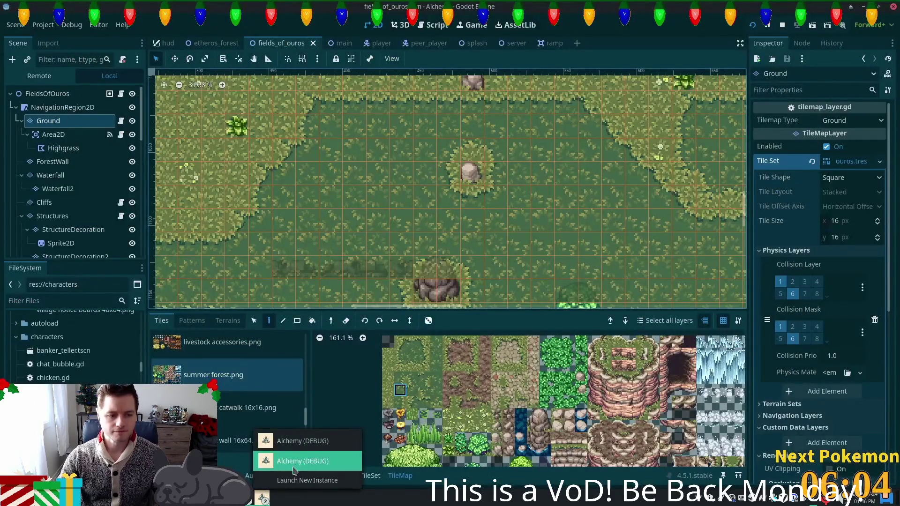
pyautogui.click(302, 440)
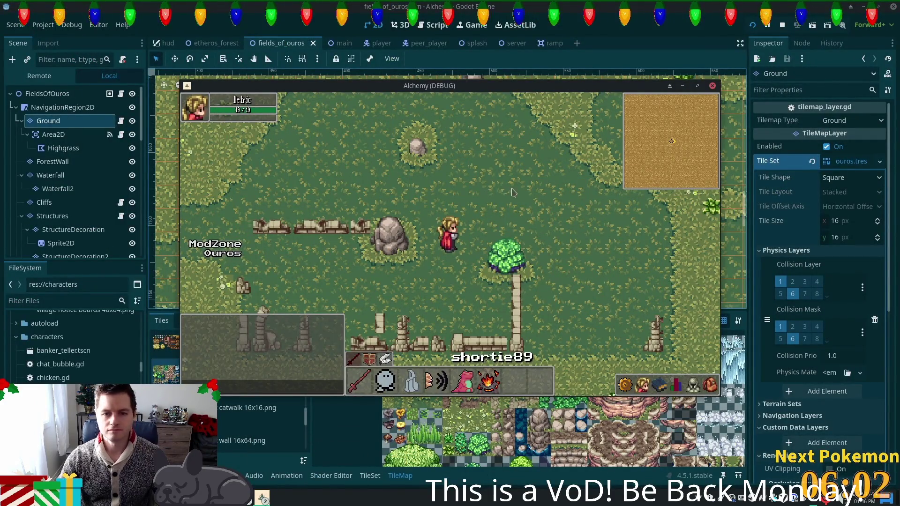
pyautogui.press('w')
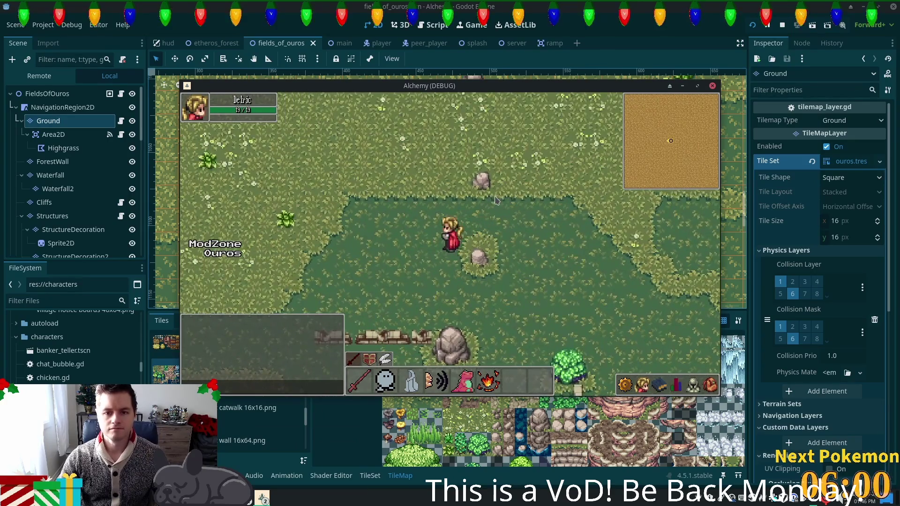
pyautogui.press('s')
pyautogui.press('a')
pyautogui.press('w')
pyautogui.press('d')
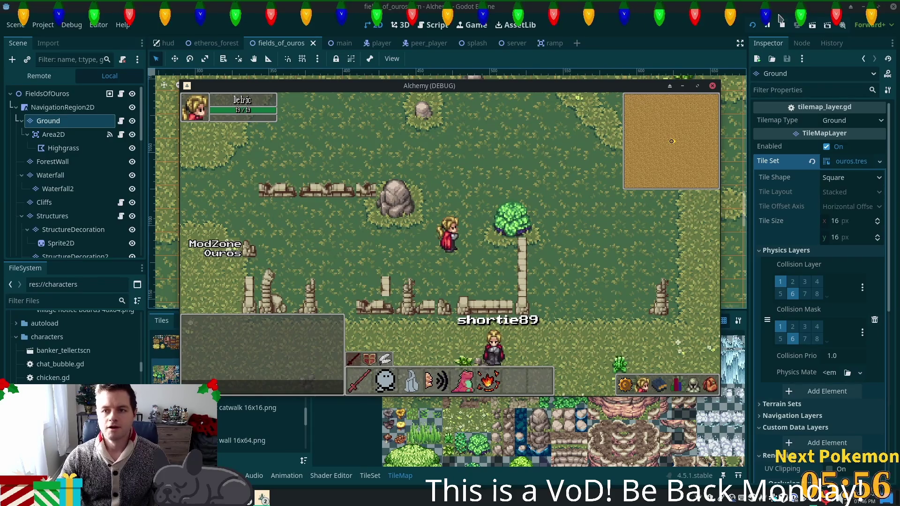
# Relaunch the game with the updated map, walk past the rock and new grass, then close it with F8.
pyautogui.click(782, 22)
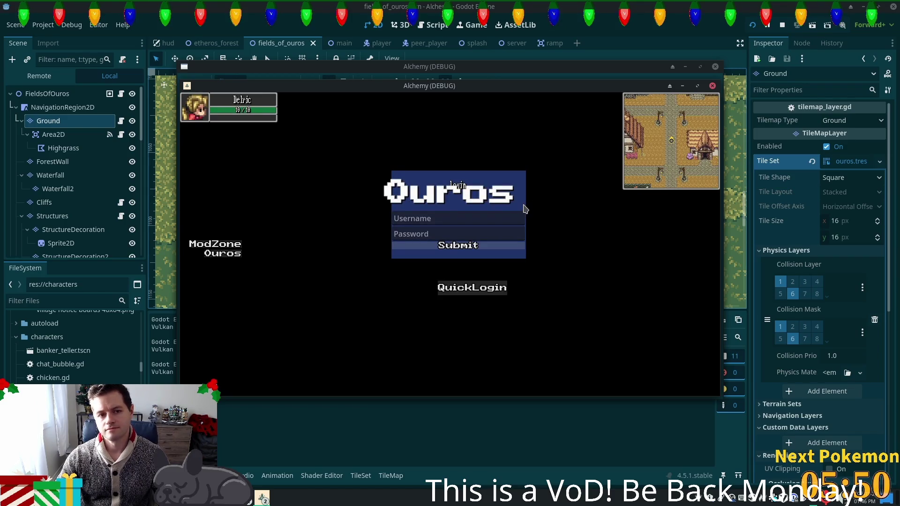
pyautogui.press('a')
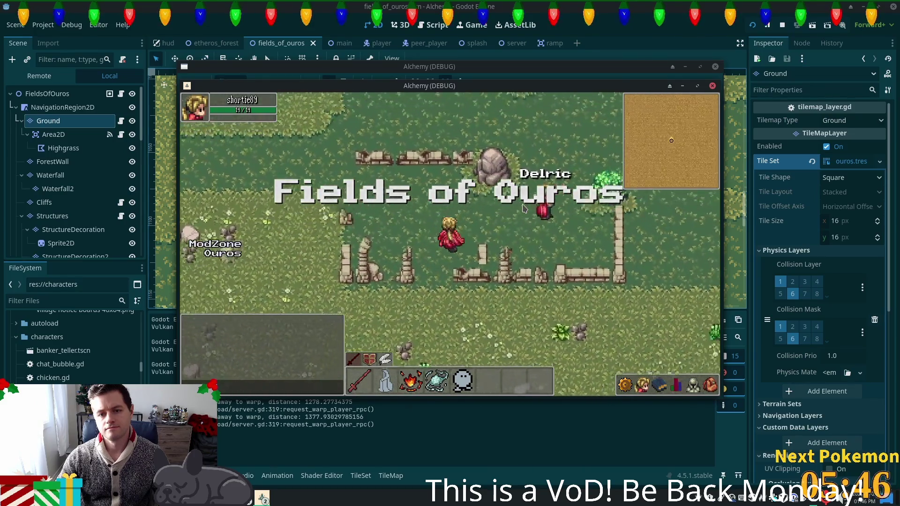
pyautogui.press('w')
pyautogui.press('d')
pyautogui.press('Right')
pyautogui.press('Down')
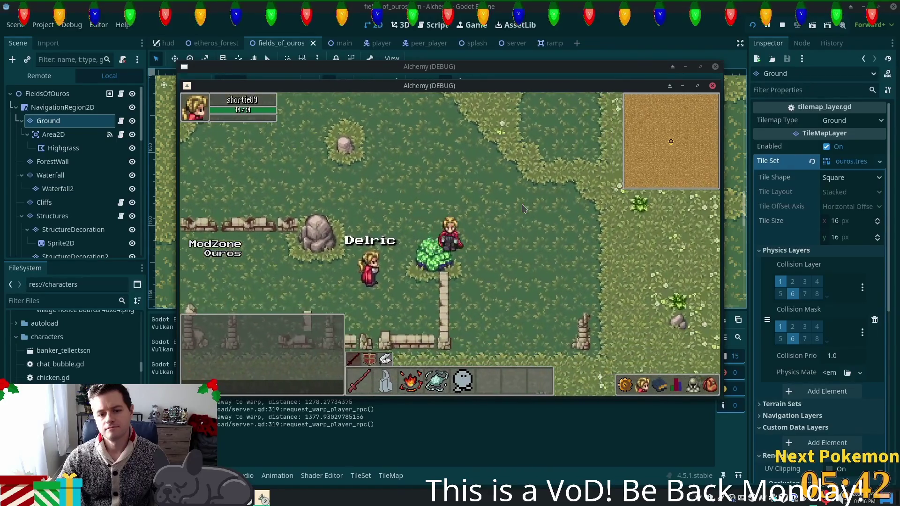
pyautogui.press('Left')
pyautogui.press('Up')
pyautogui.press('Right')
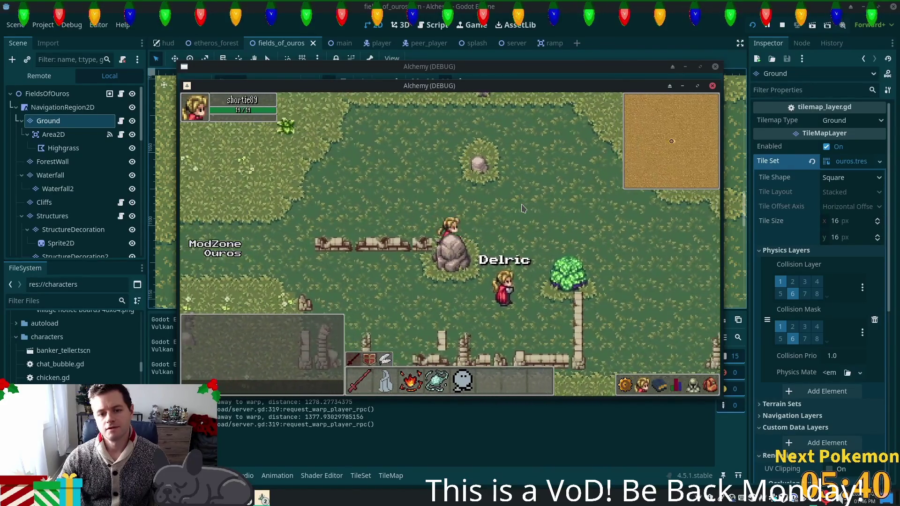
pyautogui.press('Left')
pyautogui.press('Up')
pyautogui.press('F8')
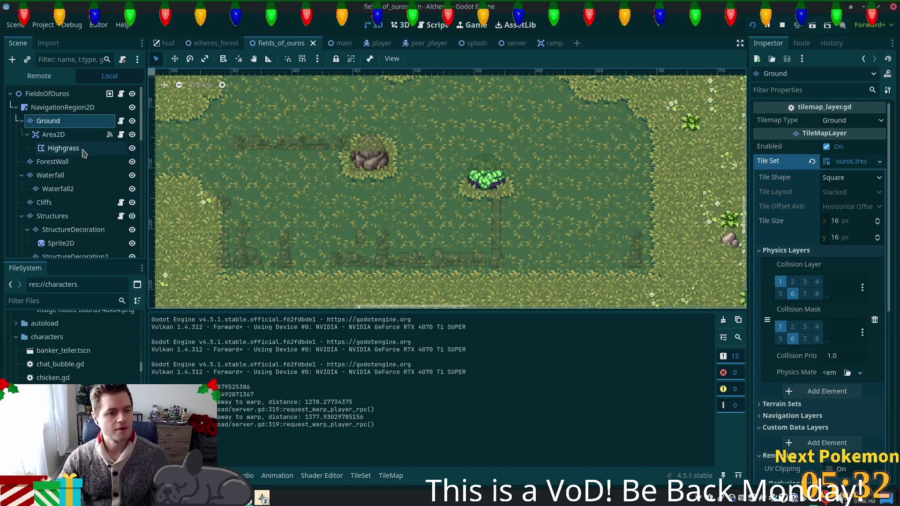
# Show the TileMap painting panel instead of the output log and open the tile set editor.
pyautogui.scroll(-2, 77, 189)
pyautogui.scroll(2, 74, 188)
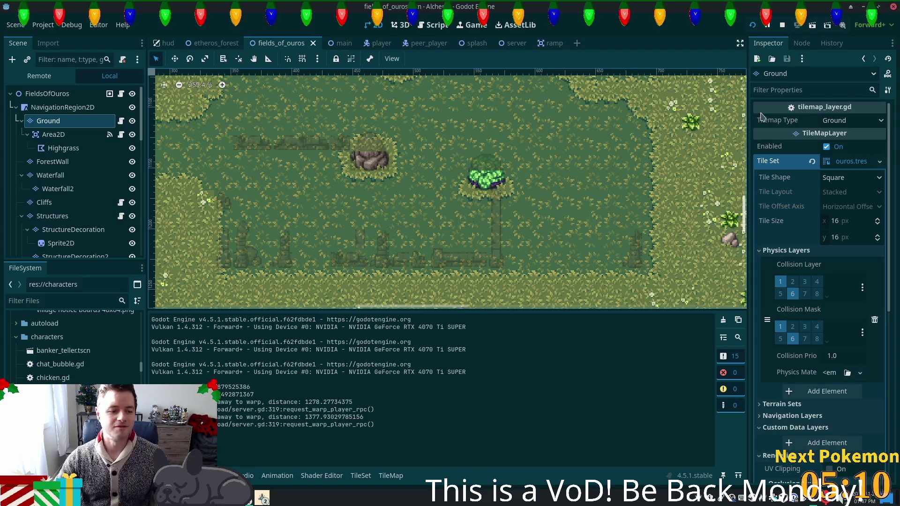
pyautogui.click(387, 477)
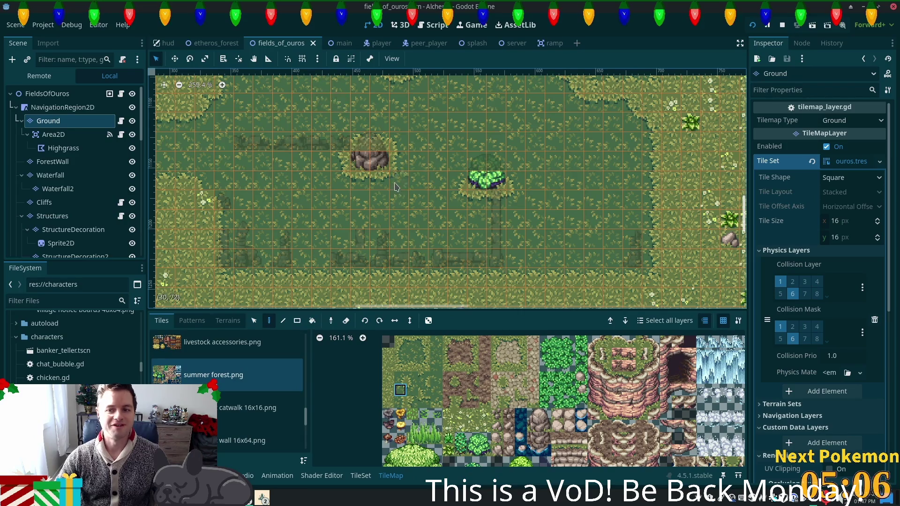
pyautogui.scroll(-4, 396, 188)
pyautogui.scroll(1, 490, 199)
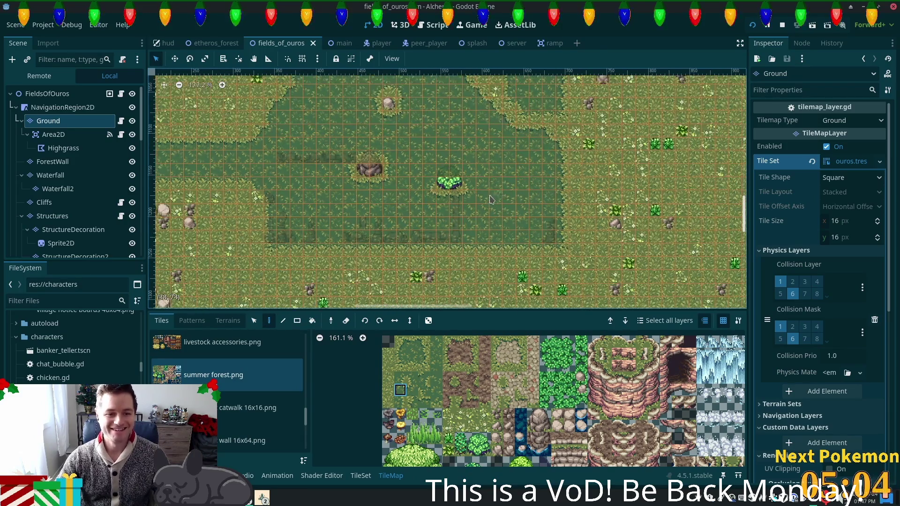
pyautogui.scroll(9, 481, 194)
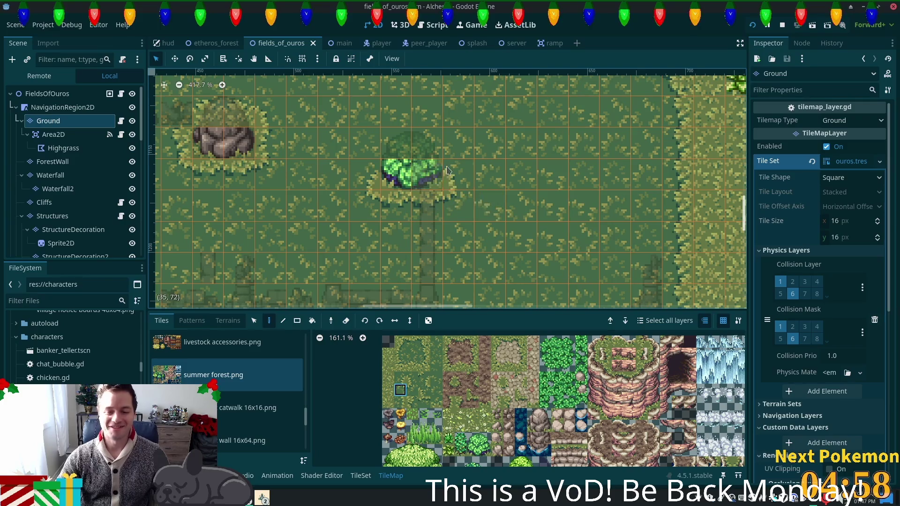
pyautogui.scroll(2, 469, 234)
pyautogui.doubleClick(429, 344)
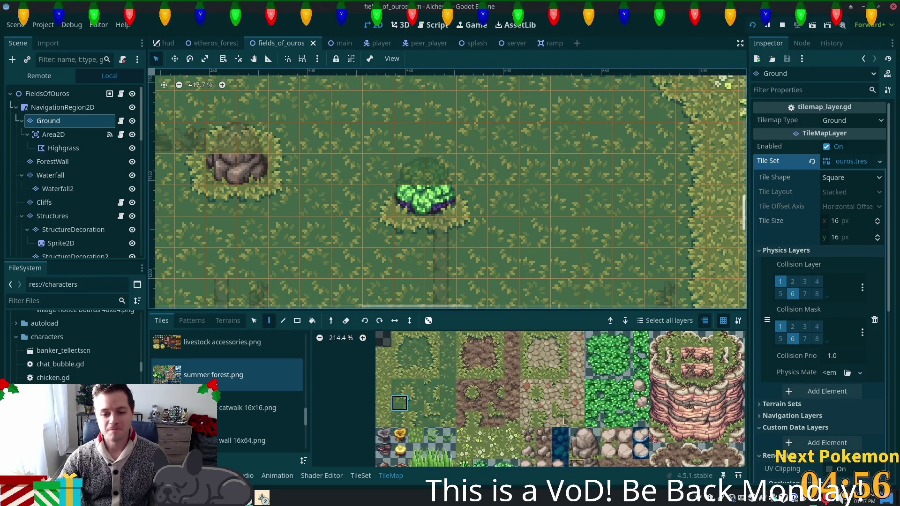
# Give the bush tiles Z Index 5, save the scene, and bring the Alchemy game forward.
pyautogui.scroll(-4, 489, 389)
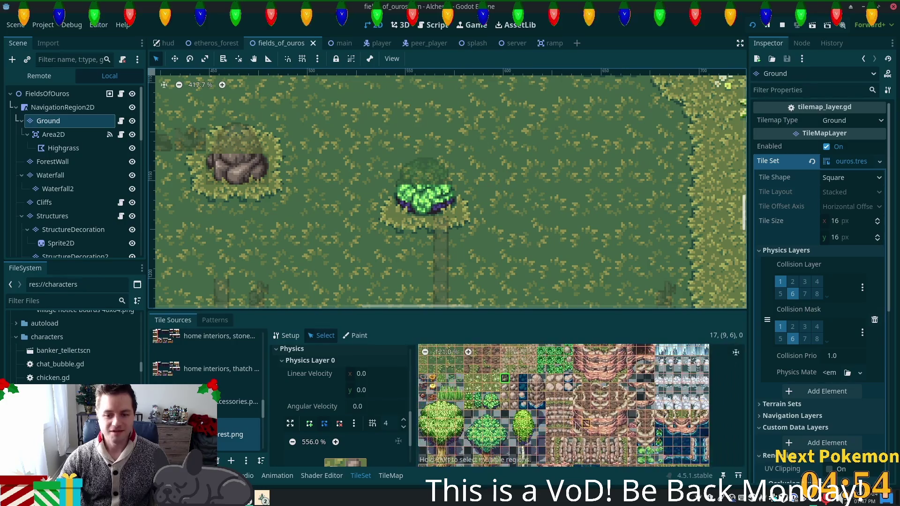
pyautogui.scroll(4, 518, 401)
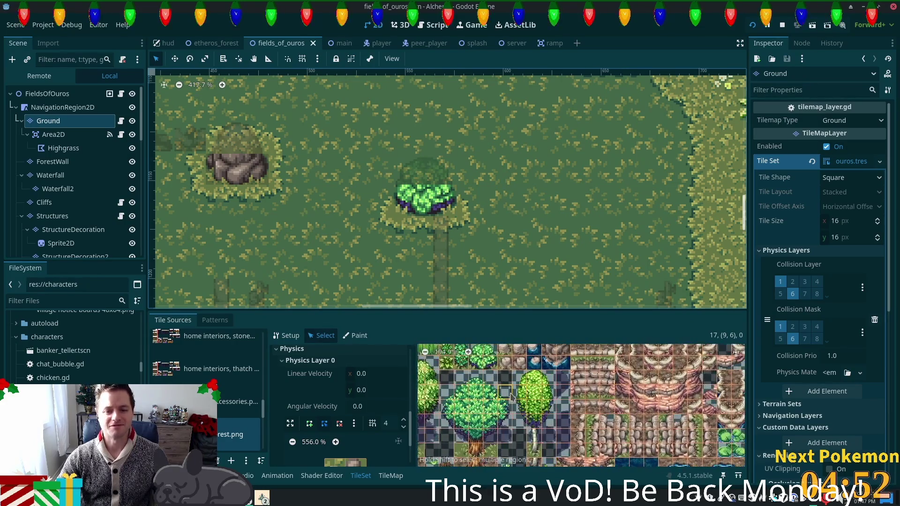
pyautogui.click(490, 395)
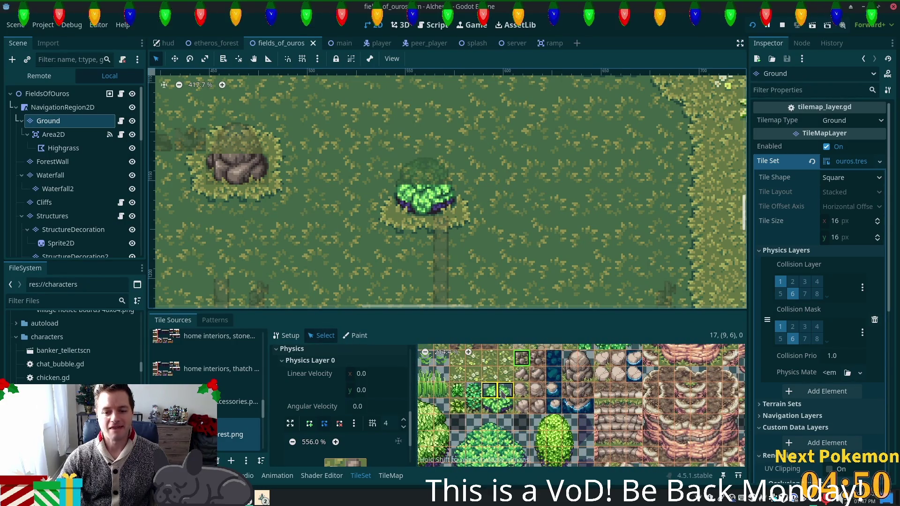
pyautogui.scroll(-10, 388, 425)
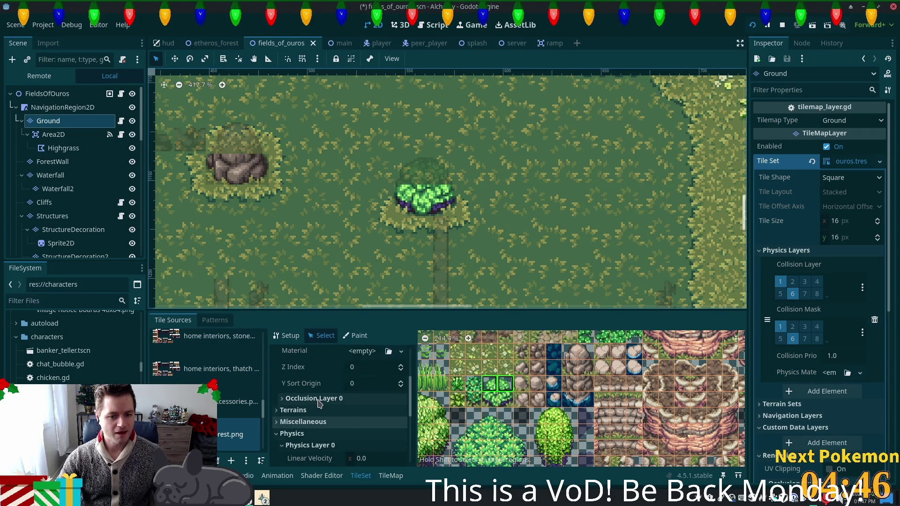
pyautogui.click(362, 367)
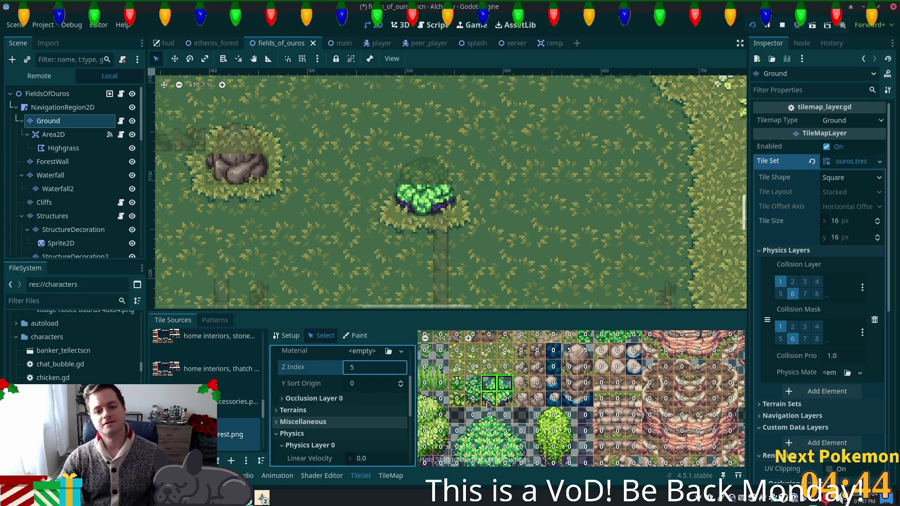
pyautogui.press('Tab')
pyautogui.hotkey('ctrl', 's')
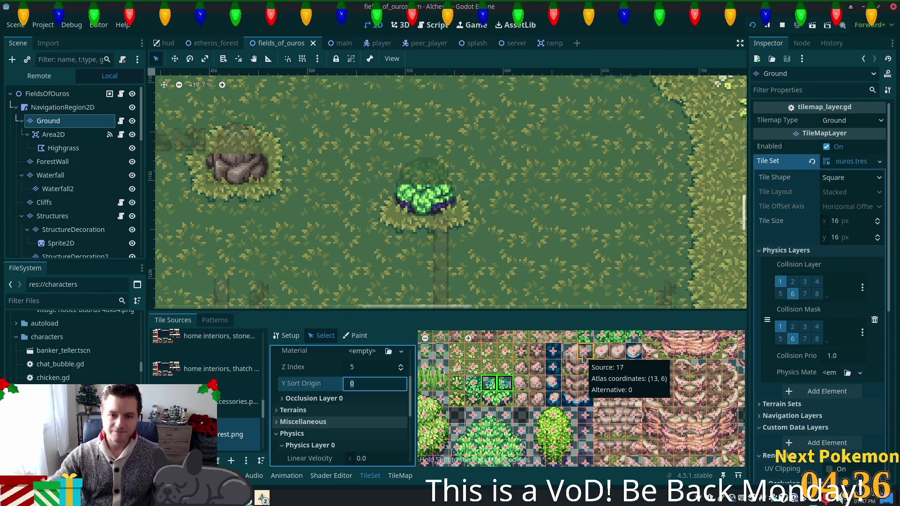
pyautogui.moveTo(262, 498)
pyautogui.click(305, 455)
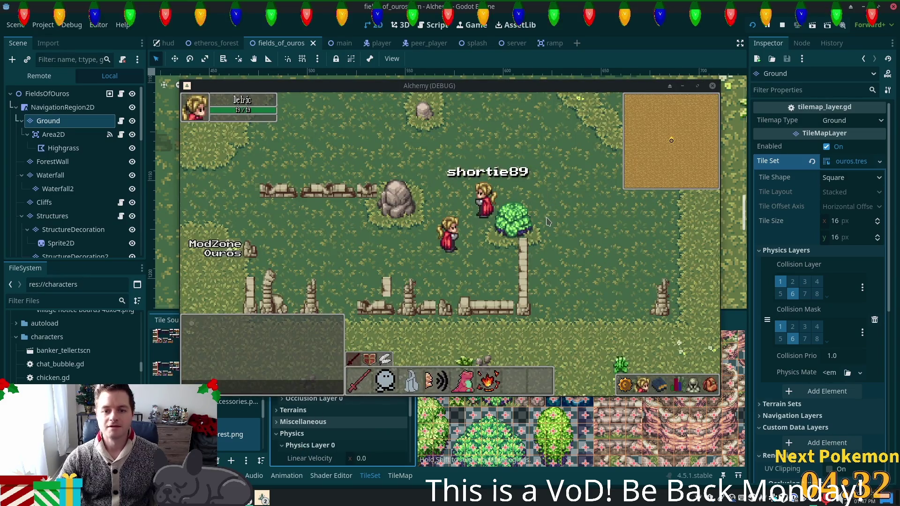
# Relaunch the game with F5 and move the new client window to the left.
pyautogui.click(551, 190)
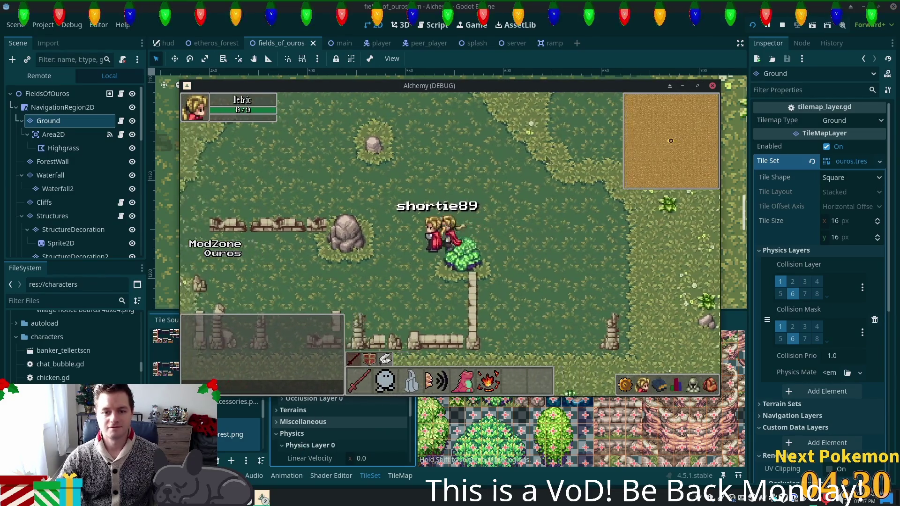
pyautogui.press('F5')
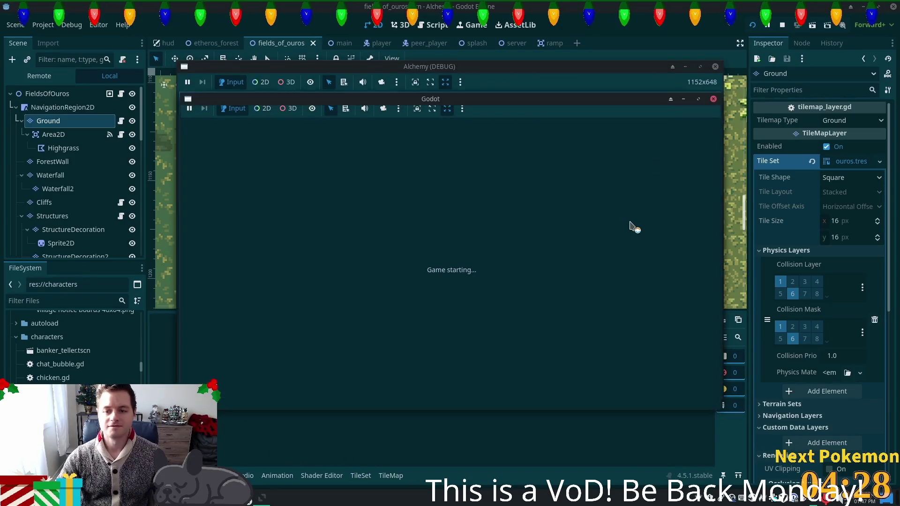
pyautogui.moveTo(538, 86); pyautogui.dragTo(449, 120)
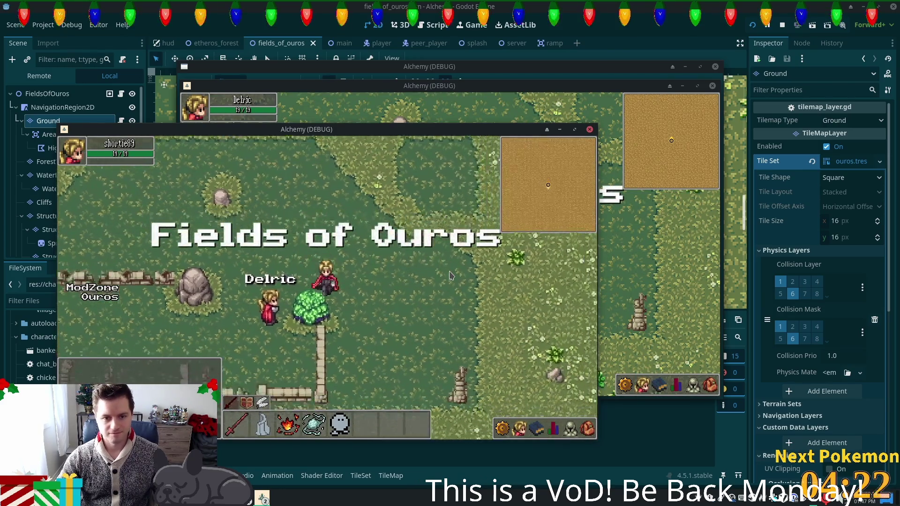
# Walk the player left into the ruins and push against a pillar to test collision.
pyautogui.press('Right')
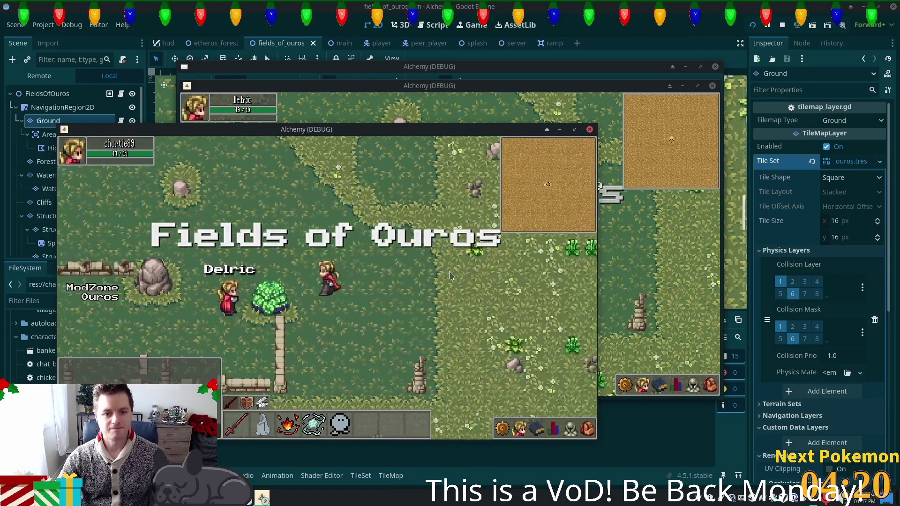
pyautogui.press('Right')
pyautogui.press('Down')
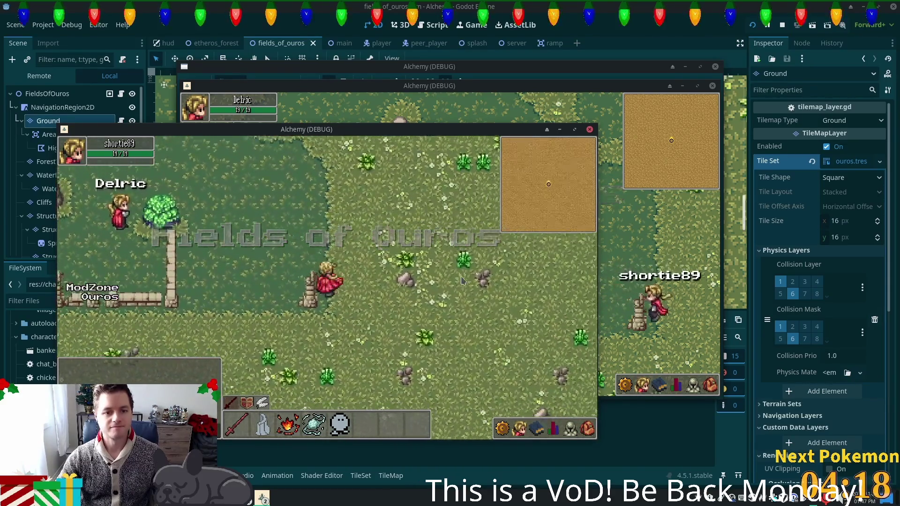
pyautogui.press('Left')
pyautogui.press('Up')
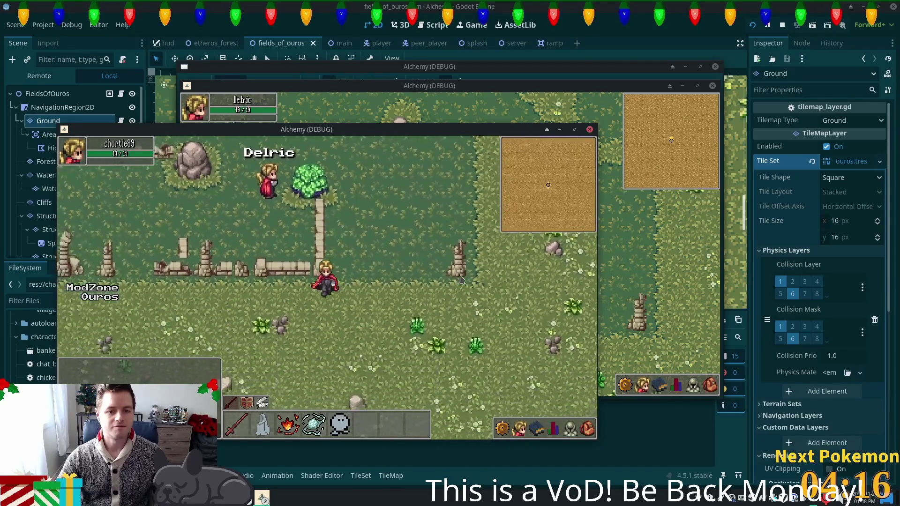
pyautogui.press('Left')
pyautogui.press('Up')
pyautogui.press('Left')
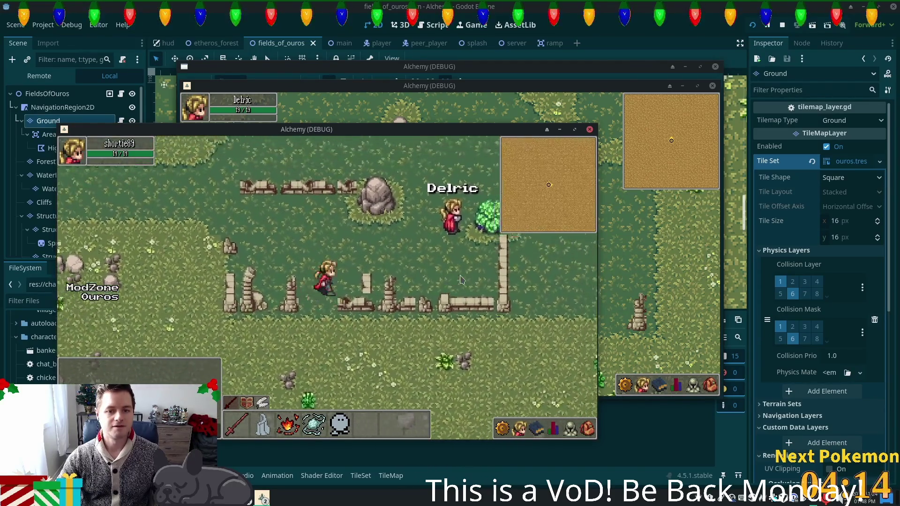
pyautogui.press('Up')
pyautogui.press('Left')
pyautogui.press('Left')
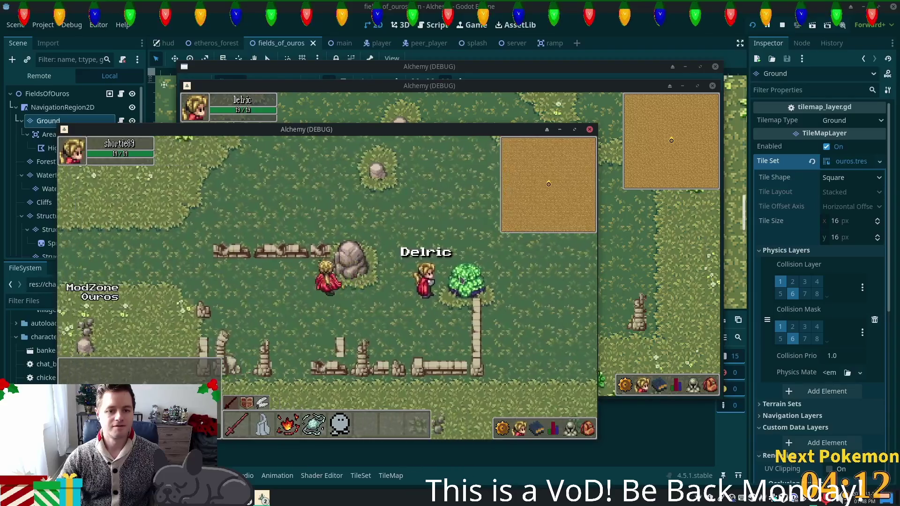
pyautogui.press('Down')
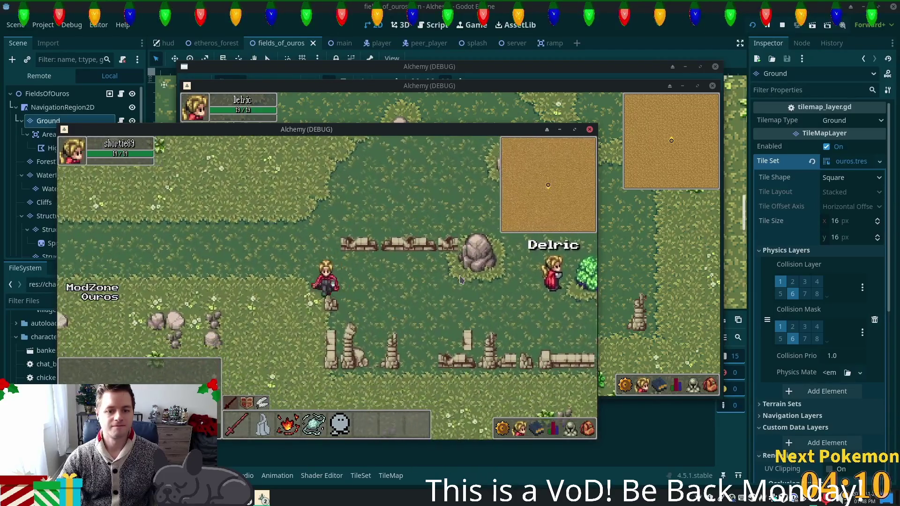
pyautogui.press('Up')
pyautogui.press('Down')
pyautogui.press('Left')
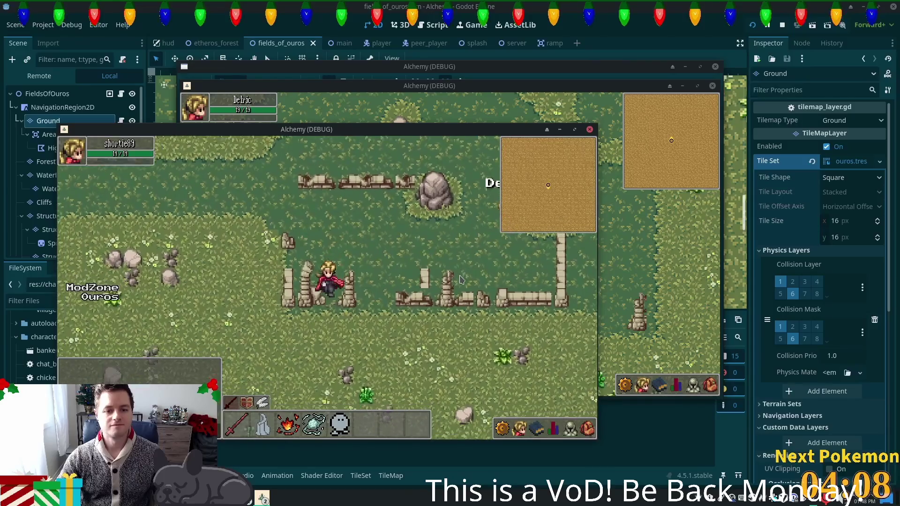
pyautogui.press('Right')
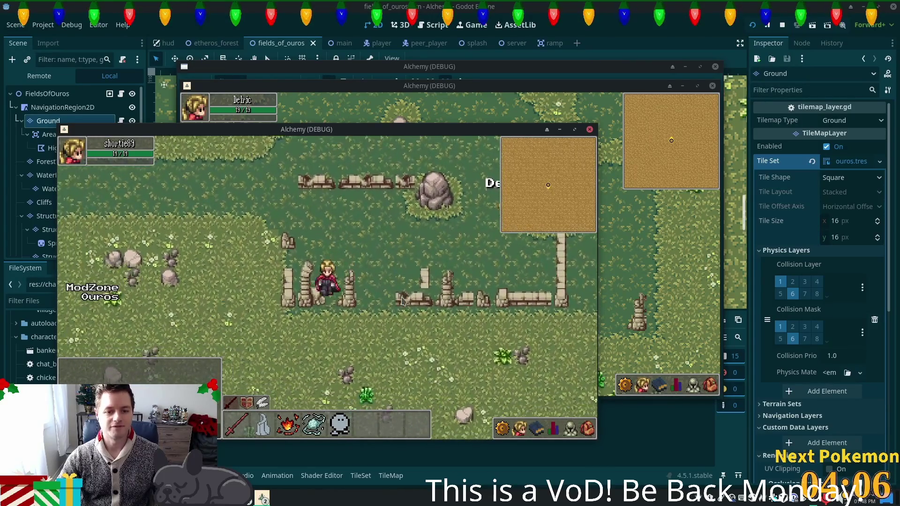
pyautogui.press('Right')
# Walk the player toward the other client and around the pillars, then stop all instances with F8.
pyautogui.press('Up')
pyautogui.press('Right')
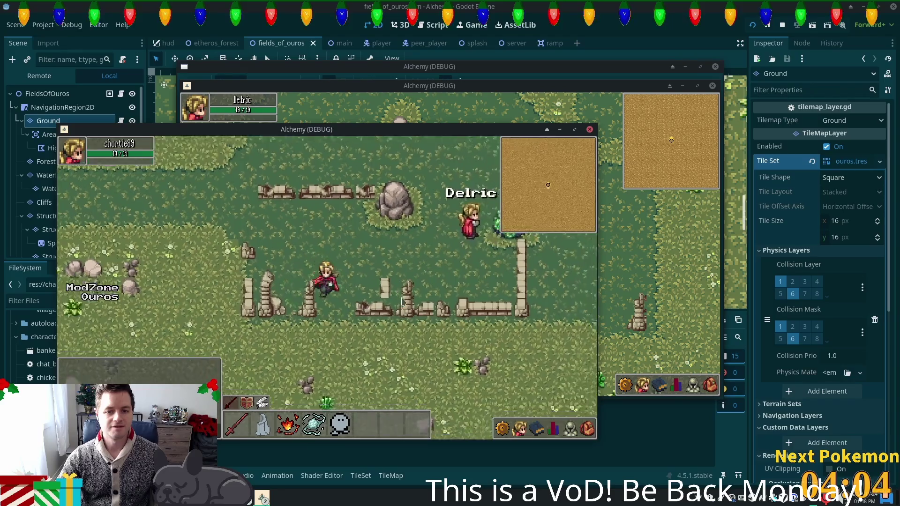
pyautogui.press('Up')
pyautogui.press('Left')
pyautogui.press('Up')
pyautogui.press('Left')
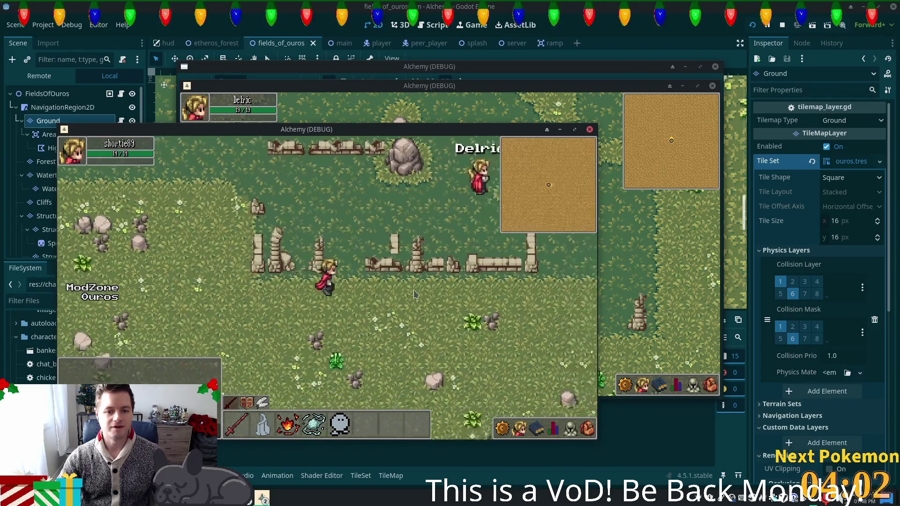
pyautogui.press('Up')
pyautogui.press('Right')
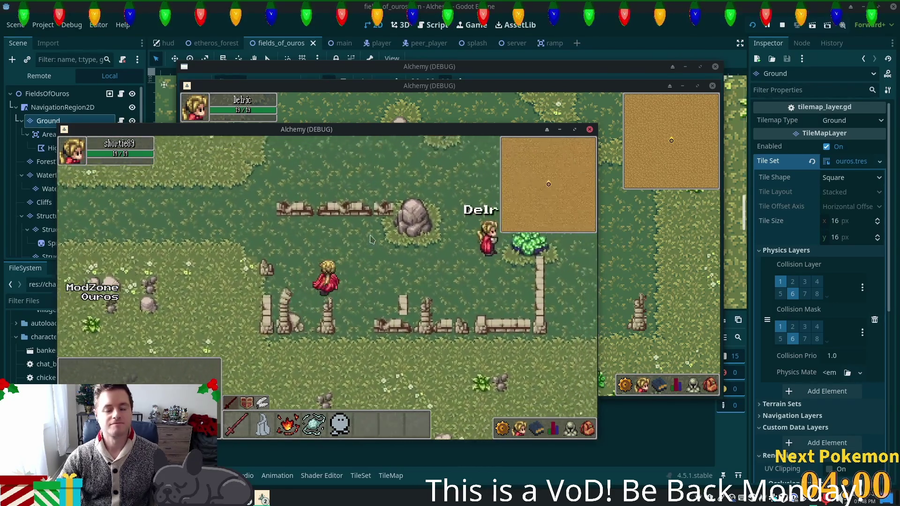
pyautogui.press('Down')
pyautogui.press('Left')
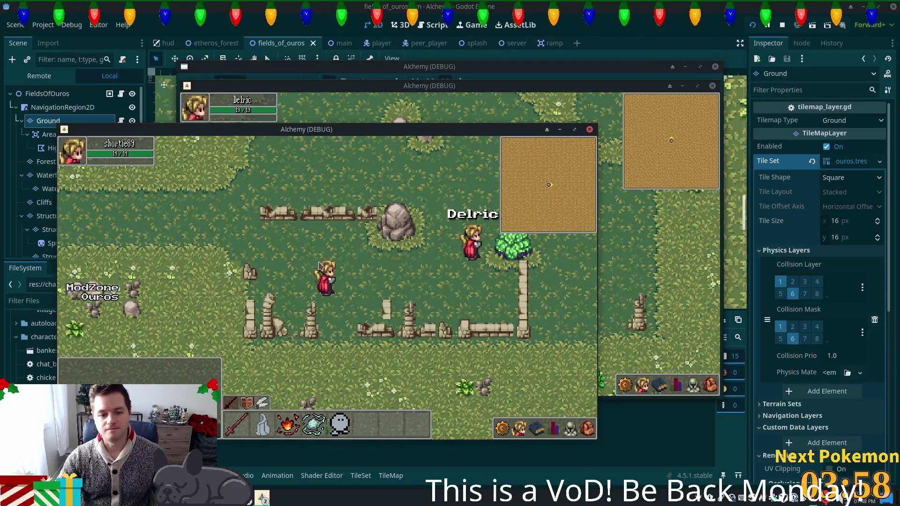
pyautogui.press('Right')
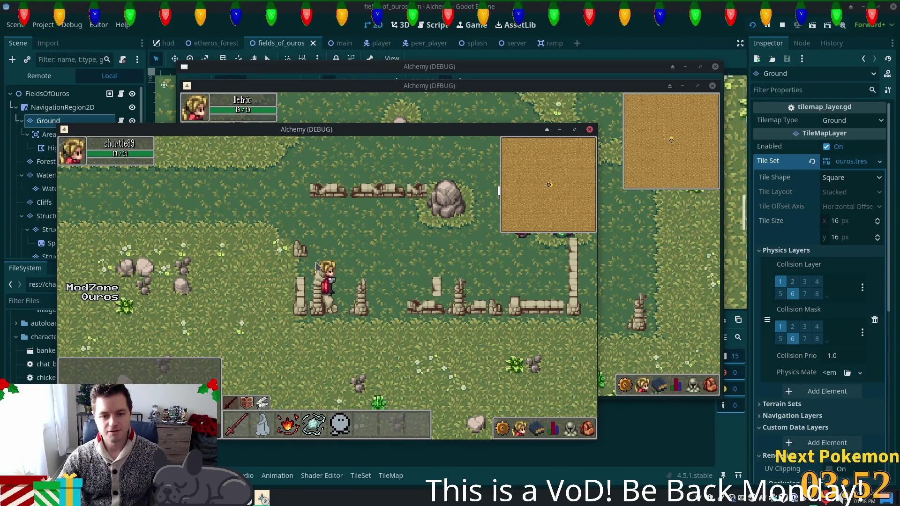
pyautogui.press('Right')
pyautogui.press('Down')
pyautogui.press('Left')
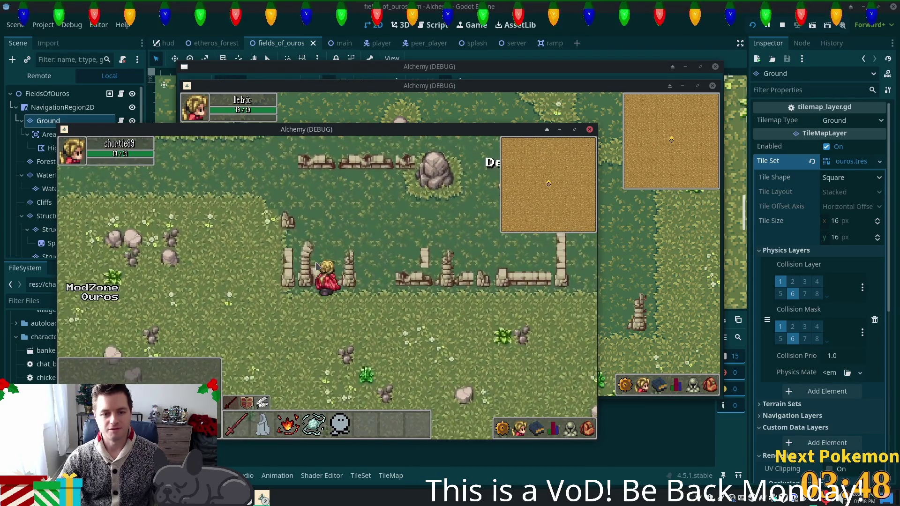
pyautogui.press('Right')
pyautogui.press('Up')
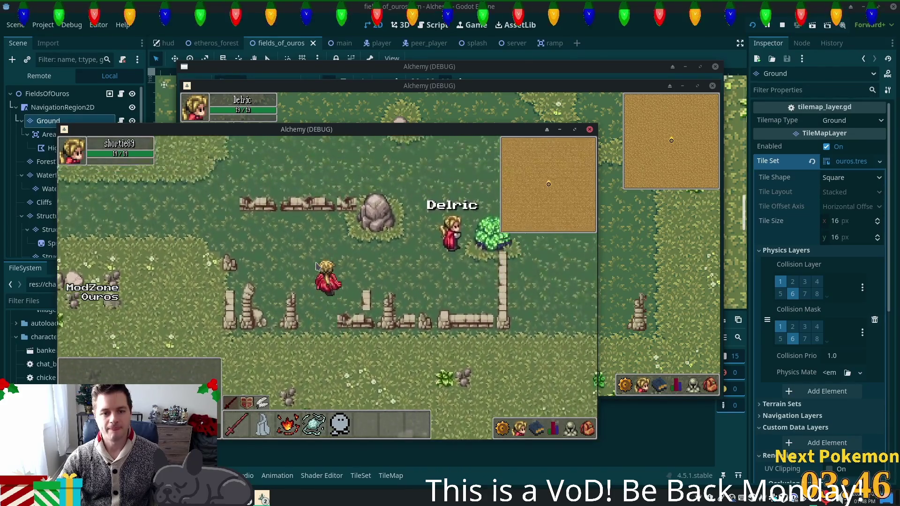
pyautogui.press('F8')
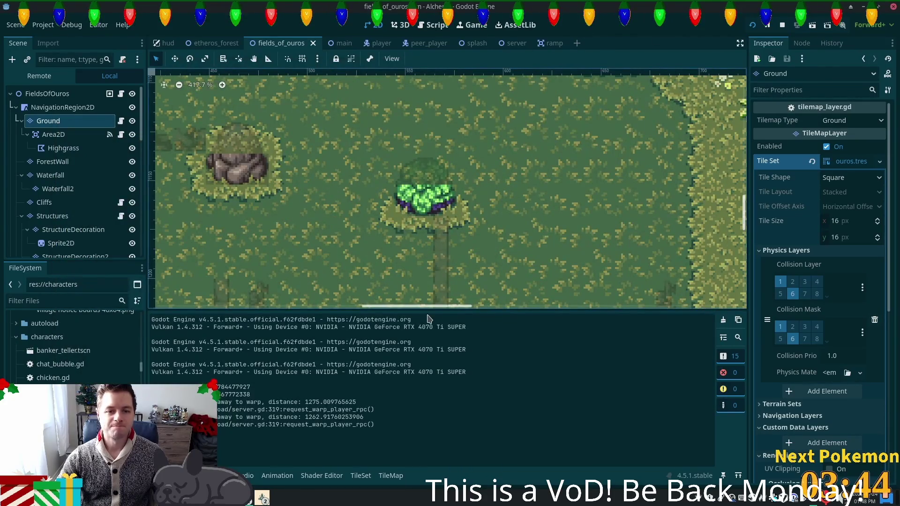
# Open the TileSet editor and pick the walls atlas source.
pyautogui.scroll(-2, 388, 206)
pyautogui.moveTo(388, 206); pyautogui.dragTo(570, 96)
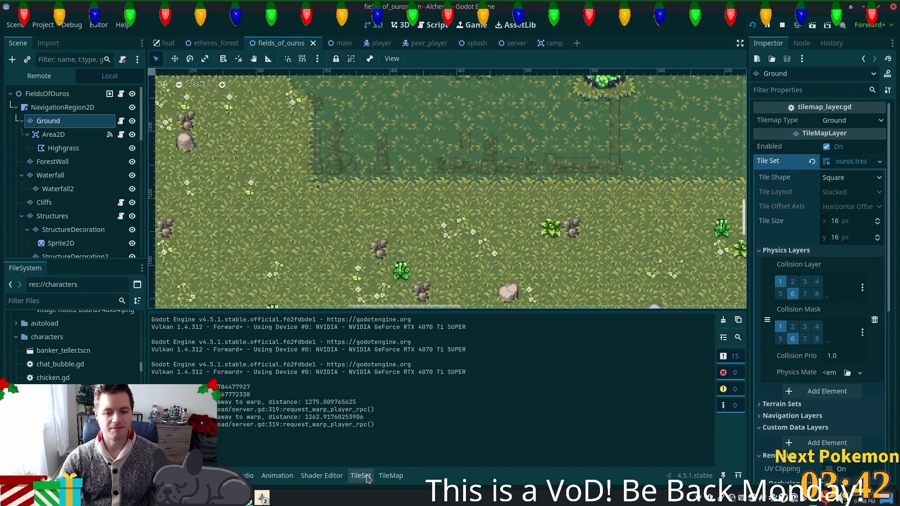
pyautogui.click(361, 475)
pyautogui.scroll(-3, 471, 349)
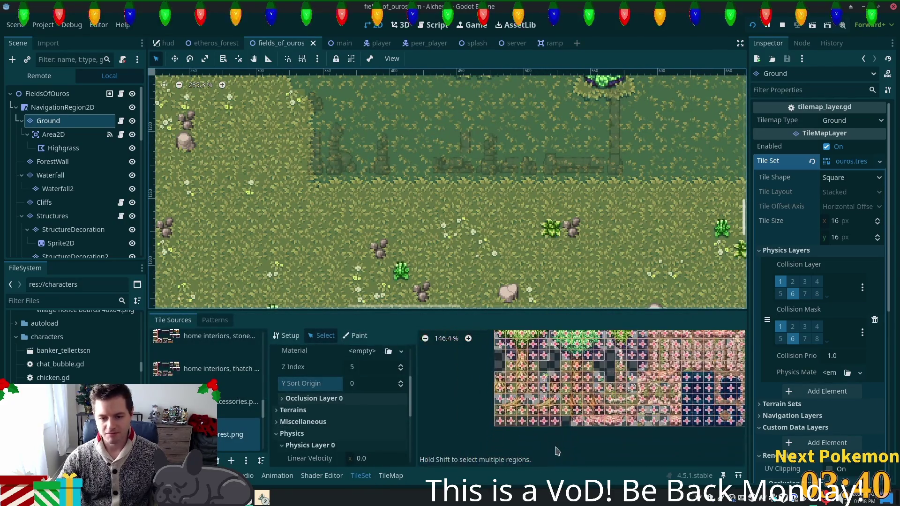
pyautogui.scroll(-5, 219, 406)
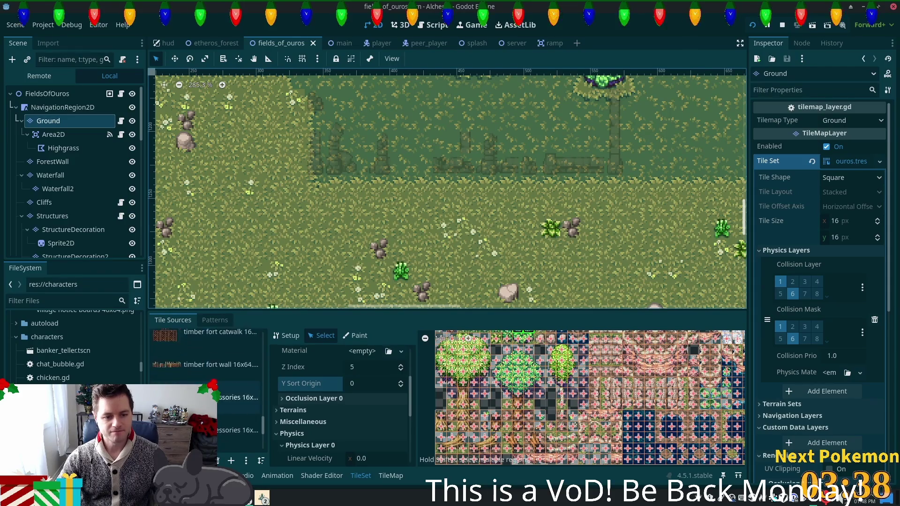
pyautogui.scroll(-1, 254, 425)
pyautogui.moveTo(262, 431); pyautogui.dragTo(264, 382)
pyautogui.click(237, 399)
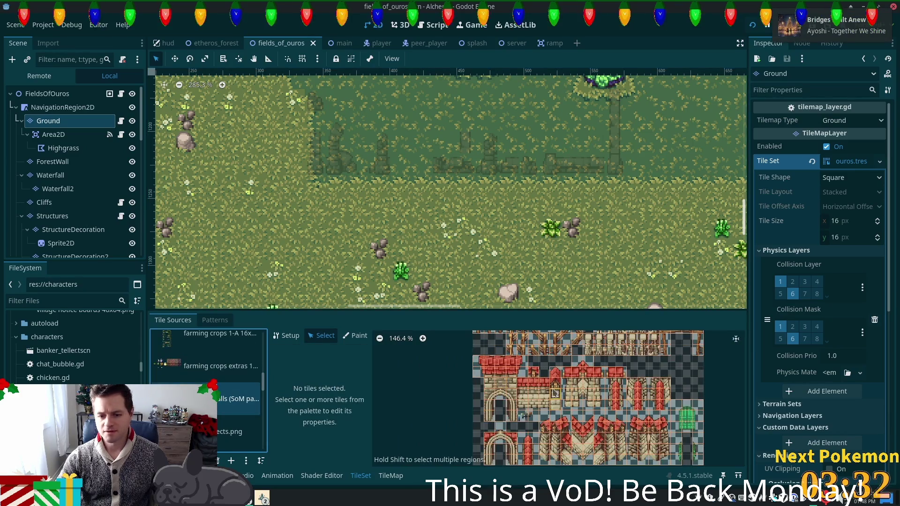
# Cut the bottom corners off the collision polygons of both stone pillar tiles.
pyautogui.scroll(-5, 519, 393)
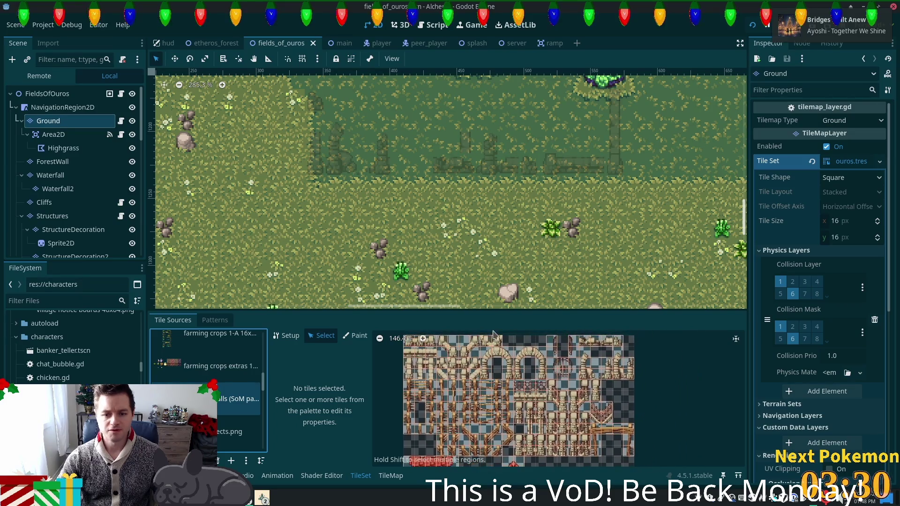
pyautogui.scroll(5, 541, 385)
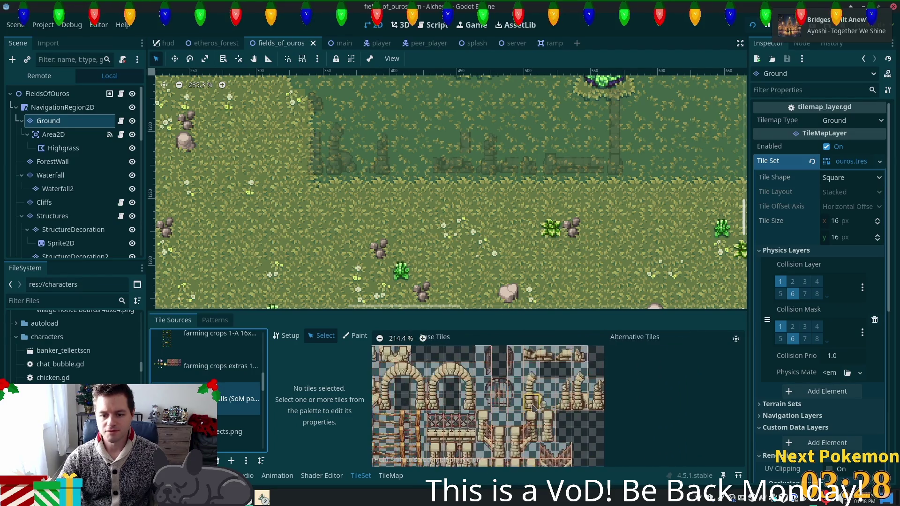
pyautogui.scroll(5, 589, 403)
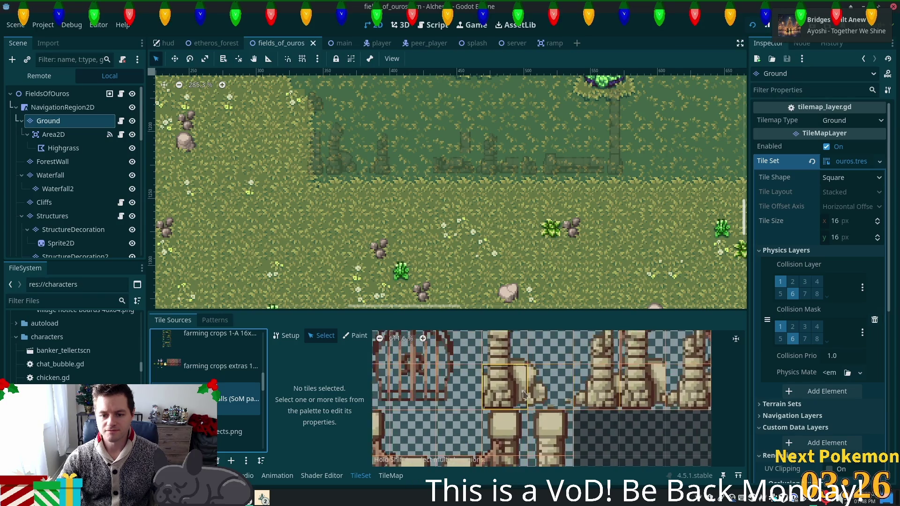
pyautogui.click(539, 392)
pyautogui.scroll(-5, 356, 421)
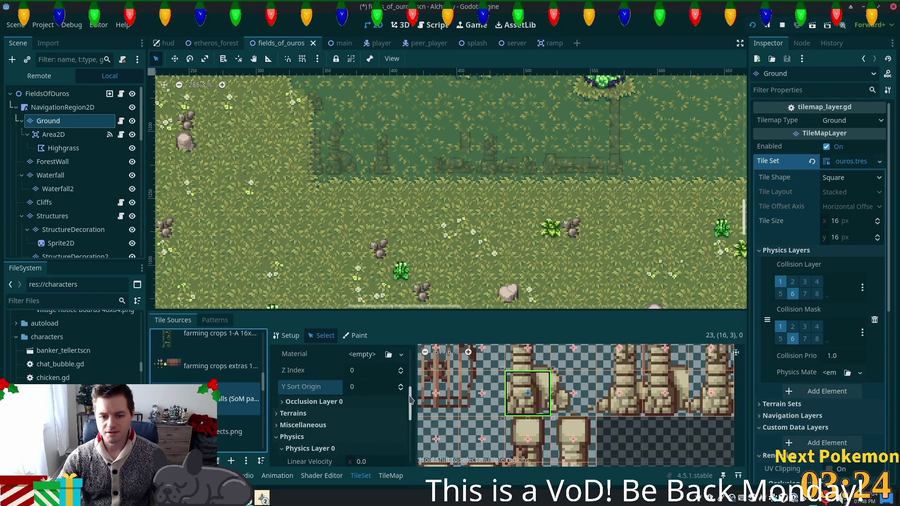
pyautogui.click(400, 457)
pyautogui.moveTo(366, 425); pyautogui.dragTo(357, 424)
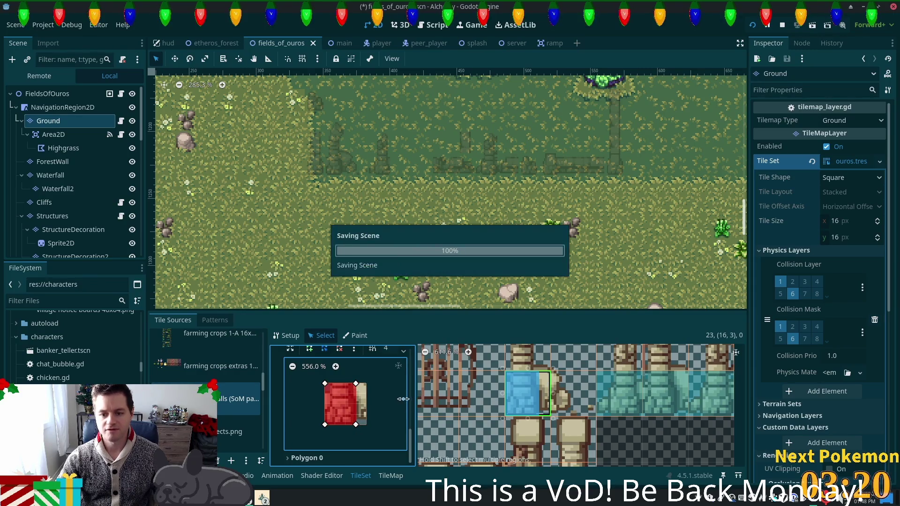
pyautogui.click(607, 404)
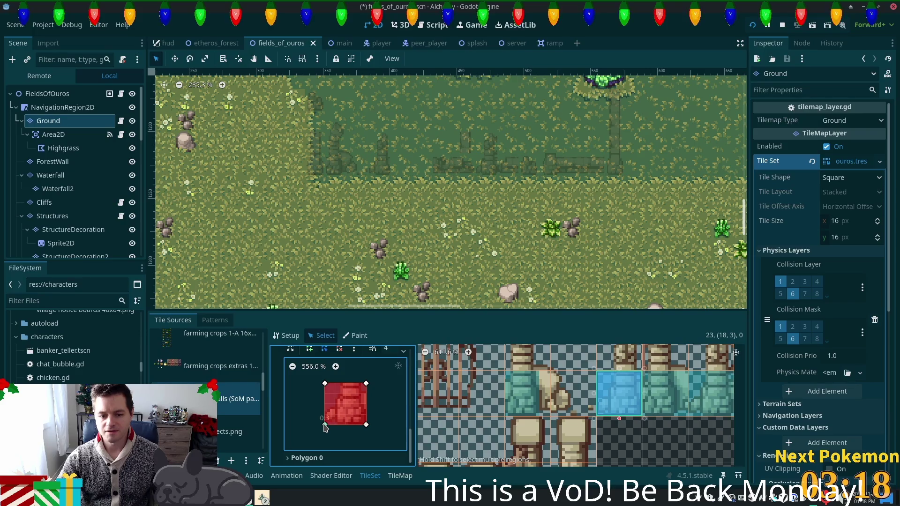
pyautogui.moveTo(337, 427); pyautogui.dragTo(336, 425)
# Save and launch the game, then log in as a test player.
pyautogui.press('F5')
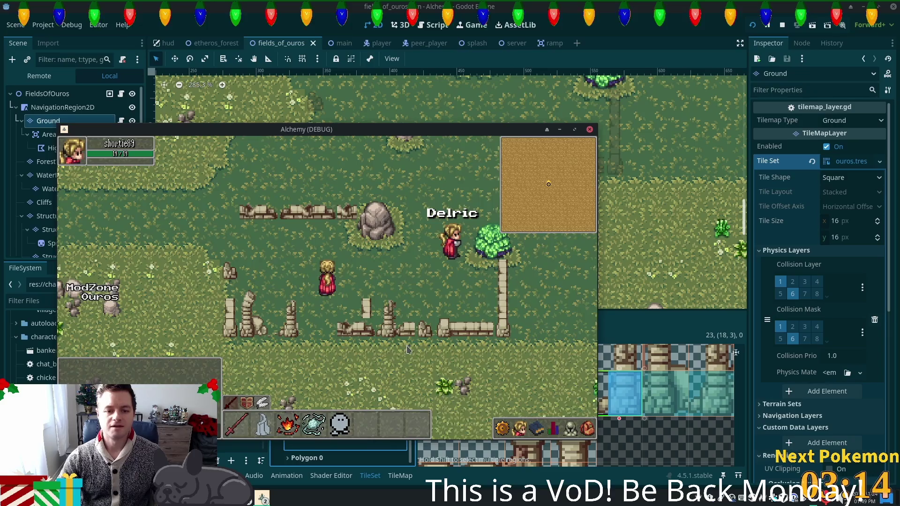
pyautogui.press('Left')
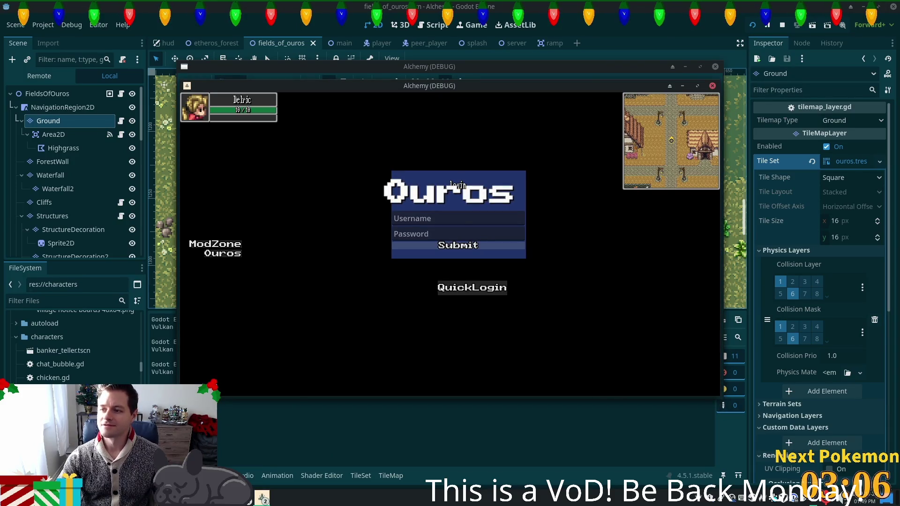
pyautogui.click(472, 288)
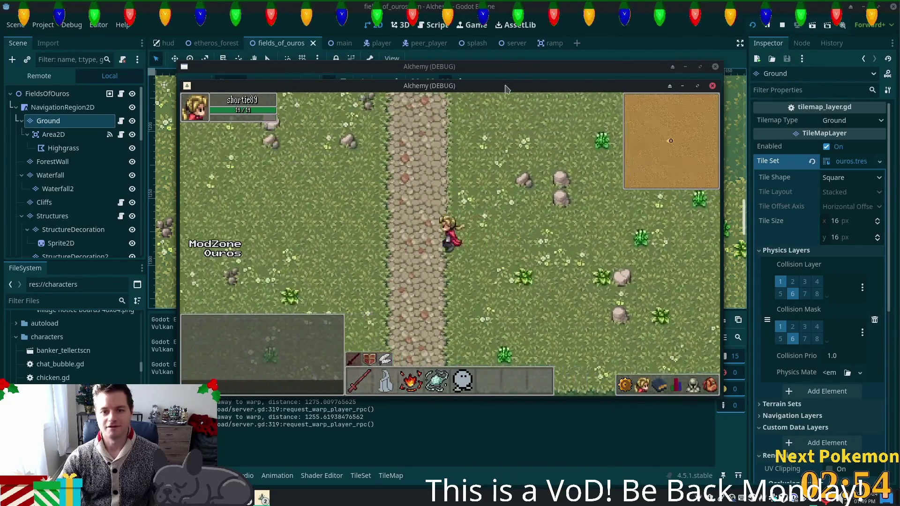
# Bring the second game client forward, walk the player down-left across the field, then return to the editor.
pyautogui.moveTo(506, 89); pyautogui.dragTo(425, 110)
pyautogui.click(542, 111)
pyautogui.press('Left')
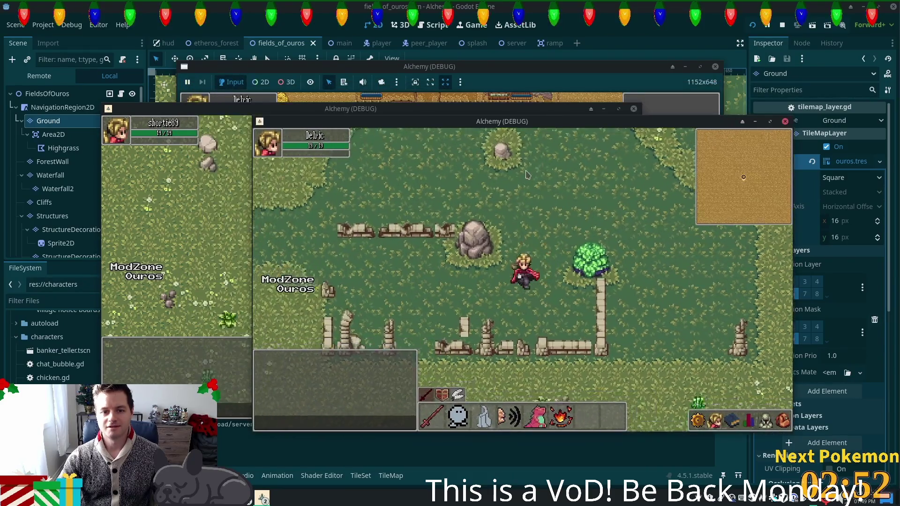
pyautogui.press('Down')
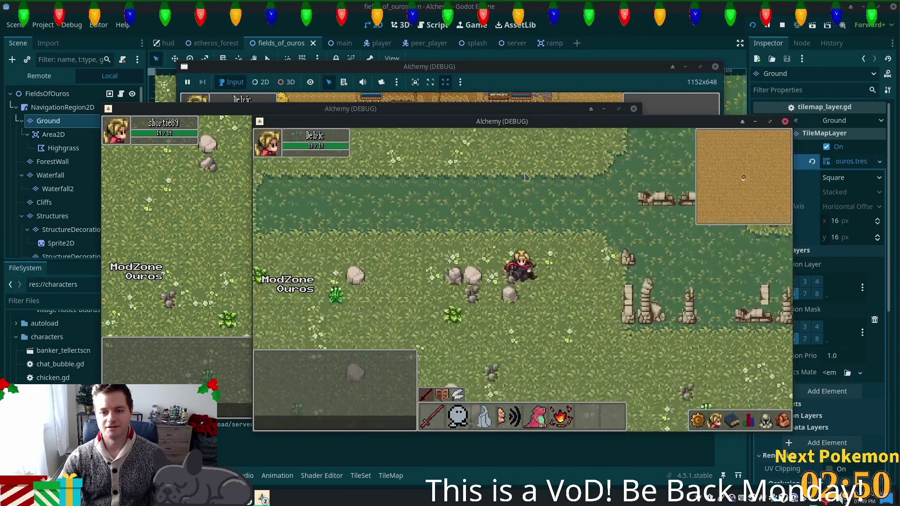
pyautogui.click(656, 34)
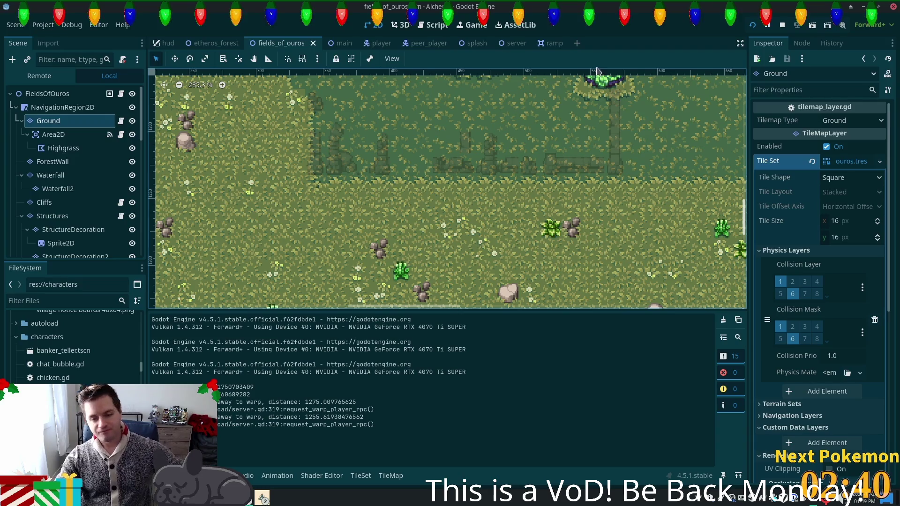
# Collapse Ground, NavigationRegion2D, Minimap, FishingNodes, Ramp and Ramp2, then right-click FieldsOfOuros.
pyautogui.scroll(-4, 168, 197)
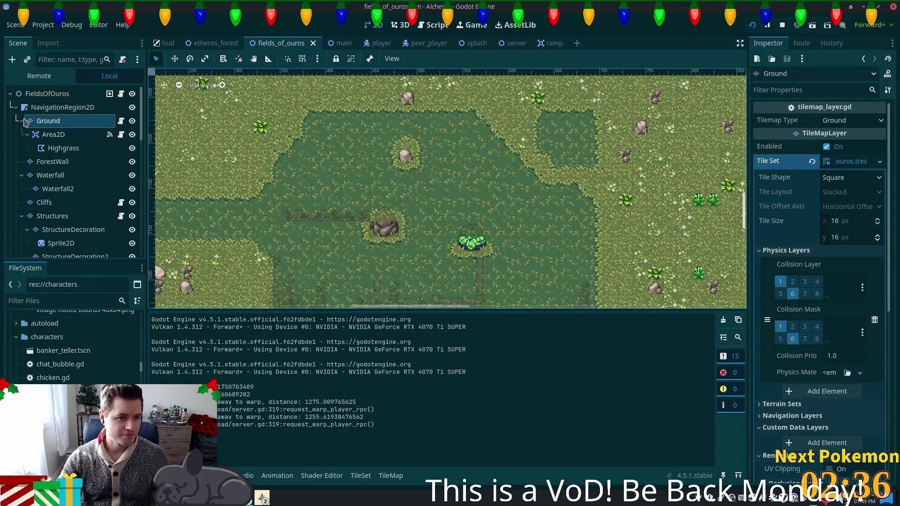
pyautogui.click(22, 121)
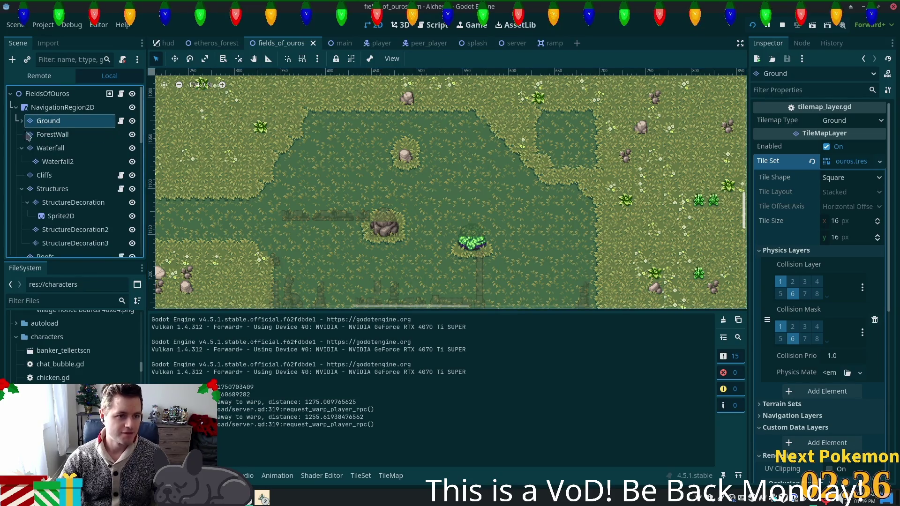
pyautogui.click(16, 107)
pyautogui.click(18, 189)
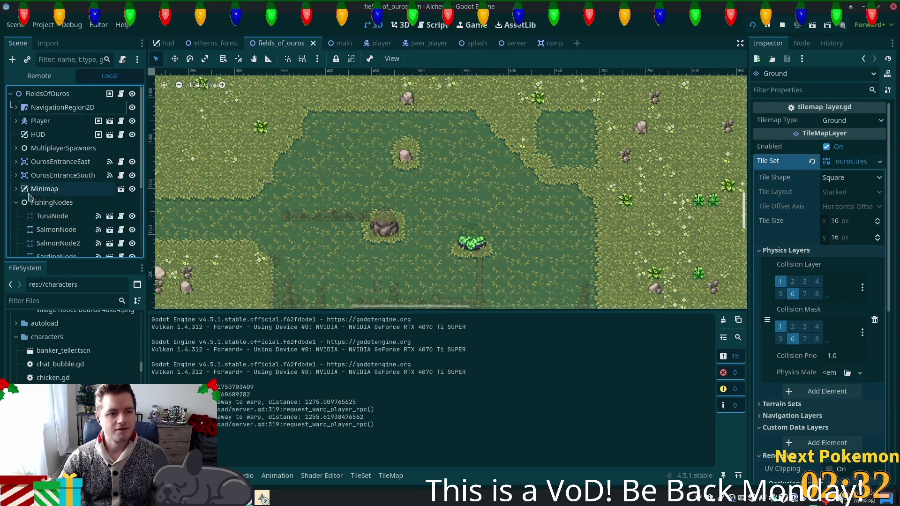
pyautogui.click(16, 203)
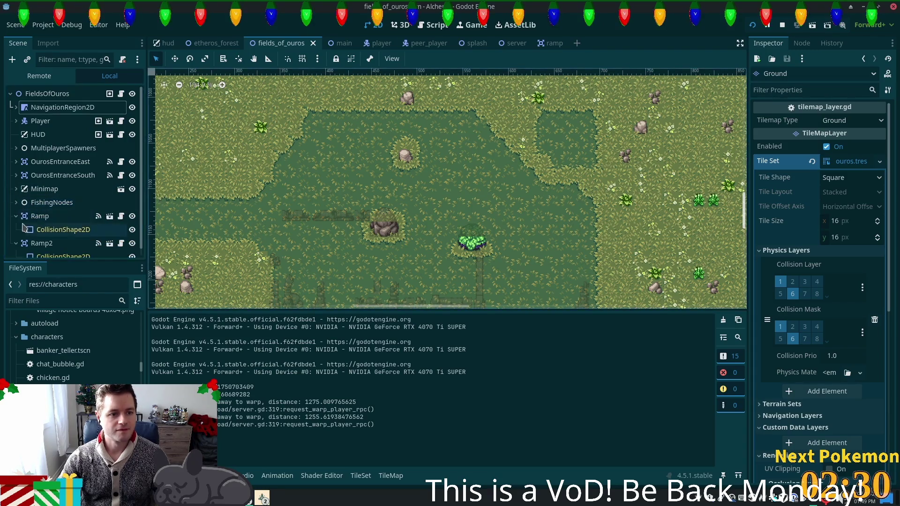
pyautogui.click(16, 216)
pyautogui.click(16, 230)
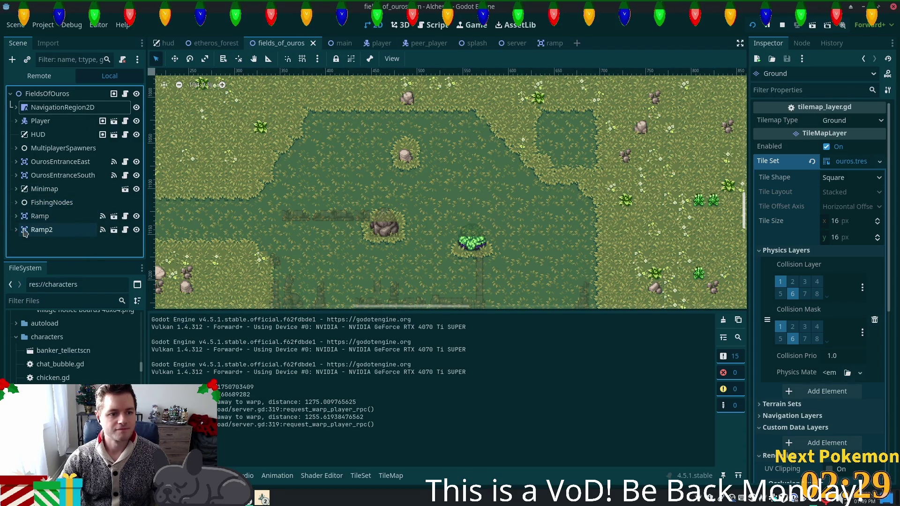
pyautogui.rightClick(76, 95)
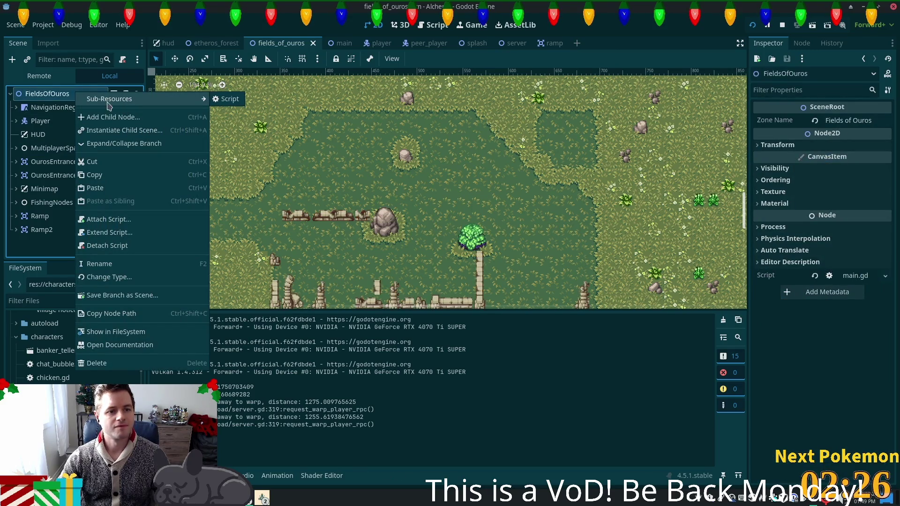
# Create a plain Node under FieldsOfOuros and rename it OrcEncampment.
pyautogui.press('Escape')
pyautogui.hotkey('ctrl', 'a')
pyautogui.write('knode')
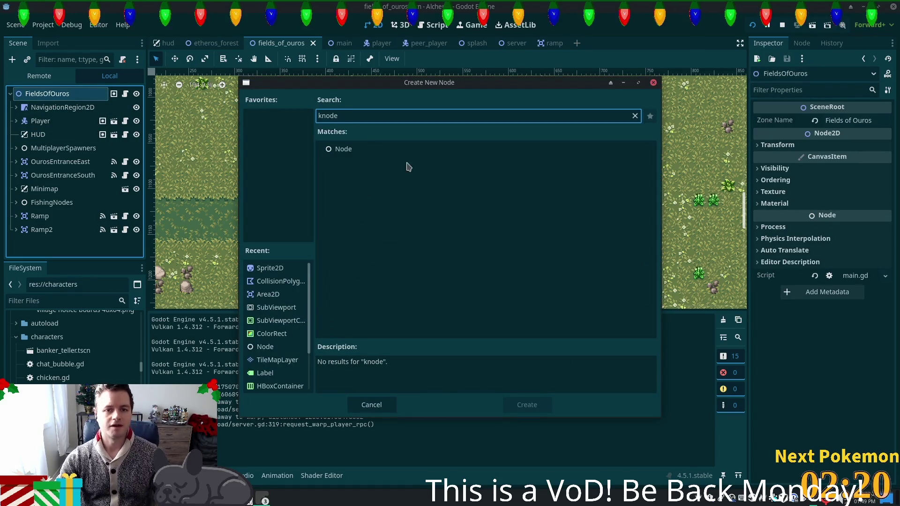
pyautogui.press('Down')
pyautogui.press('Return')
pyautogui.click(45, 246)
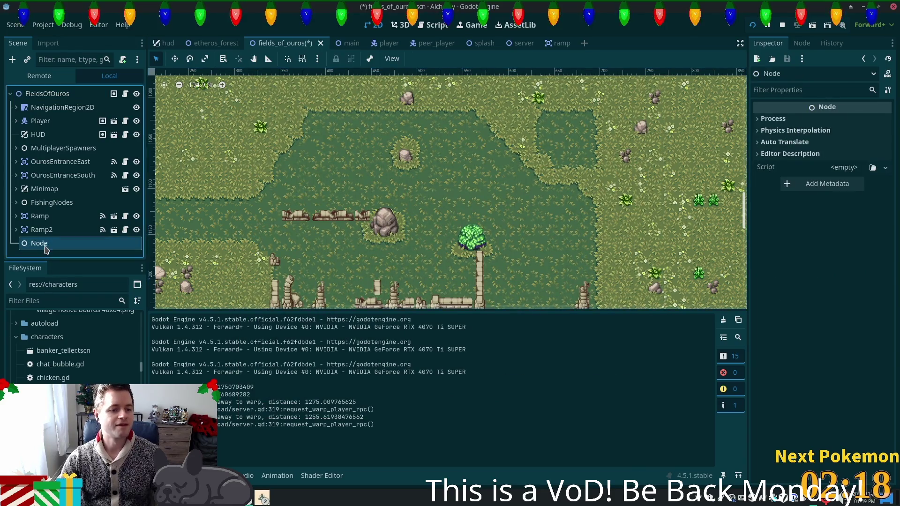
pyautogui.click(76, 249)
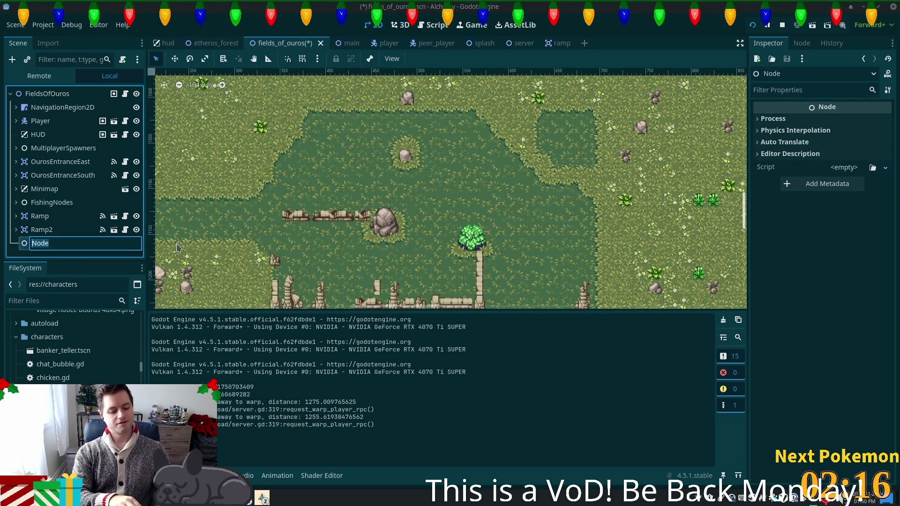
pyautogui.write('OrcEnca')
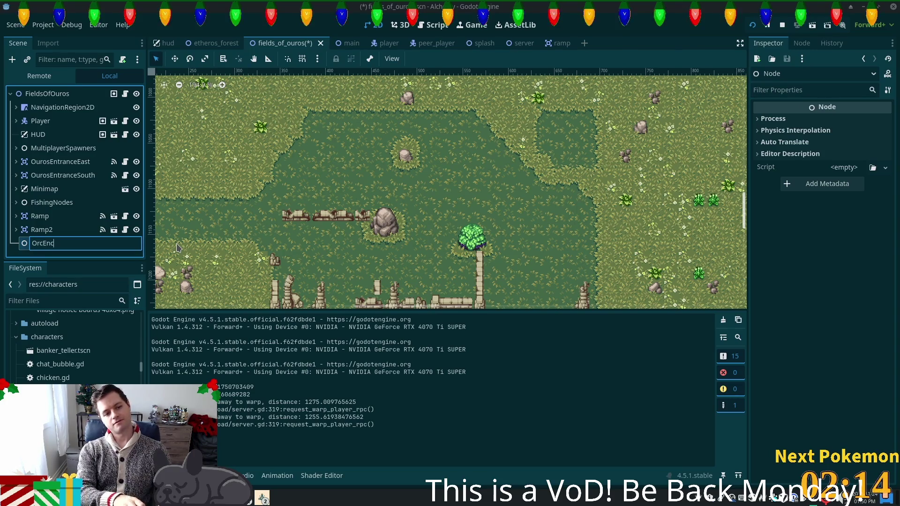
pyautogui.write('mpment')
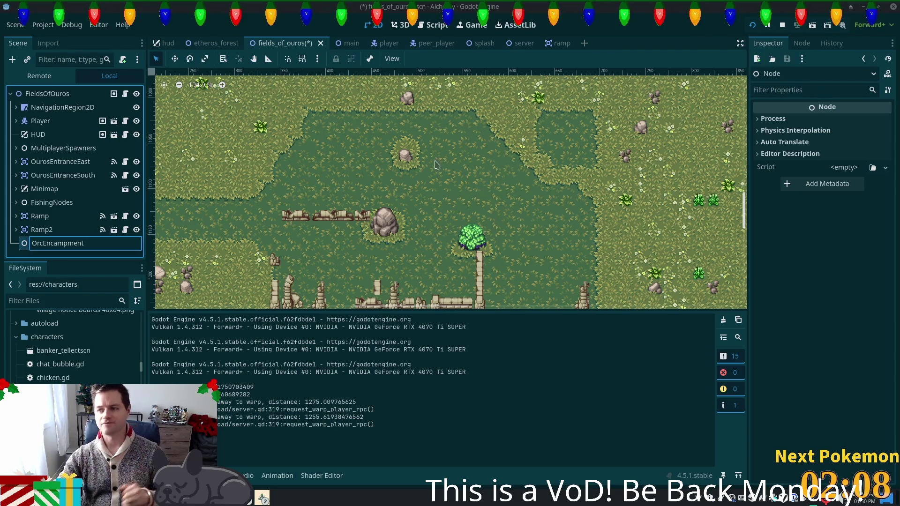
pyautogui.press('Return')
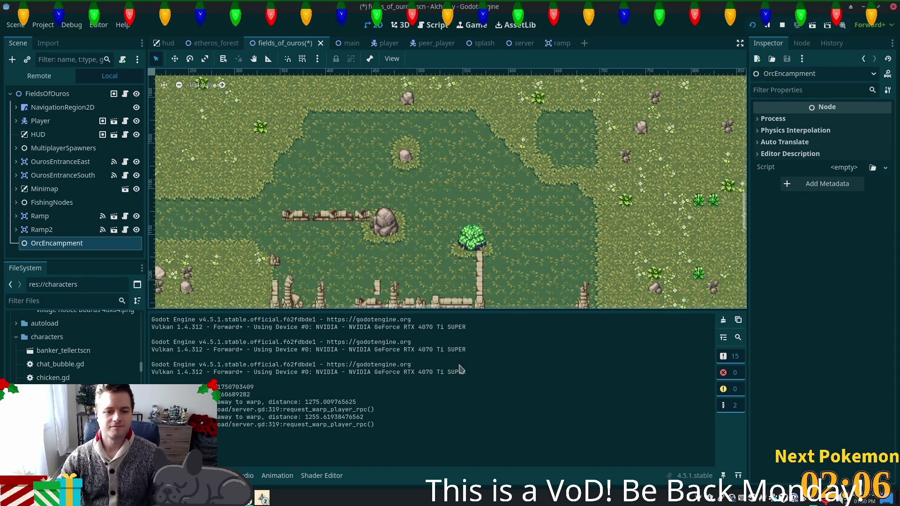
pyautogui.click(57, 241)
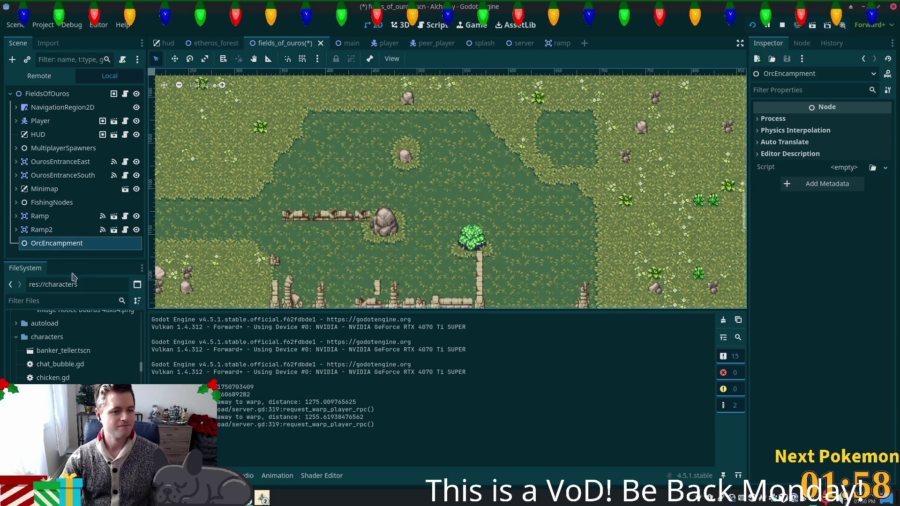
# Instance npc_spawn.tscn under OrcEncampment and move it into the encampment area.
pyautogui.hotkey('ctrl', 'shift', 'a')
pyautogui.write('npcsp')
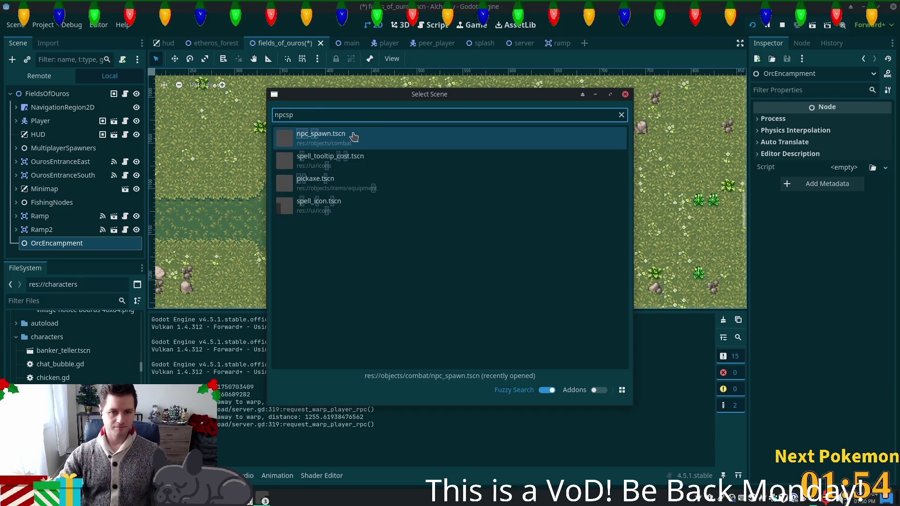
pyautogui.doubleClick(349, 140)
pyautogui.scroll(-10, 457, 287)
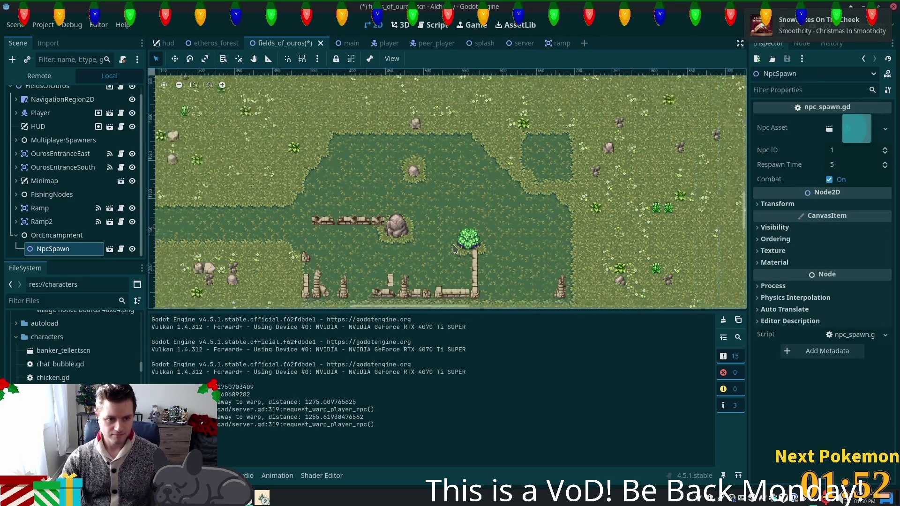
pyautogui.scroll(-4, 457, 230)
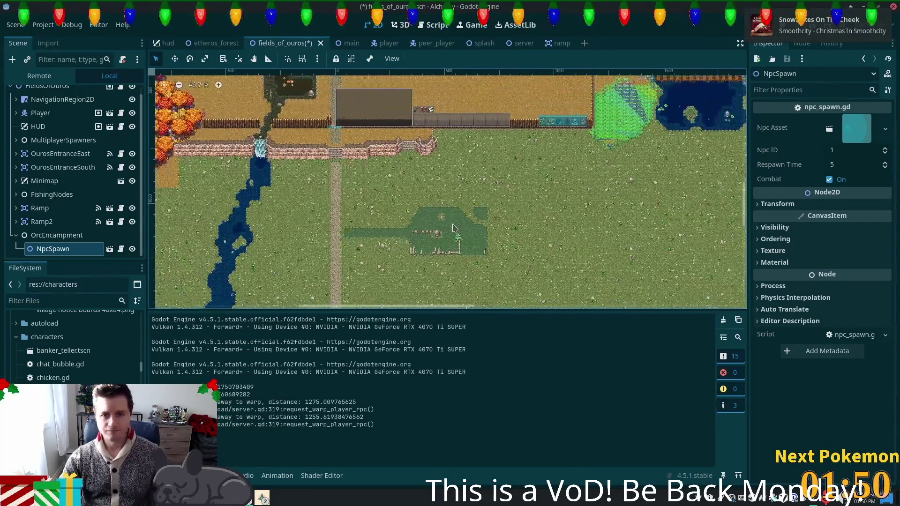
pyautogui.scroll(3, 356, 141)
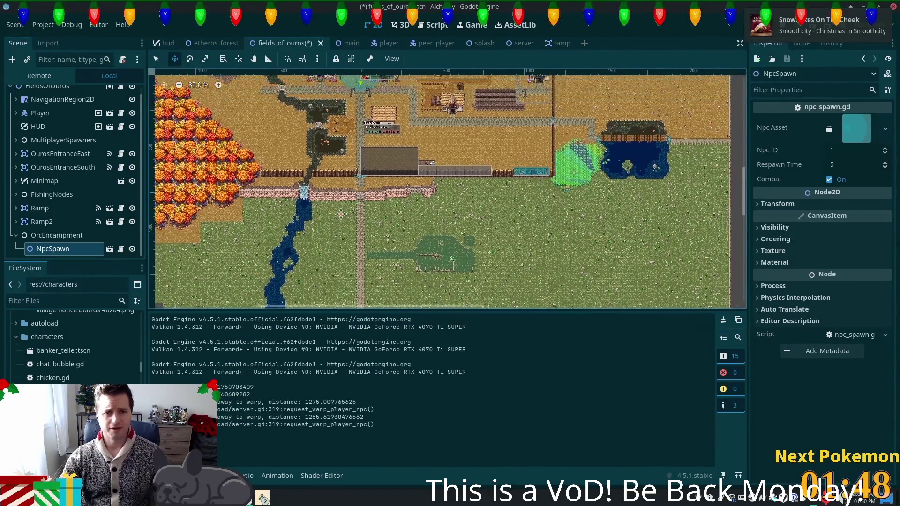
pyautogui.moveTo(355, 90)
pyautogui.mouseDown()
pyautogui.moveTo(443, 285)
pyautogui.moveTo(420, 270)
pyautogui.moveTo(409, 244)
pyautogui.mouseUp()
pyautogui.scroll(8, 456, 293)
pyautogui.scroll(-1, 518, 236)
pyautogui.scroll(-1, 518, 236)
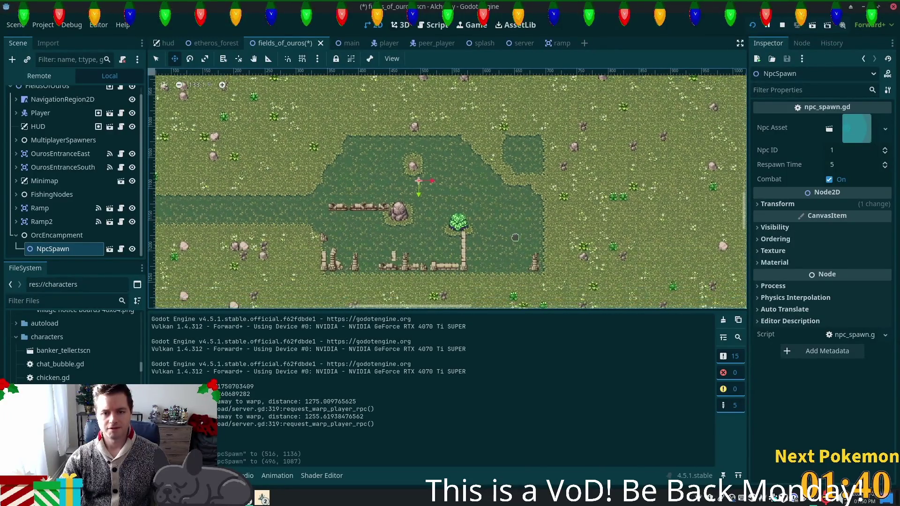
pyautogui.scroll(3, 501, 231)
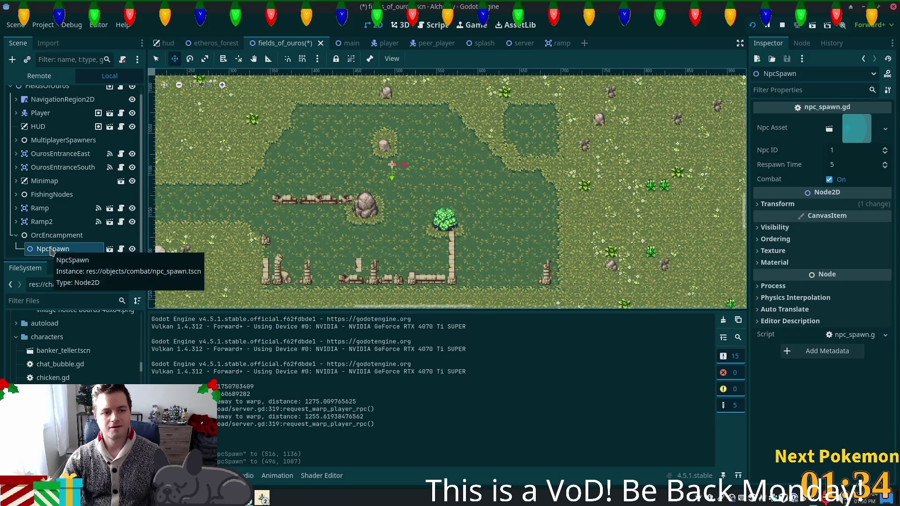
# Duplicate it into NpcSpawn2 and NpcSpawn3, place all three around the camp, and save.
pyautogui.hotkey('ctrl', 'd')
pyautogui.moveTo(393, 172)
pyautogui.mouseDown()
pyautogui.moveTo(477, 227)
pyautogui.moveTo(509, 224)
pyautogui.mouseUp()
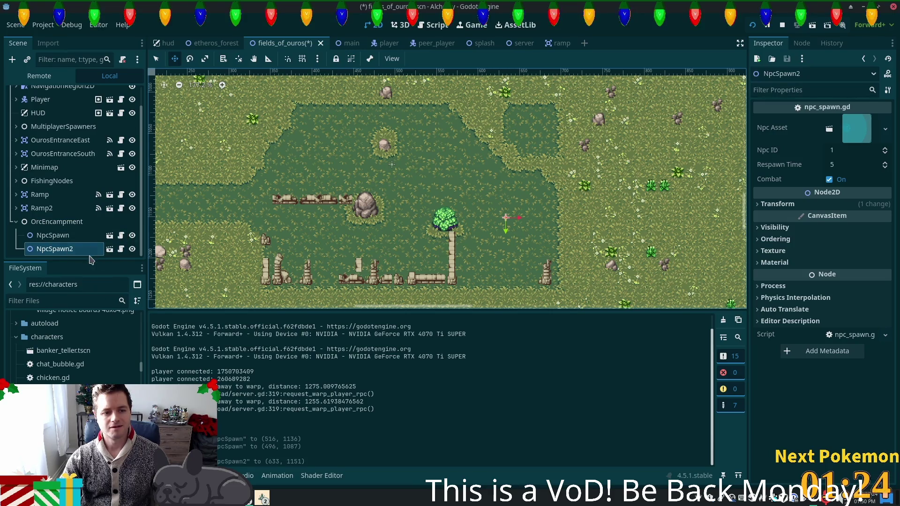
pyautogui.hotkey('ctrl', 'd')
pyautogui.moveTo(491, 236)
pyautogui.mouseDown()
pyautogui.moveTo(267, 279)
pyautogui.moveTo(279, 272)
pyautogui.mouseUp()
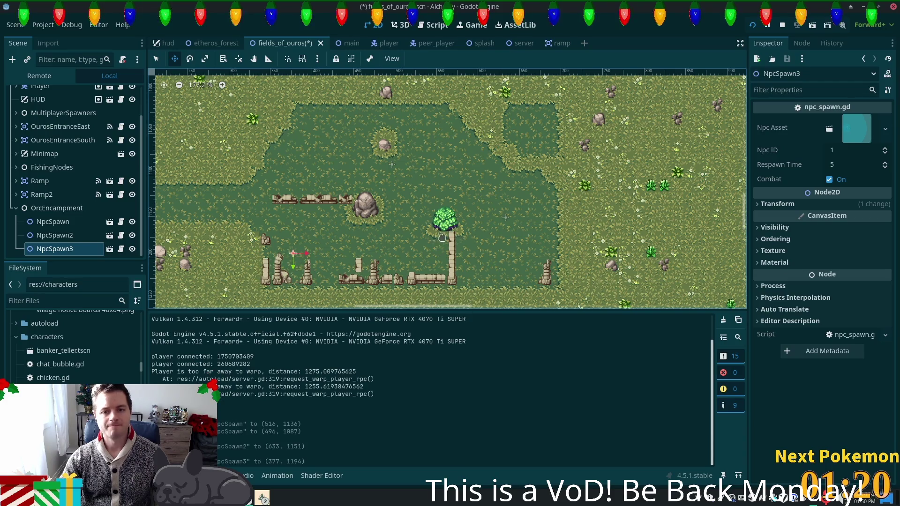
pyautogui.moveTo(392, 164)
pyautogui.mouseDown()
pyautogui.moveTo(356, 168)
pyautogui.moveTo(323, 154)
pyautogui.mouseUp()
pyautogui.scroll(-2, 464, 235)
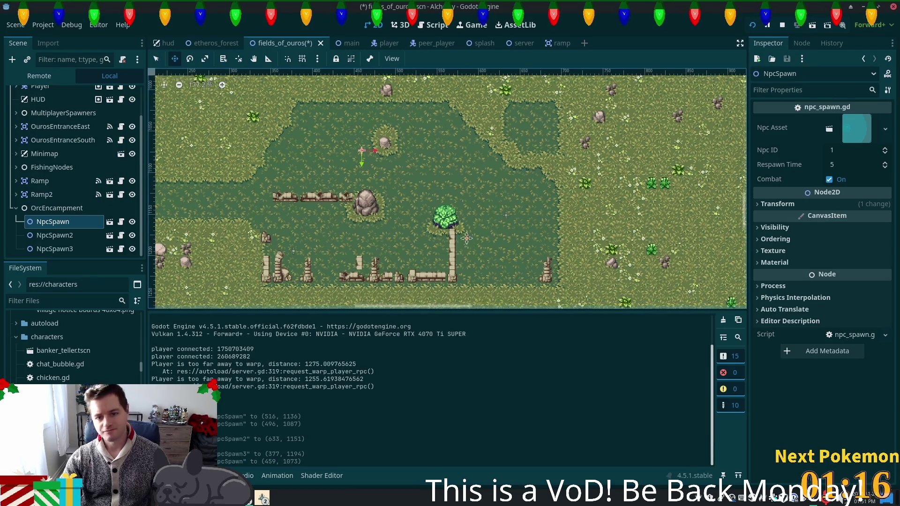
pyautogui.hotkey('ctrl', 's')
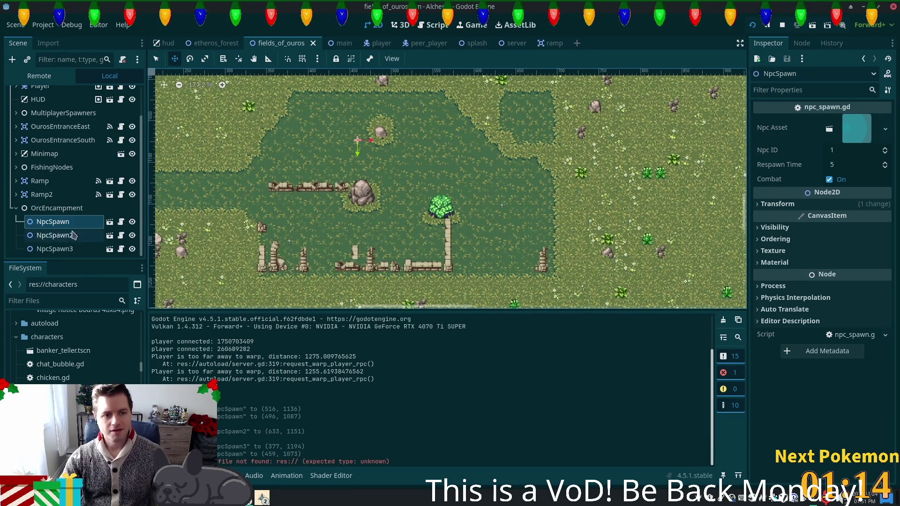
# Give all three NpcSpawns orc.tscn as Npc Asset and Respawn Time 15, save, and run the project.
pyautogui.keyDown('shift'); pyautogui.click(64, 252); pyautogui.keyUp('shift')
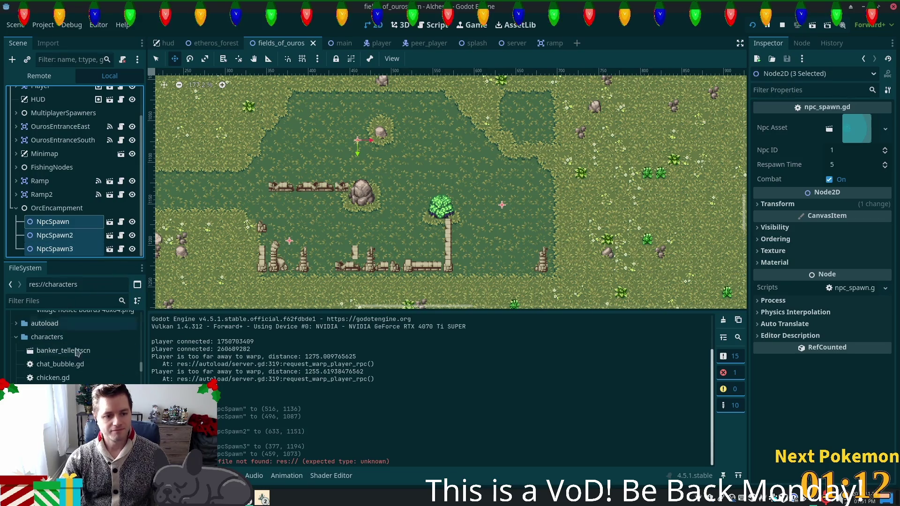
pyautogui.moveTo(56, 407); pyautogui.dragTo(857, 128)
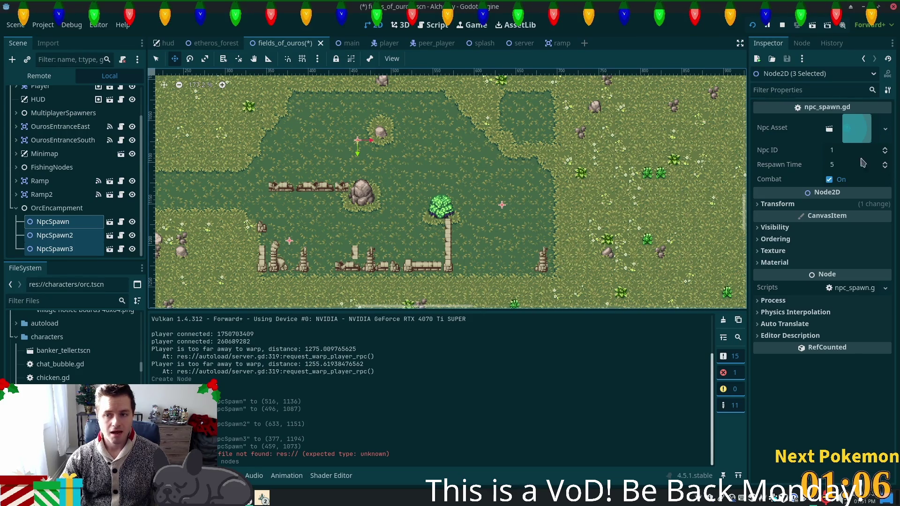
pyautogui.click(872, 164)
pyautogui.write('15')
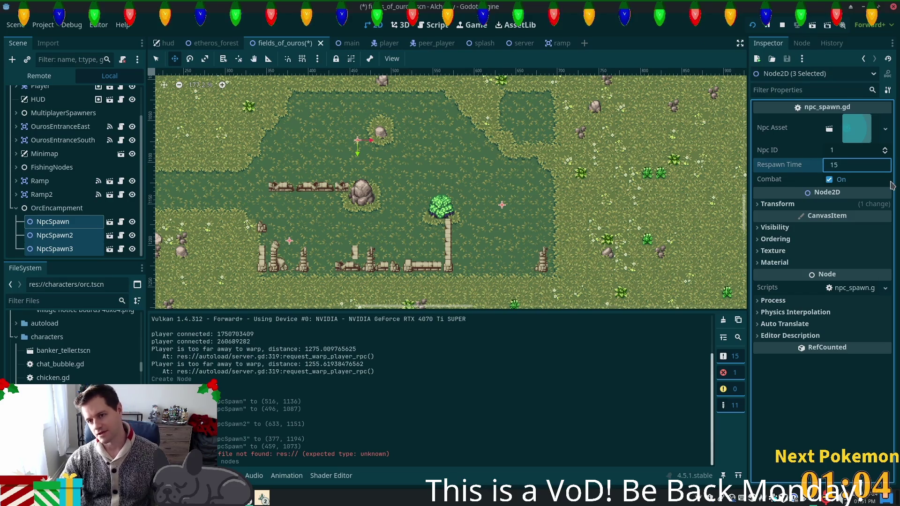
pyautogui.press('Tab')
pyautogui.hotkey('ctrl', 's')
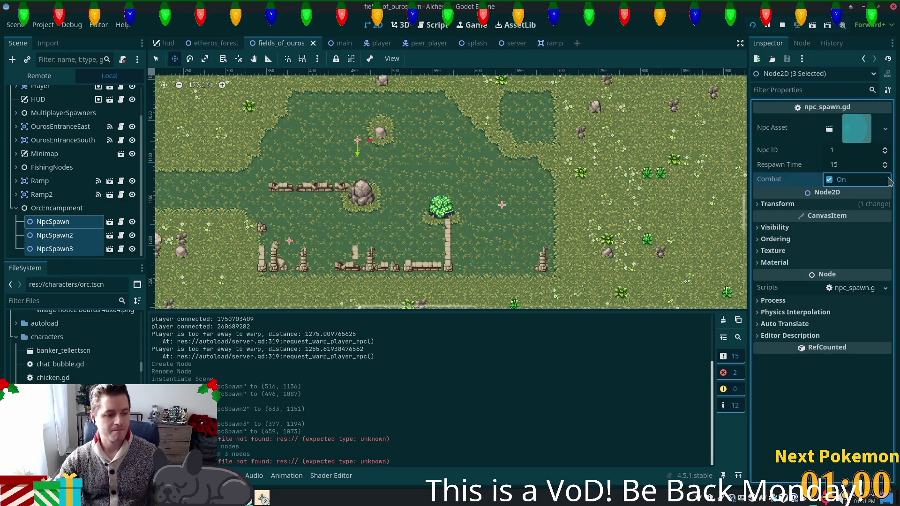
pyautogui.click(751, 26)
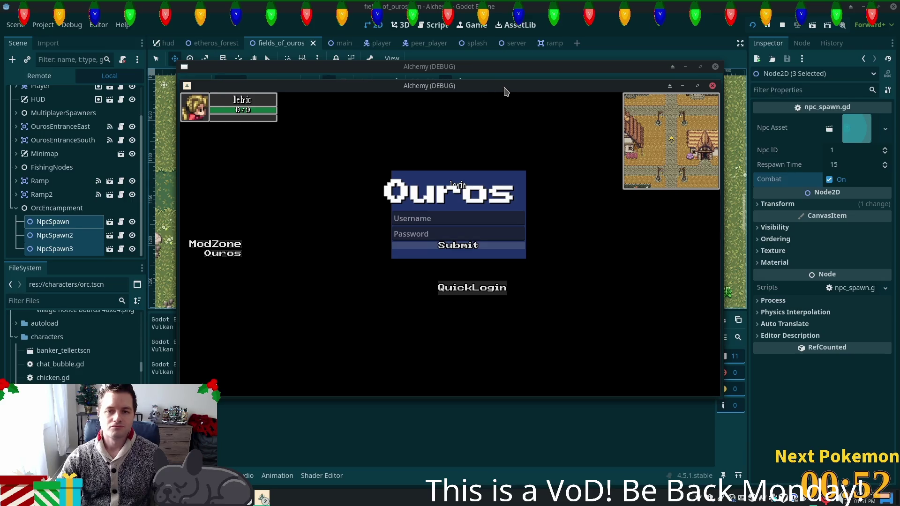
# Walk the player right and up into the encampment, then stop the game.
pyautogui.press('Right')
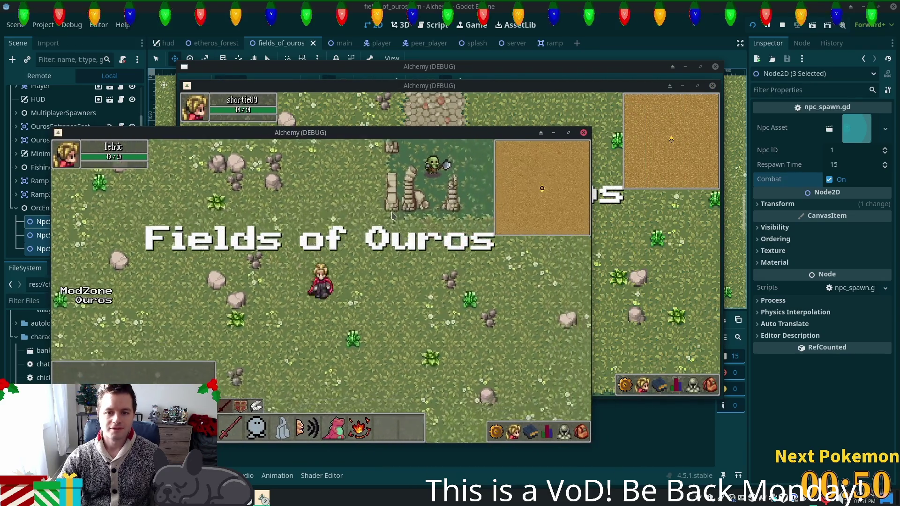
pyautogui.press('Up')
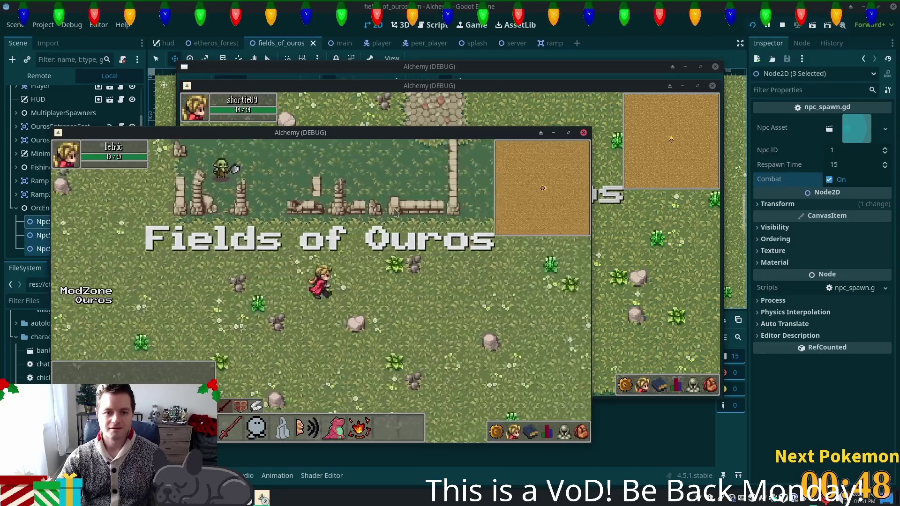
pyautogui.press('Right')
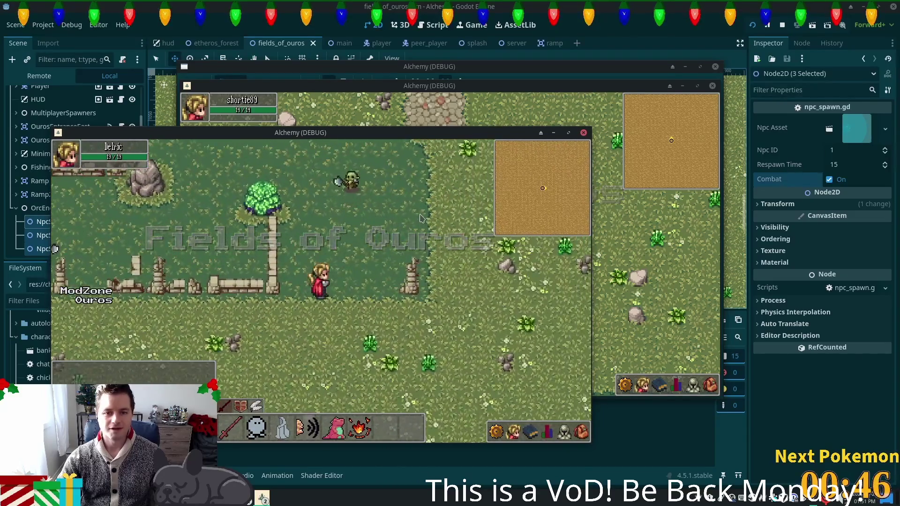
pyautogui.press('Up')
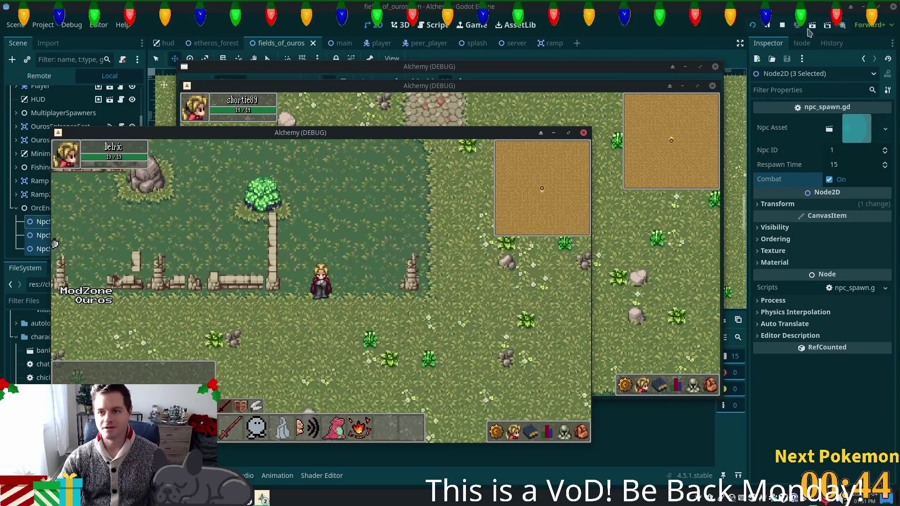
pyautogui.click(782, 25)
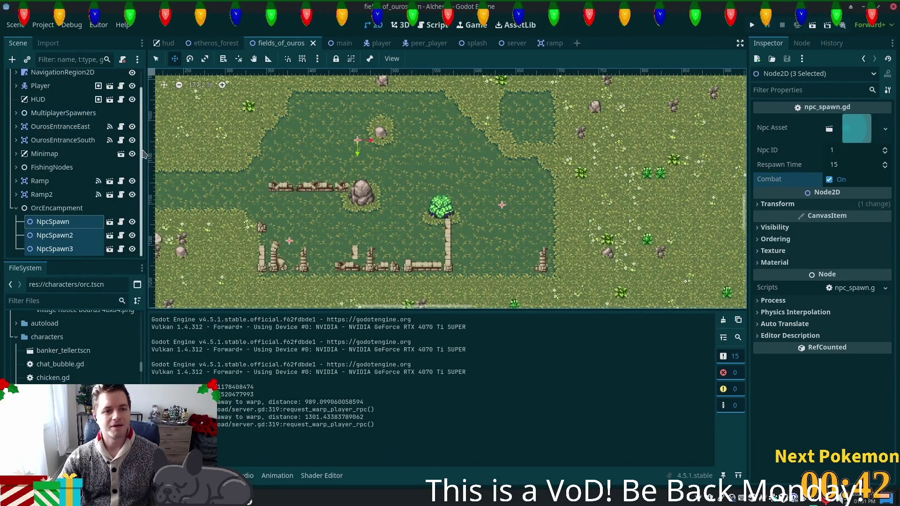
# Clear and rebake NavigationRegion2D's navigation polygon, then run the project.
pyautogui.scroll(2, 94, 112)
pyautogui.click(62, 91)
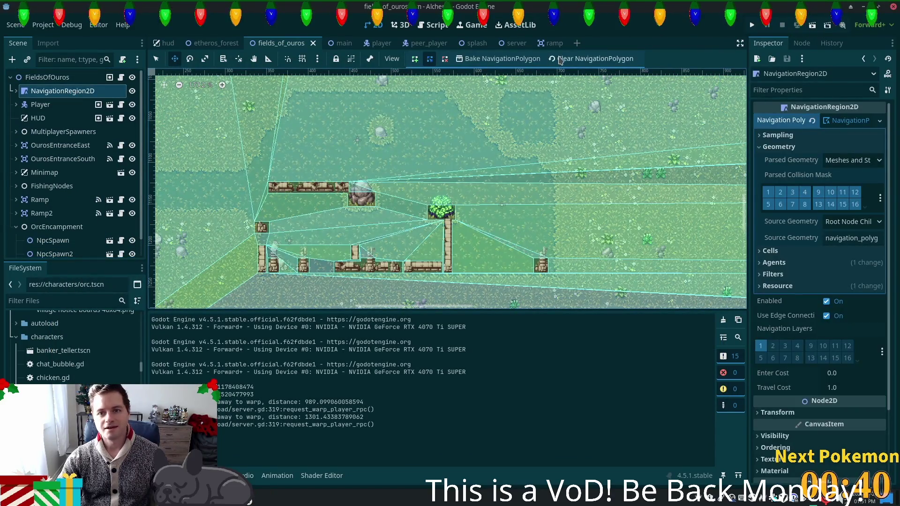
pyautogui.click(567, 61)
pyautogui.click(502, 59)
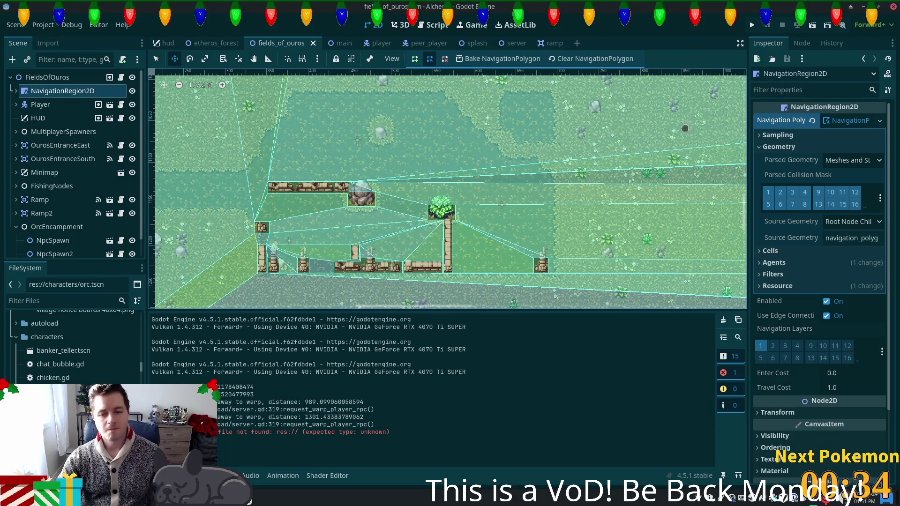
pyautogui.click(752, 25)
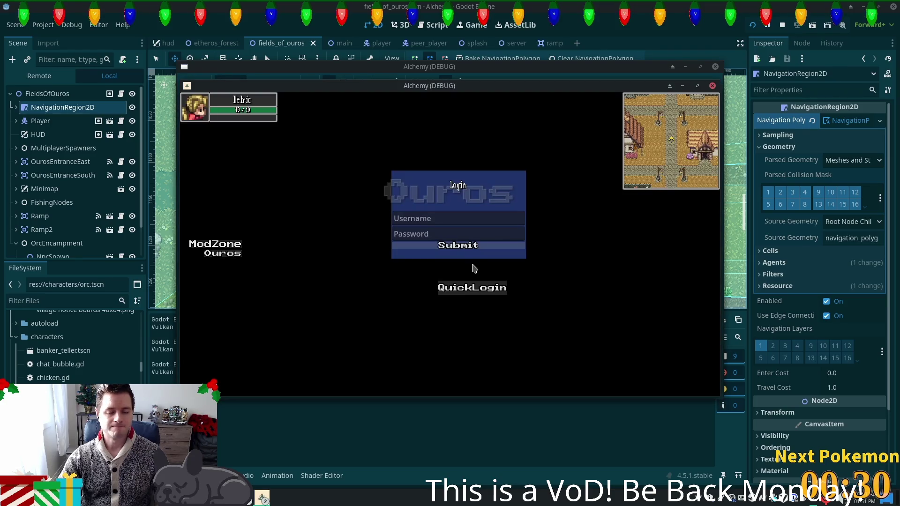
# Quick-login, walk into the fenced grass area and defeat the first orc with the sword.
pyautogui.click(472, 286)
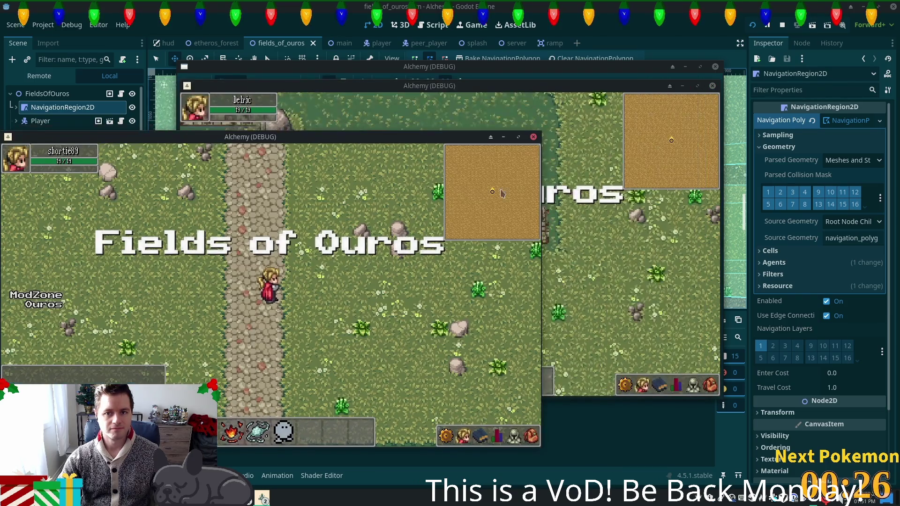
pyautogui.press('w')
pyautogui.press('a')
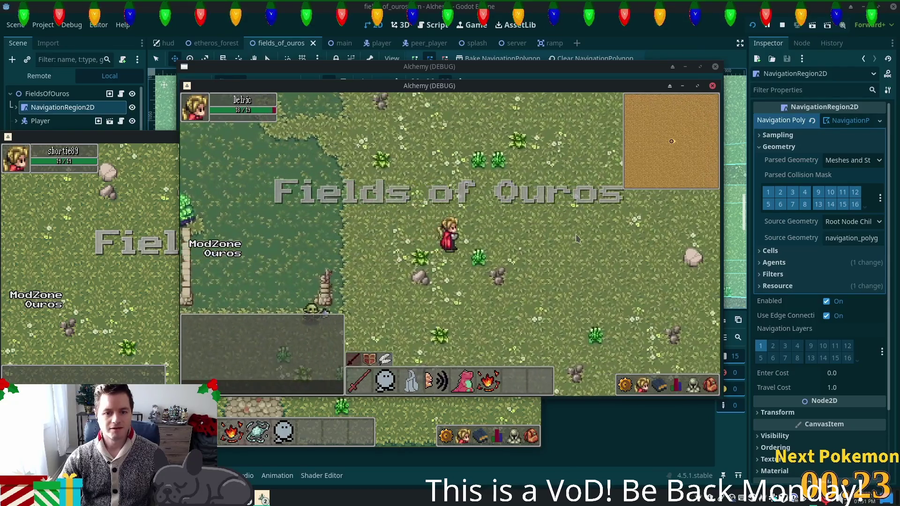
pyautogui.press('s')
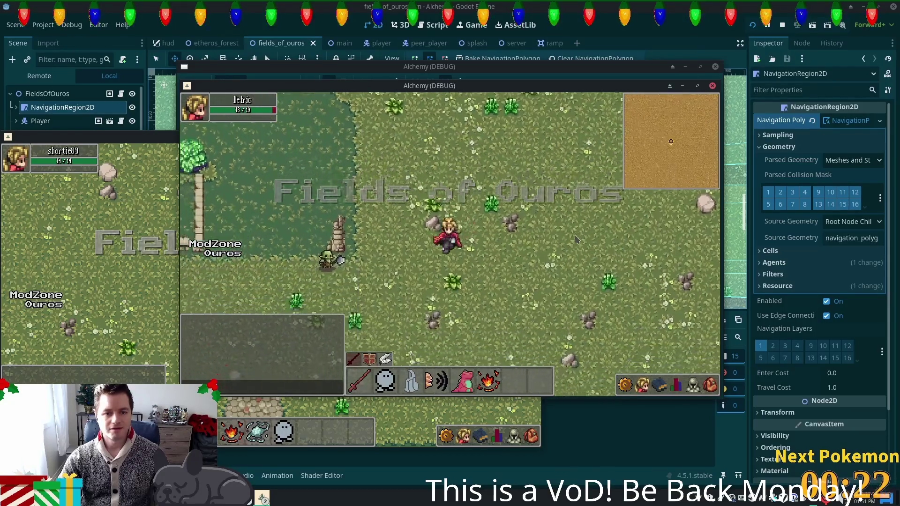
pyautogui.press('w')
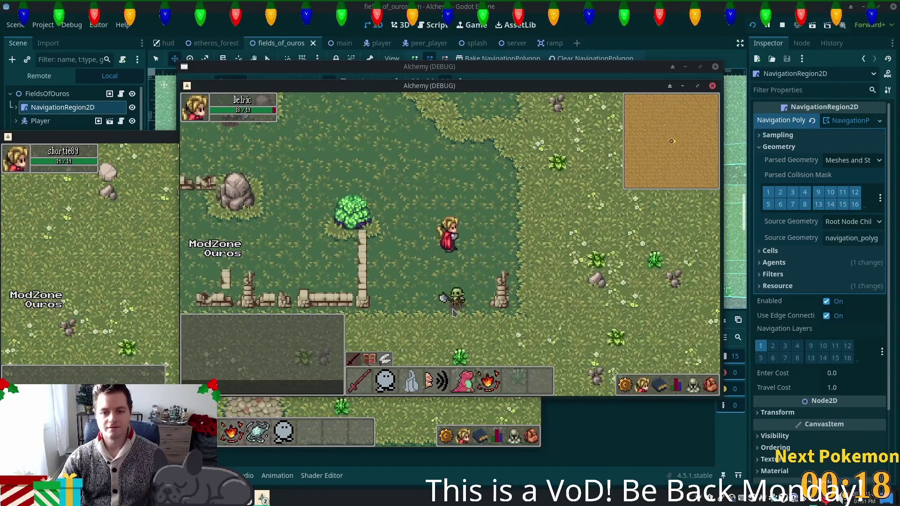
pyautogui.press('s')
pyautogui.click(463, 287)
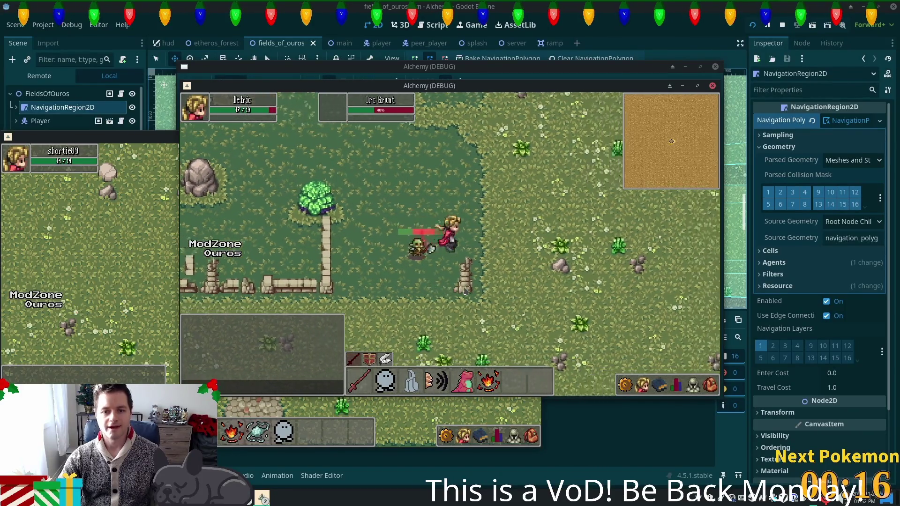
pyautogui.press('d')
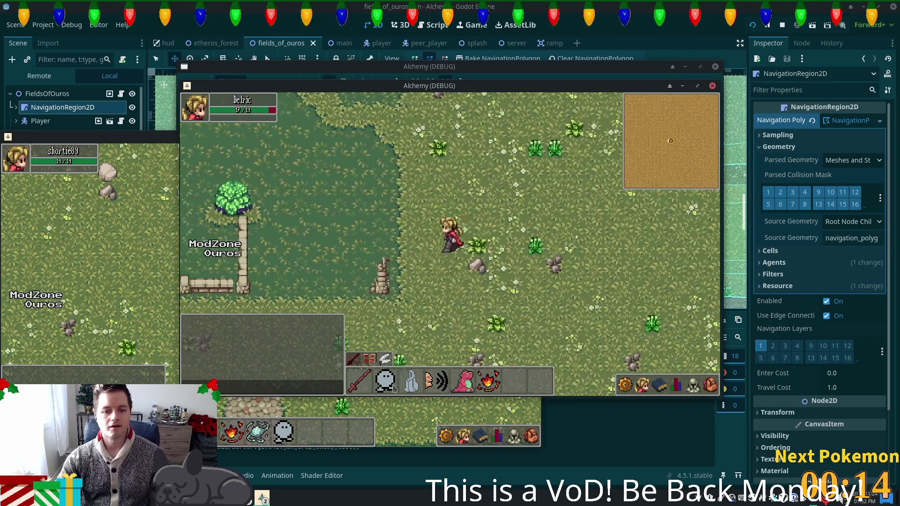
# Check the inventory, then walk left and kill an Orc Grunt.
pyautogui.press('i')
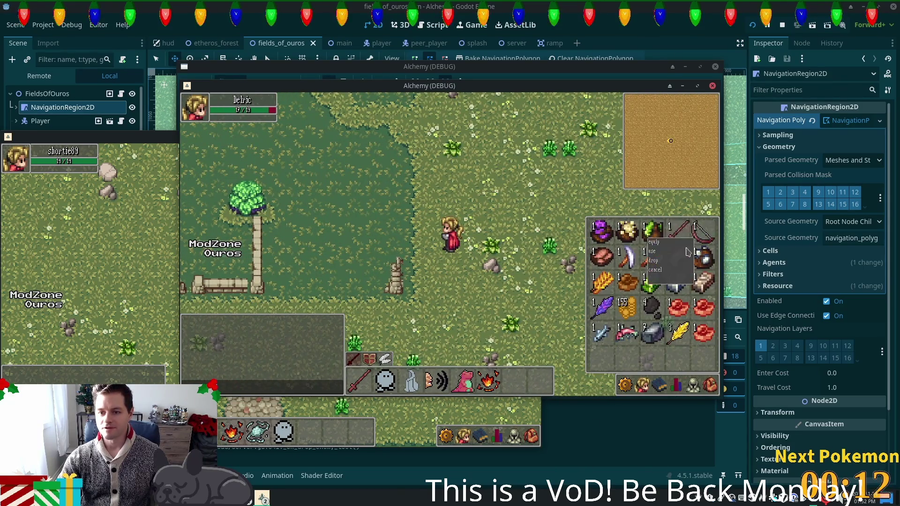
pyautogui.press('w')
pyautogui.press('a')
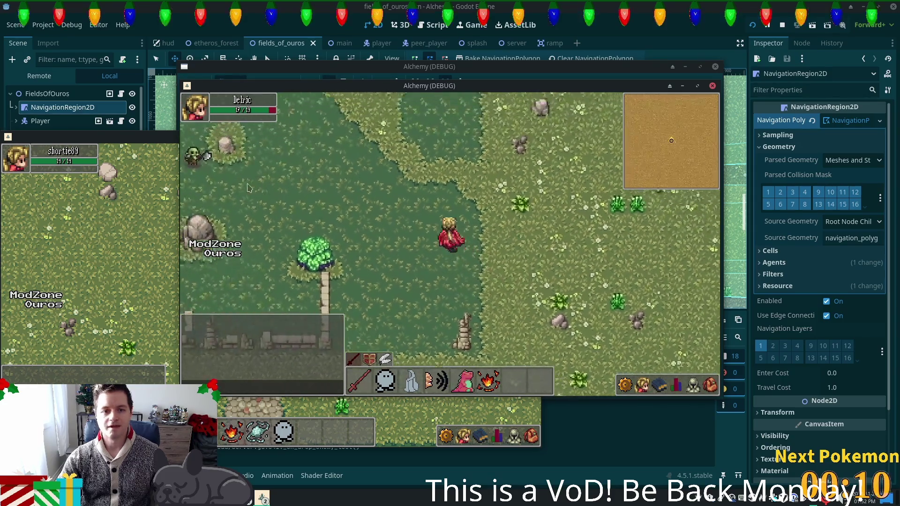
pyautogui.press('a')
pyautogui.press('a')
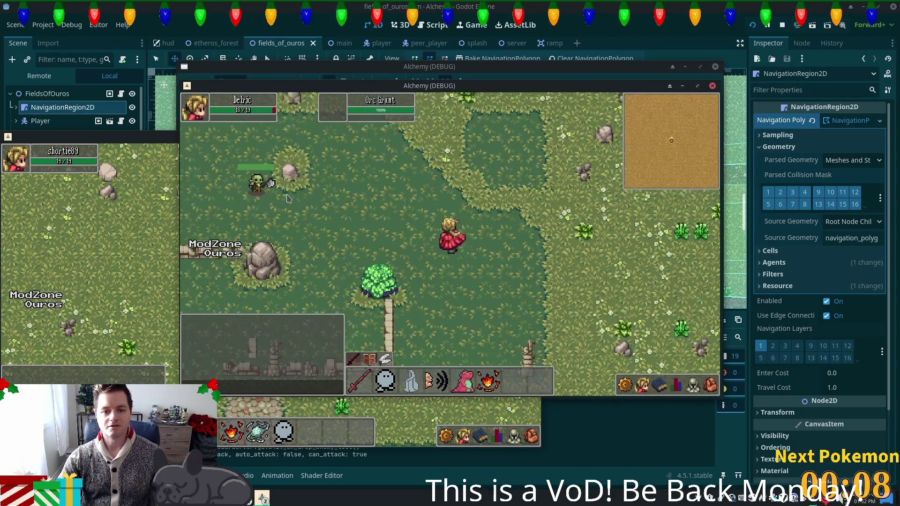
pyautogui.click(287, 198)
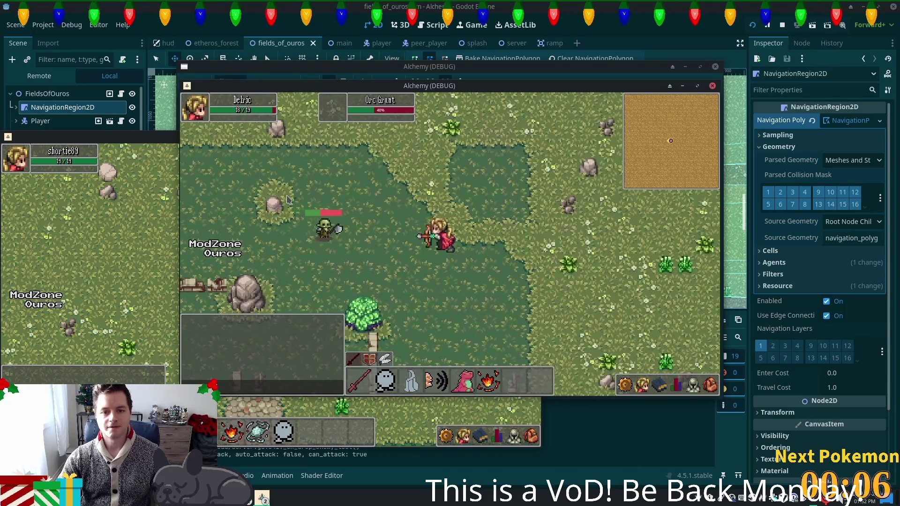
pyautogui.click(287, 198)
# Walk down-left and shoot another Orc Grunt with the bow.
pyautogui.press('a')
pyautogui.press('s')
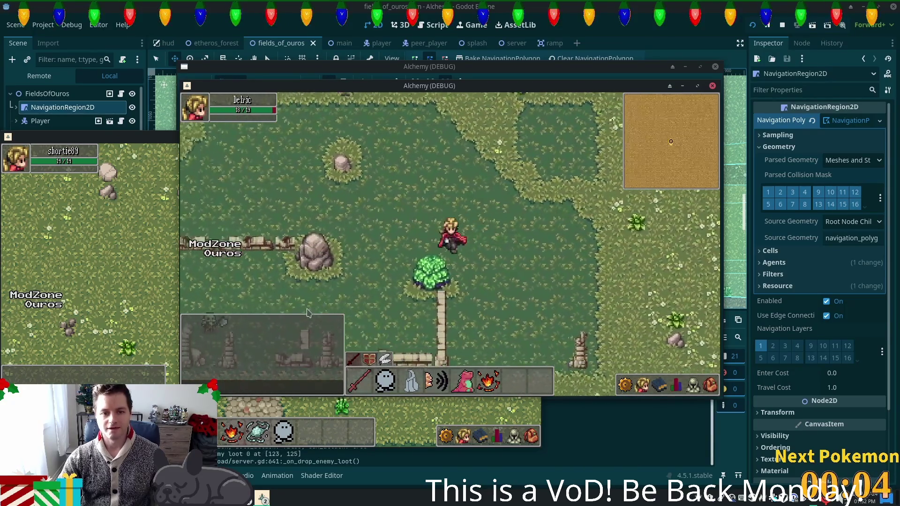
pyautogui.press('a')
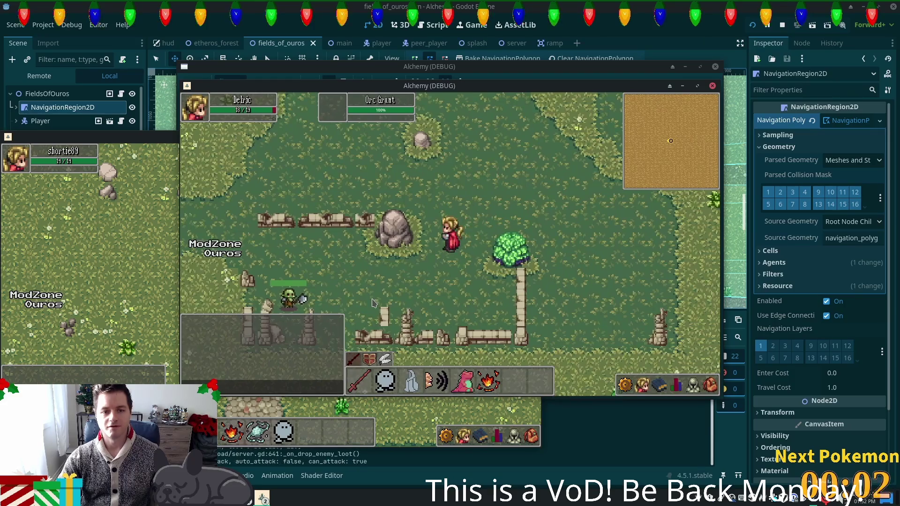
pyautogui.press('d')
pyautogui.click(373, 302)
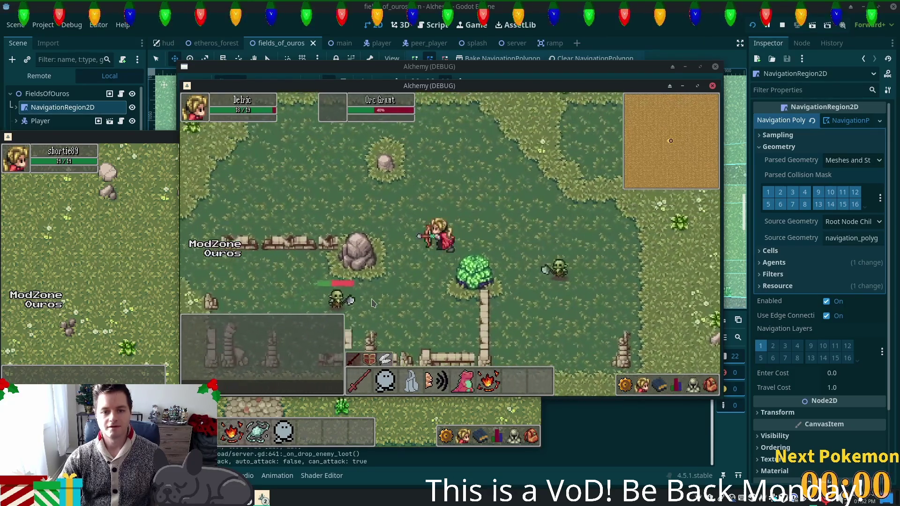
# Move down-right to defeat the approaching Orc Grunt, then open the taskbar window list.
pyautogui.press('d')
pyautogui.press('w')
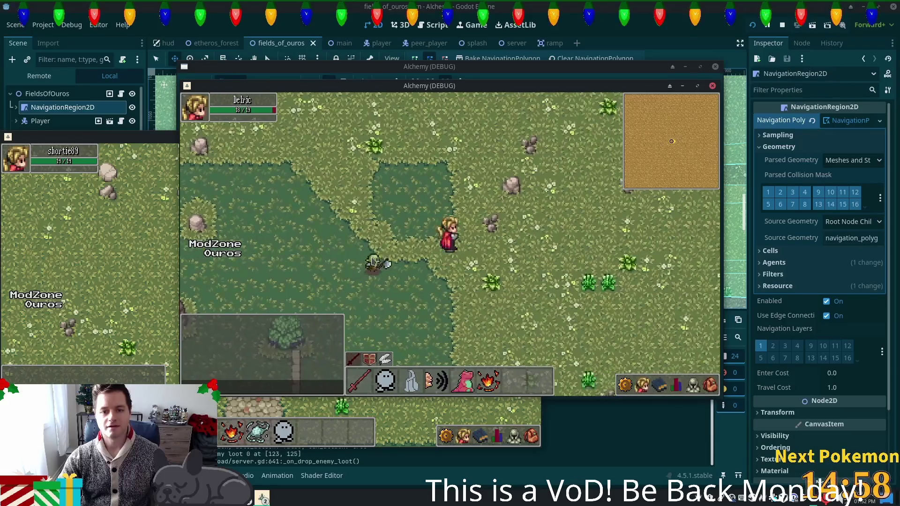
pyautogui.press('d')
pyautogui.press('s')
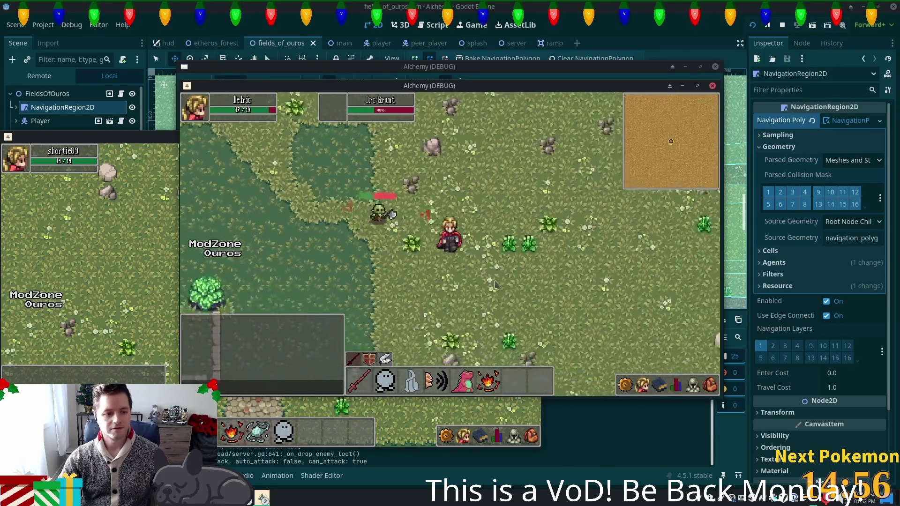
pyautogui.press('d')
pyautogui.press('s')
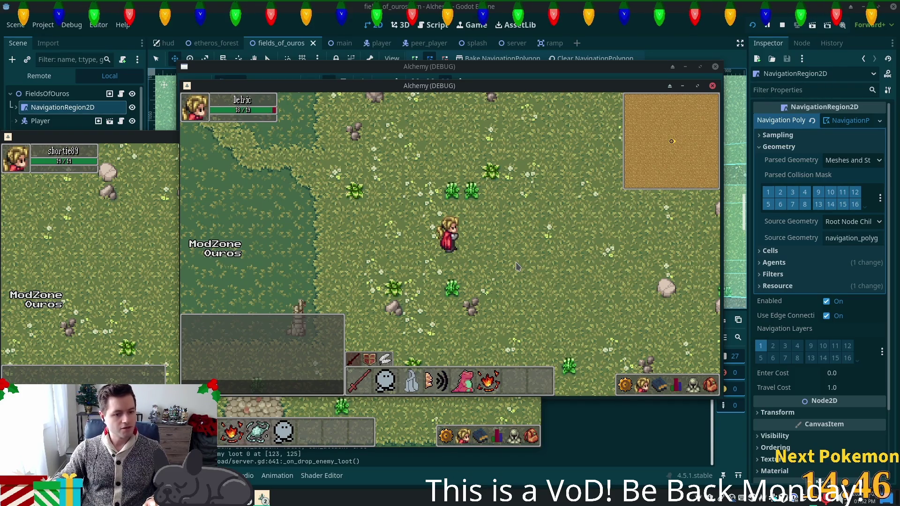
pyautogui.click(262, 497)
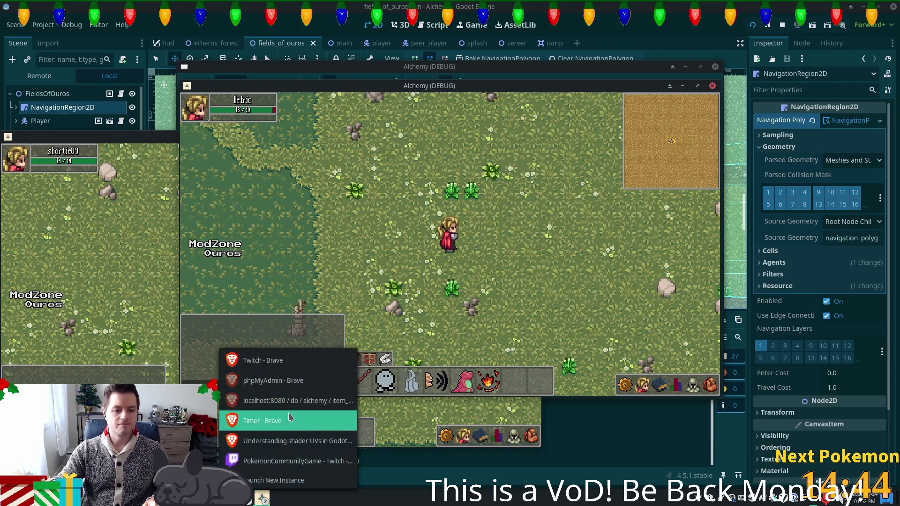
# Browse the PokemonCommunityGame inventory and Pokémon, cancel the Night Ball sale, then target the Orc Grunt.
pyautogui.click(273, 461)
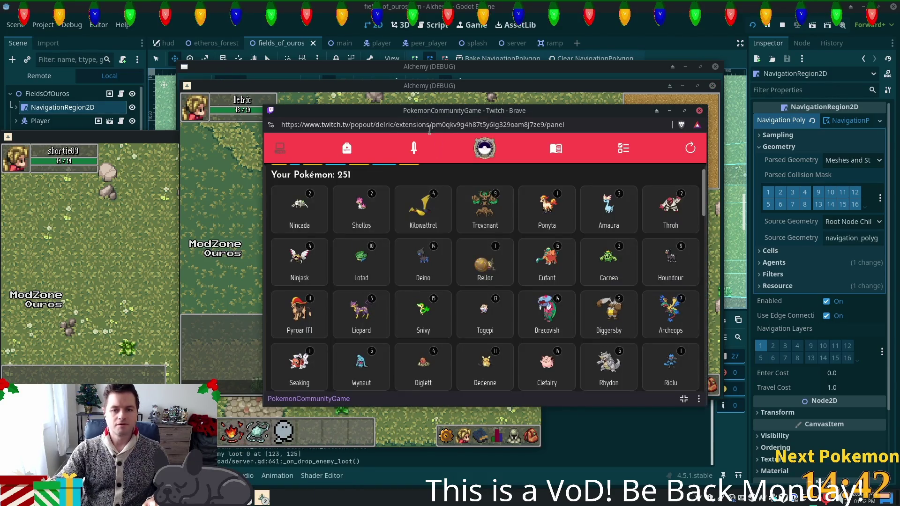
pyautogui.click(347, 148)
pyautogui.click(421, 254)
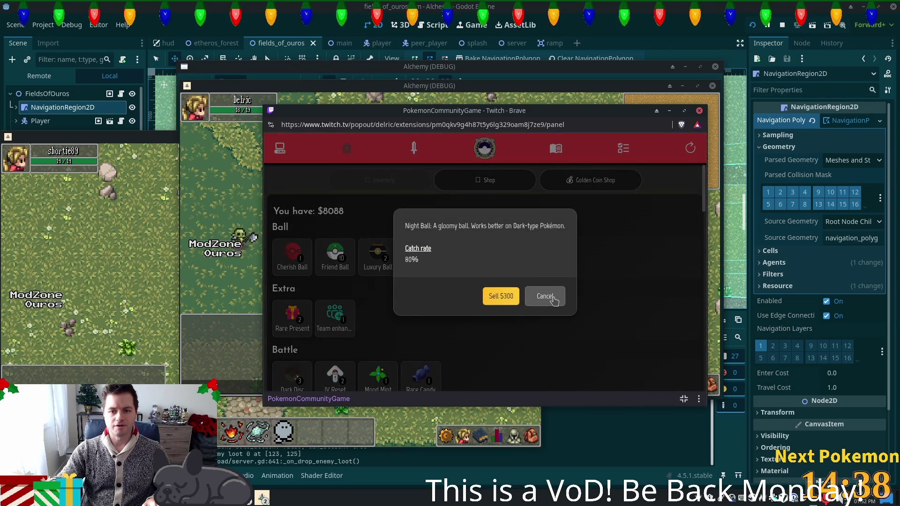
pyautogui.click(546, 297)
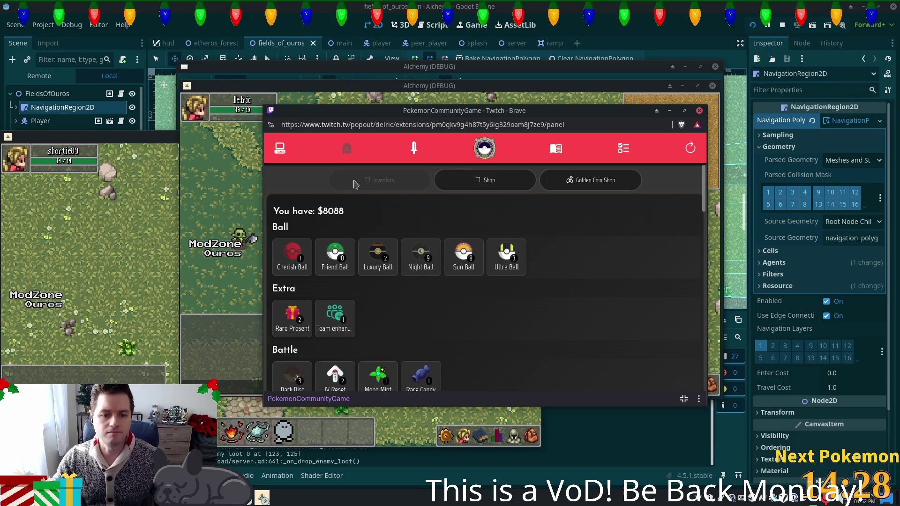
pyautogui.click(280, 148)
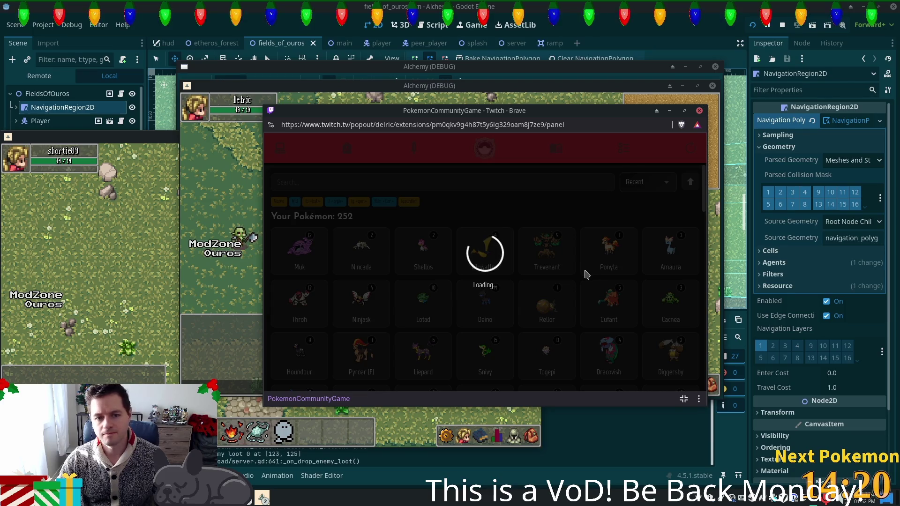
pyautogui.click(287, 305)
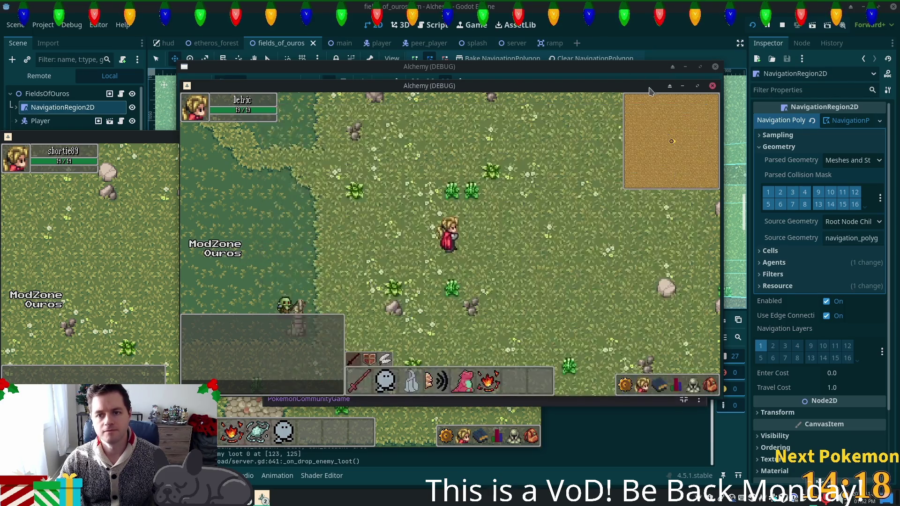
pyautogui.click(296, 257)
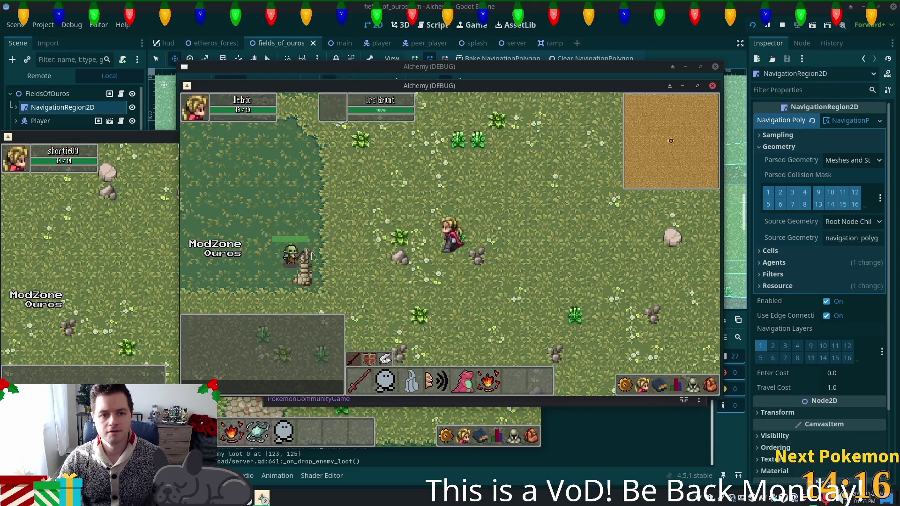
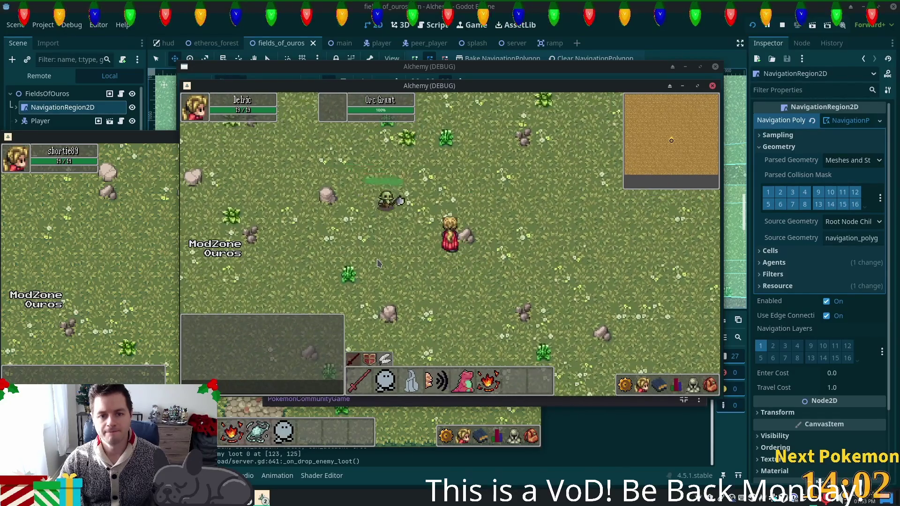
# Walk the player down-right, then up-right across the field, then up-left toward an orc.
pyautogui.press('Down')
pyautogui.press('Right')
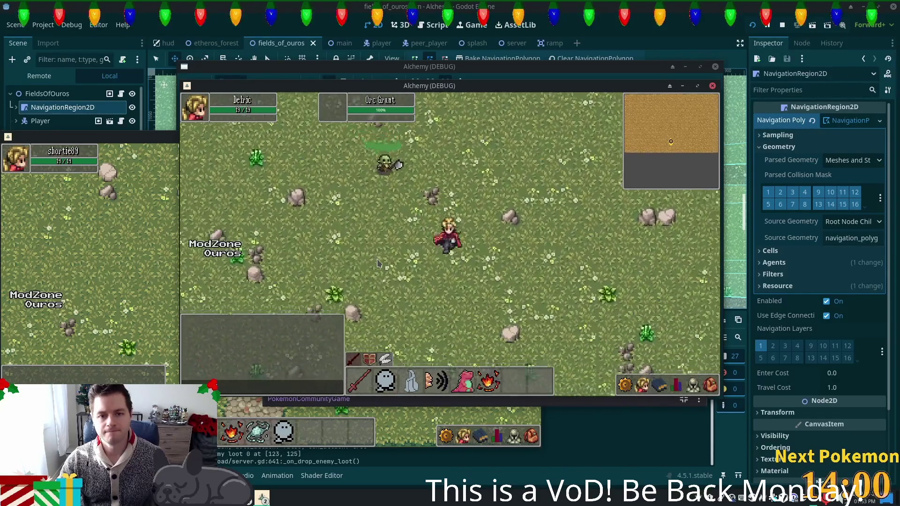
pyautogui.press('Down')
pyautogui.press('Right')
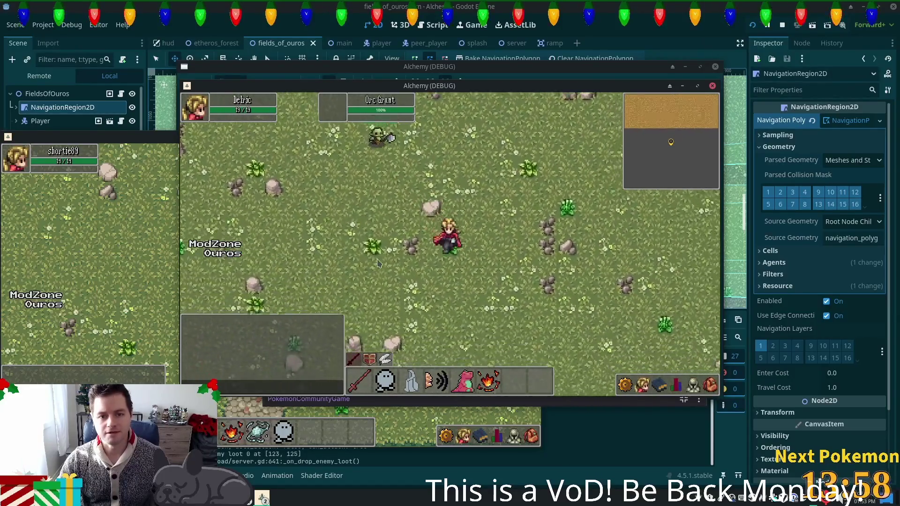
pyautogui.press('Down')
pyautogui.press('Right')
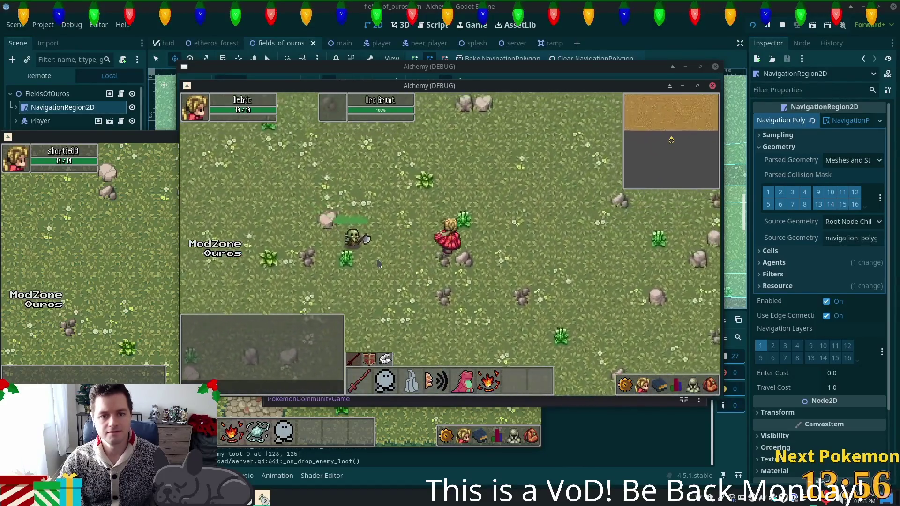
pyautogui.press('Up')
pyautogui.press('Right')
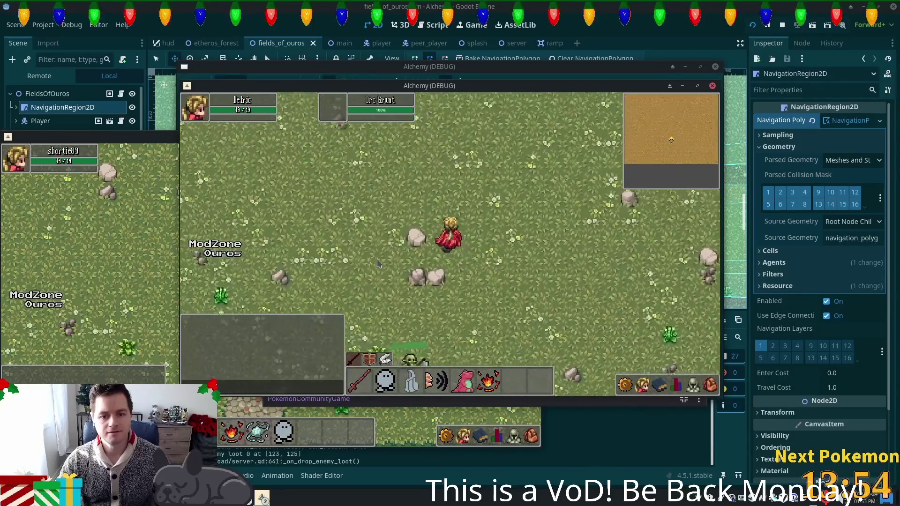
pyautogui.press('Up')
pyautogui.press('Right')
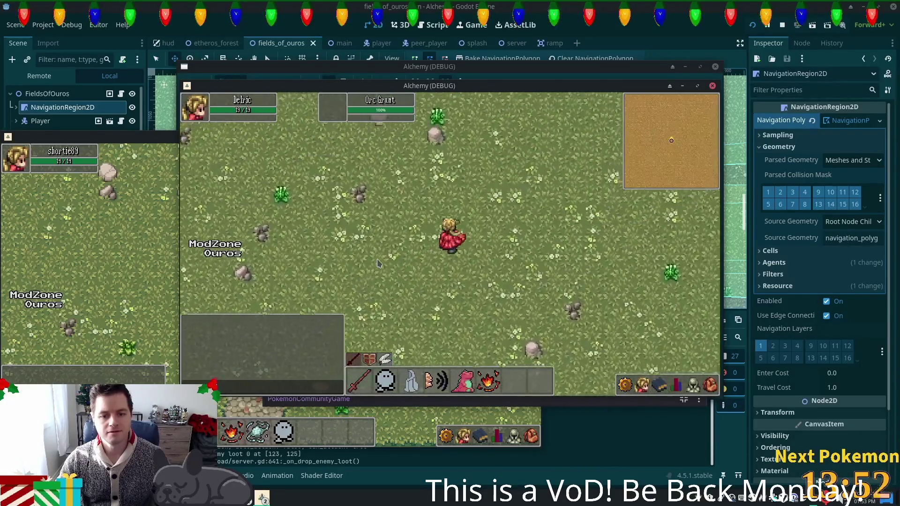
pyautogui.press('Up')
pyautogui.press('Right')
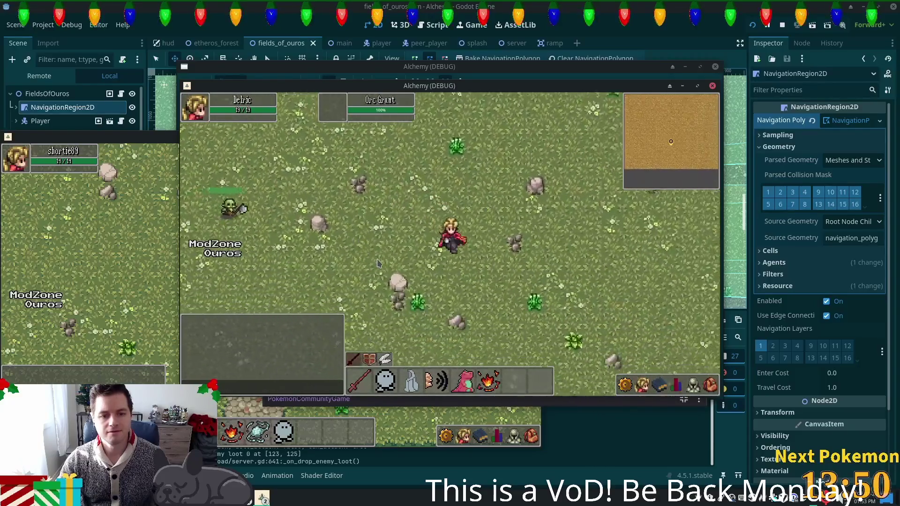
pyautogui.press('Up')
pyautogui.press('Left')
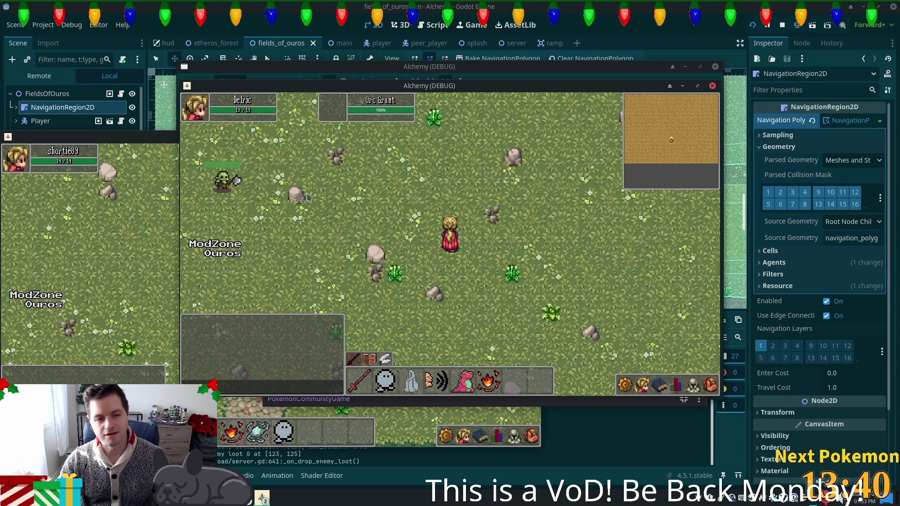
# Walk the player up-left to the high grass and turn to face the Orc Grunt.
pyautogui.press('a')
pyautogui.press('w')
pyautogui.press('s')
pyautogui.press('d')
pyautogui.press('a')
pyautogui.press('w')
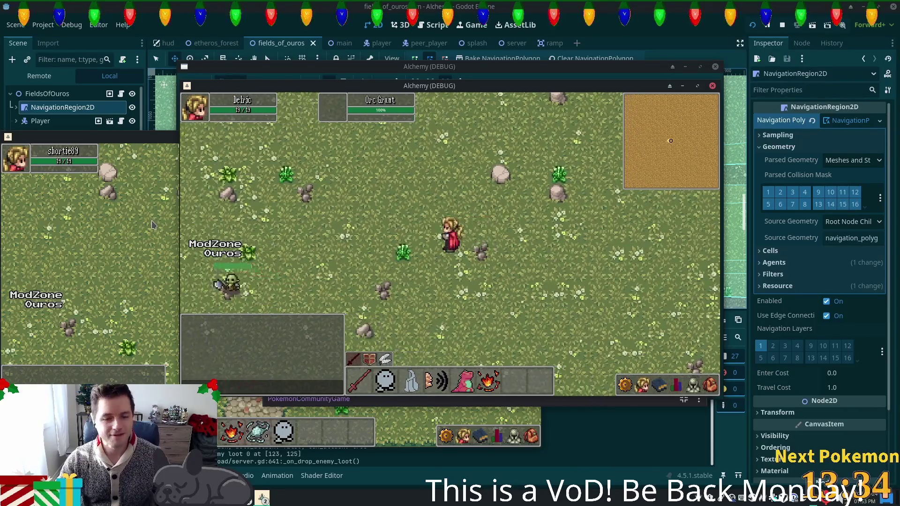
pyautogui.press('a')
pyautogui.press('w')
pyautogui.press('a')
pyautogui.press('a')
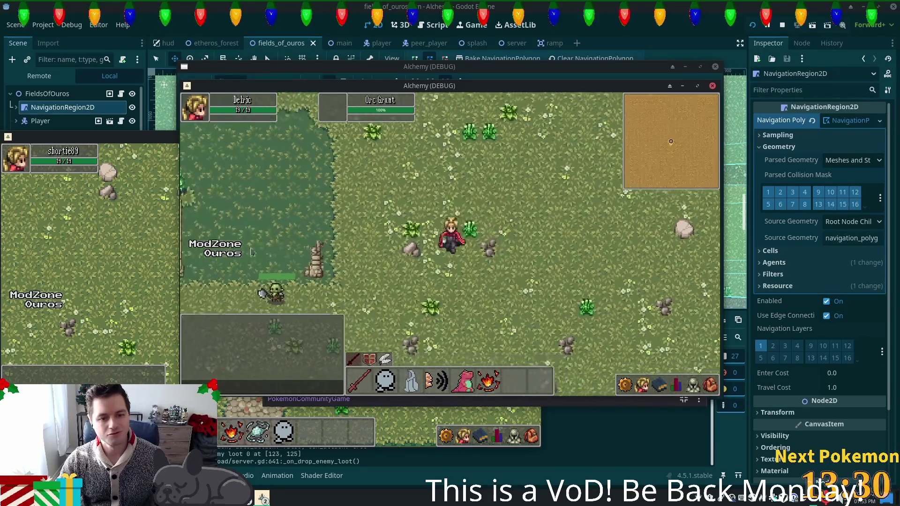
pyautogui.press('s')
pyautogui.press('d')
pyautogui.press('a')
# Shoot arrows at the Orc Grunt until it dies, then move into the high grass.
pyautogui.click(289, 252)
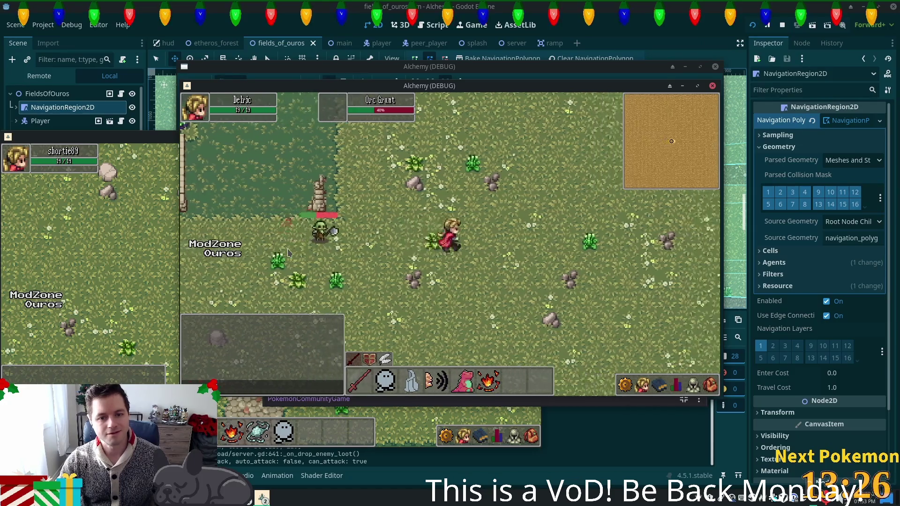
pyautogui.click(288, 252)
pyautogui.press('w')
pyautogui.press('a')
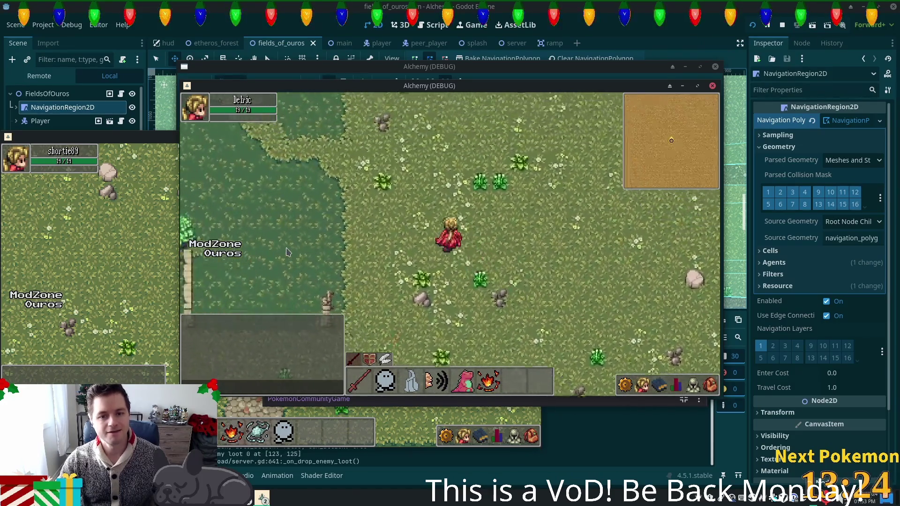
pyautogui.press('a')
pyautogui.press('s')
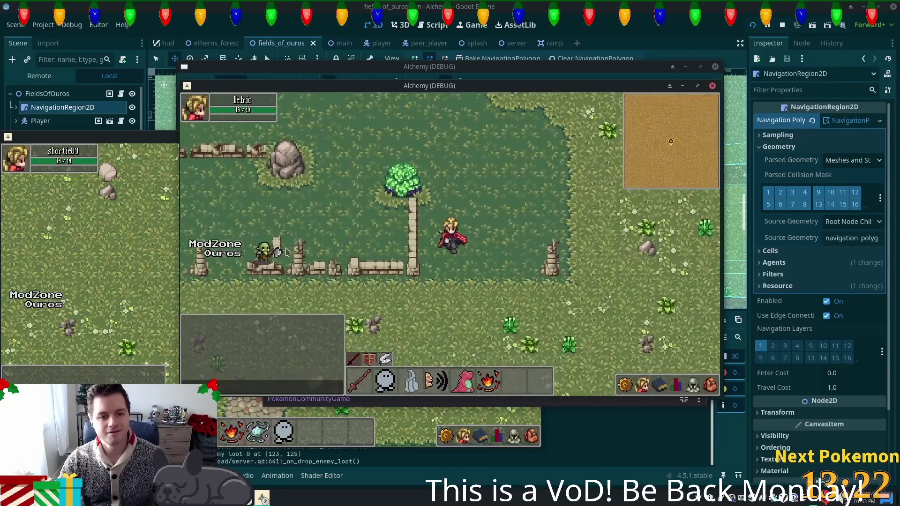
# Walk the player around and past the fence ruins toward the tree.
pyautogui.press('w')
pyautogui.press('a')
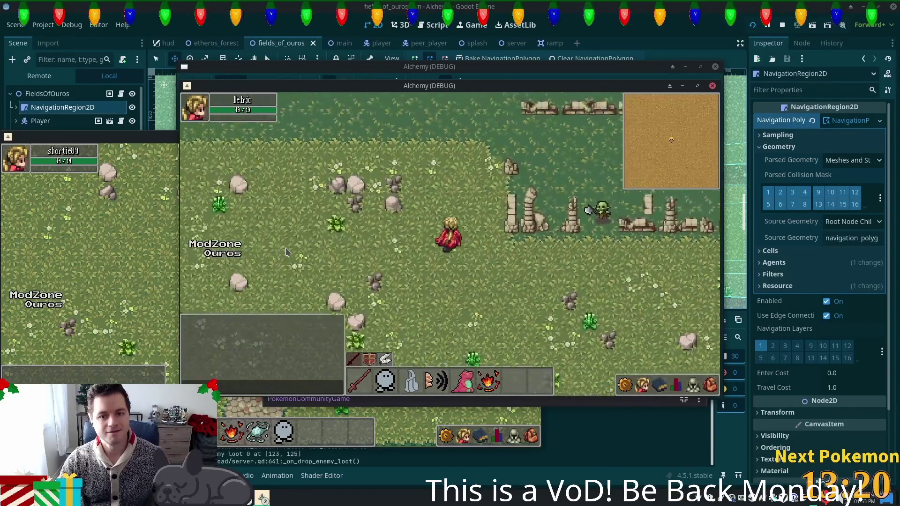
pyautogui.press('w')
pyautogui.press('d')
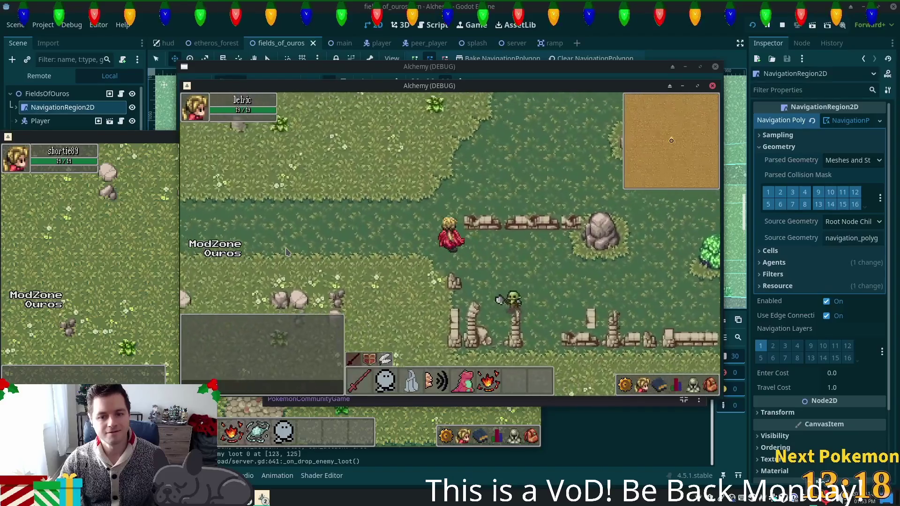
pyautogui.press('w')
pyautogui.press('d')
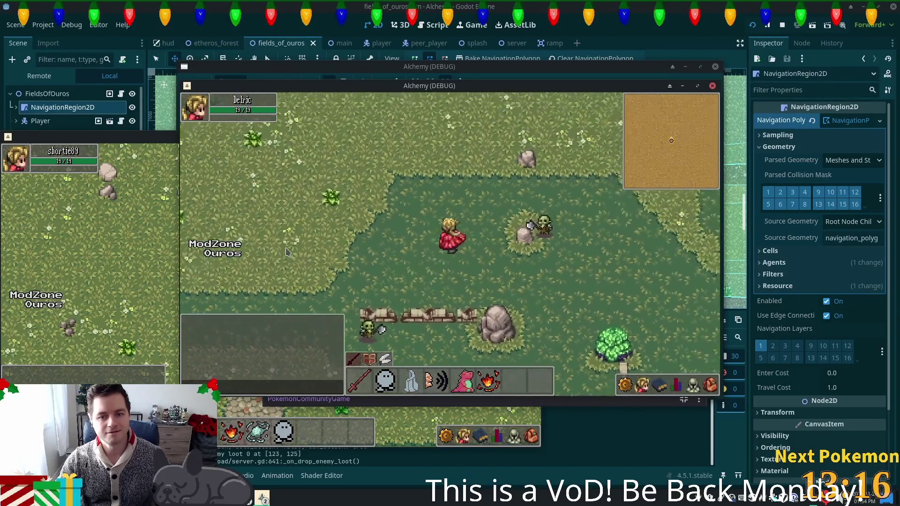
pyautogui.press('s')
pyautogui.press('a')
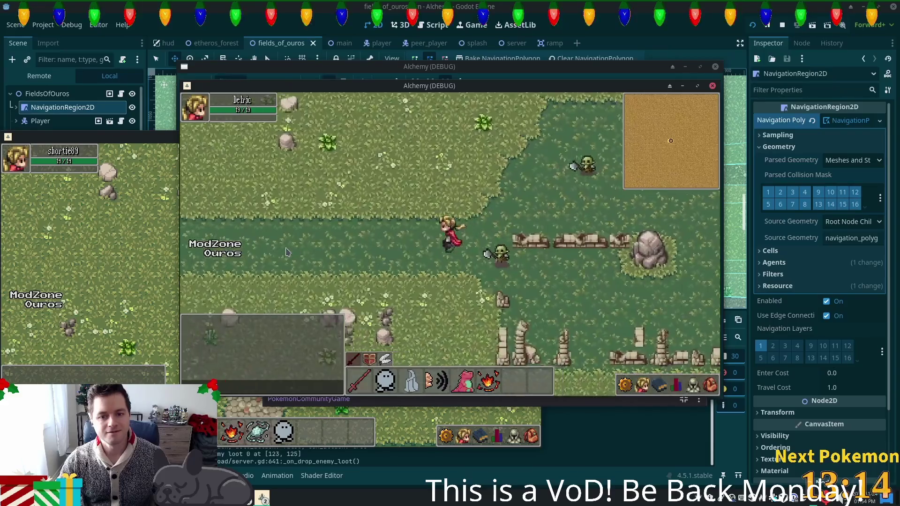
pyautogui.press('s')
pyautogui.press('d')
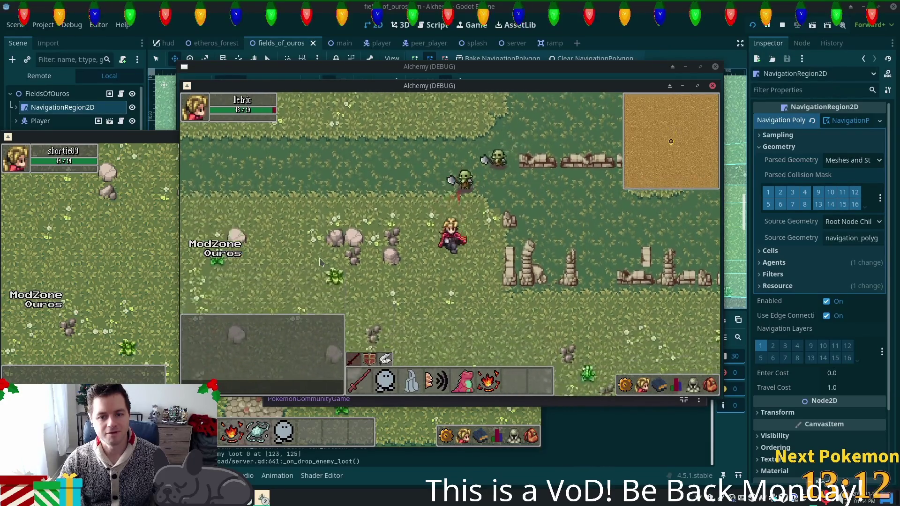
pyautogui.press('d')
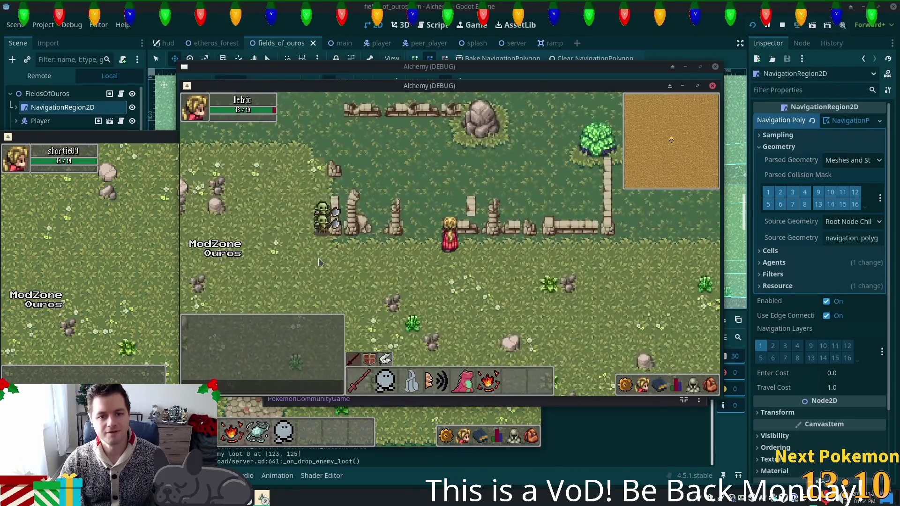
pyautogui.press('s')
pyautogui.press('d')
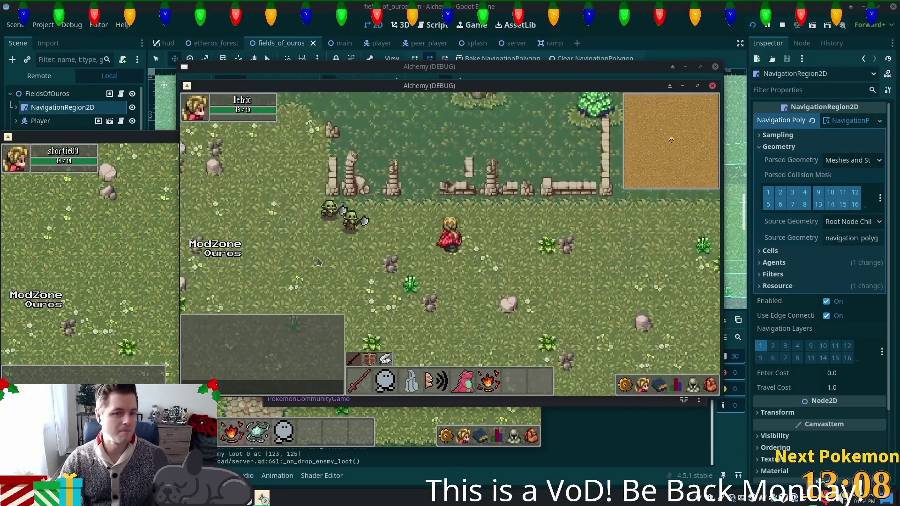
pyautogui.press('d')
pyautogui.press('w')
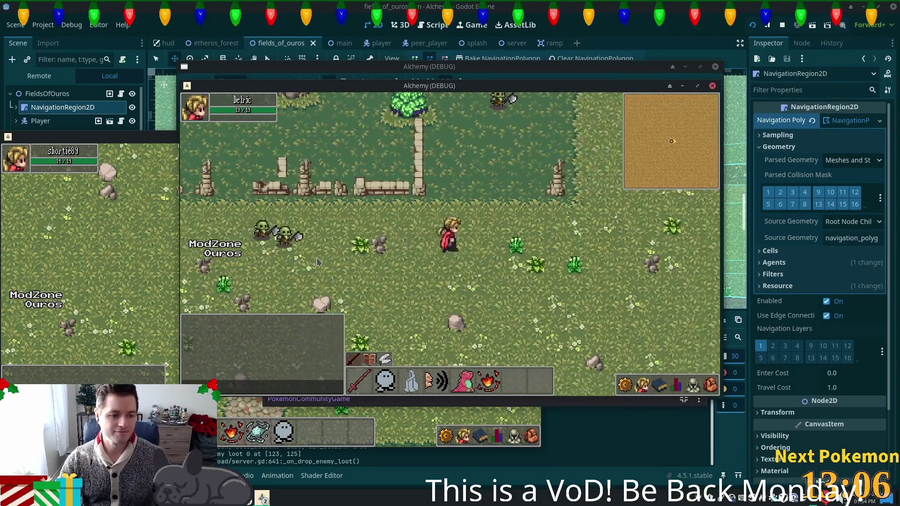
pyautogui.press('s')
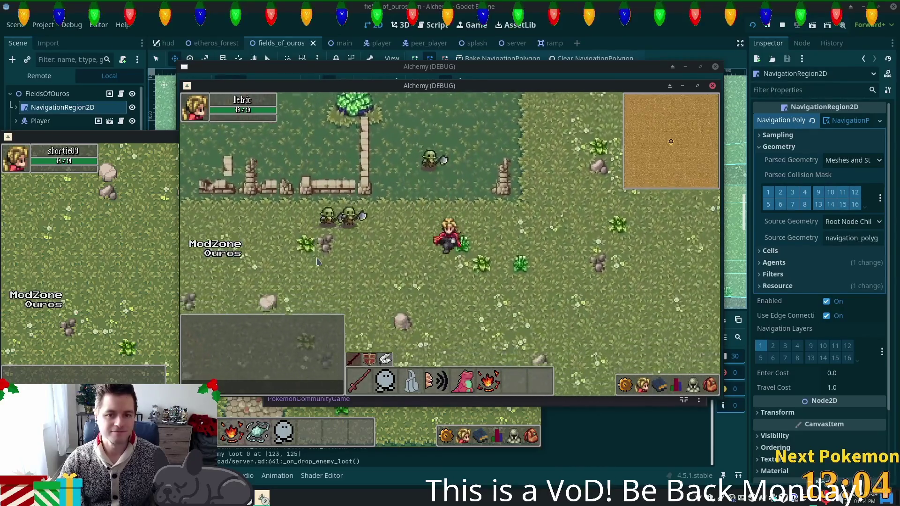
# Walk back into the fence ruins, past the rock and tree, onto the grass.
pyautogui.press('a')
pyautogui.press('w')
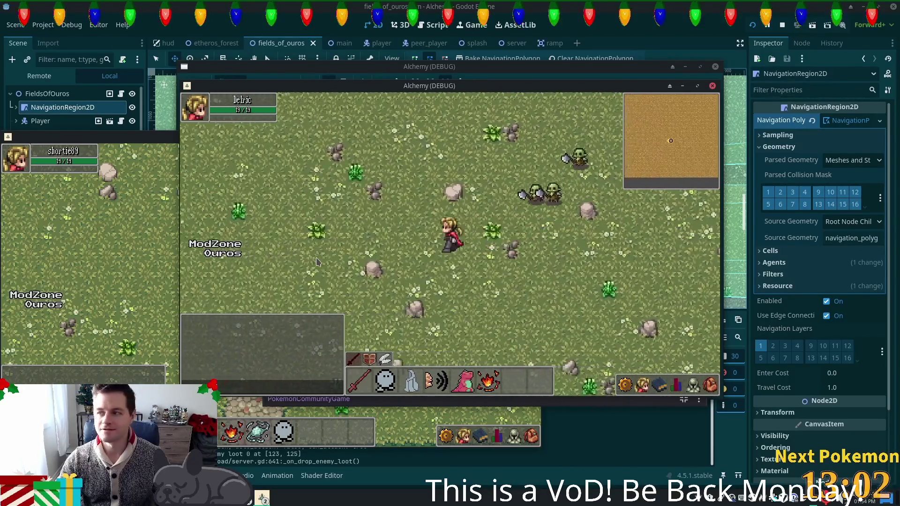
pyautogui.press('w')
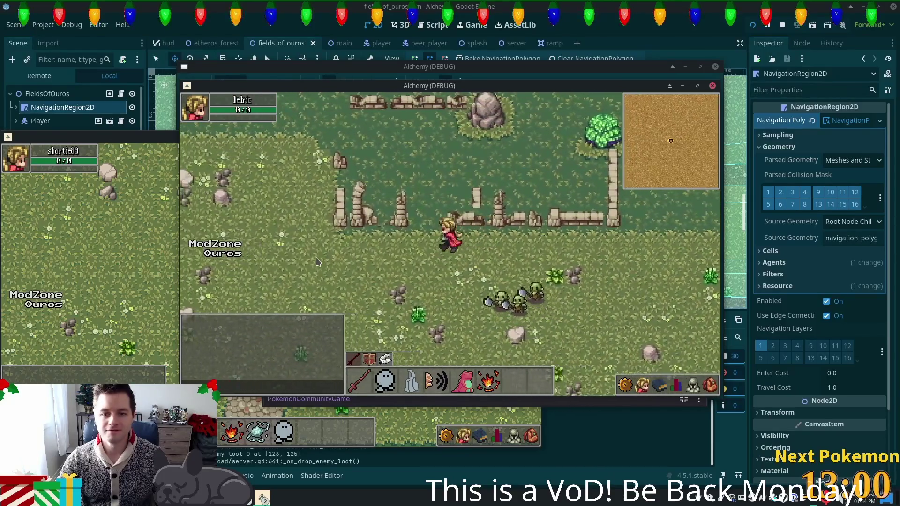
pyautogui.press('d')
pyautogui.press('w')
pyautogui.press('s')
pyautogui.press('a')
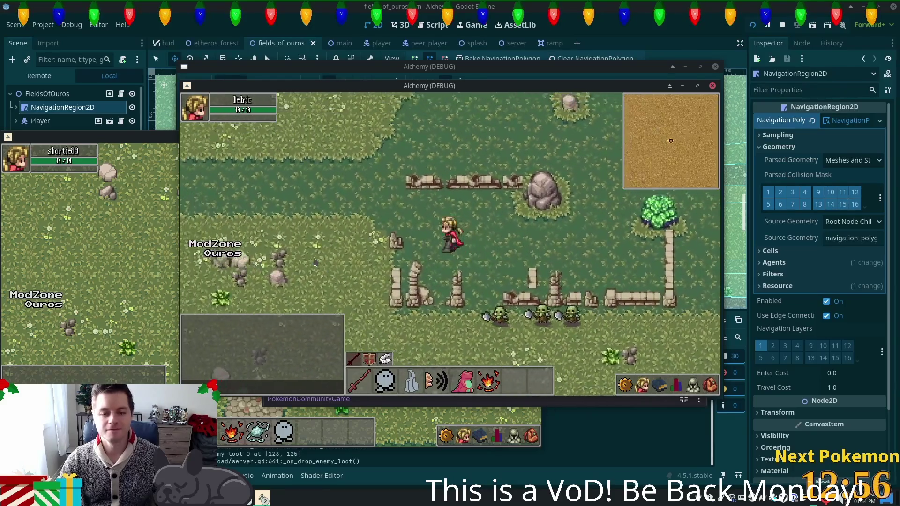
pyautogui.press('w')
pyautogui.press('a')
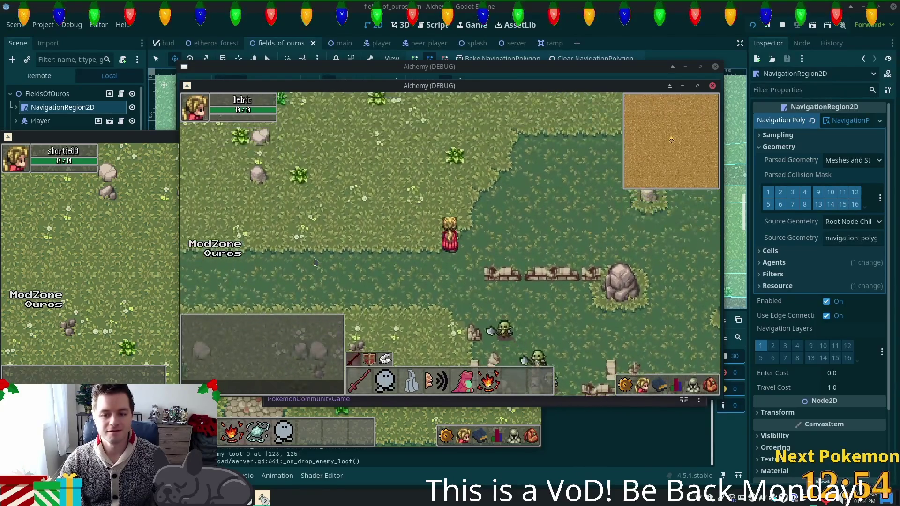
pyautogui.press('d')
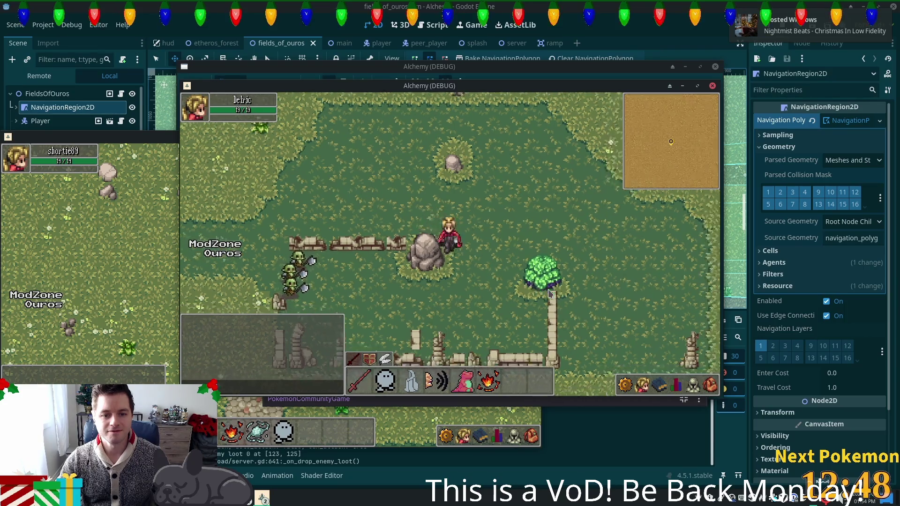
pyautogui.press('s')
pyautogui.press('w')
pyautogui.press('d')
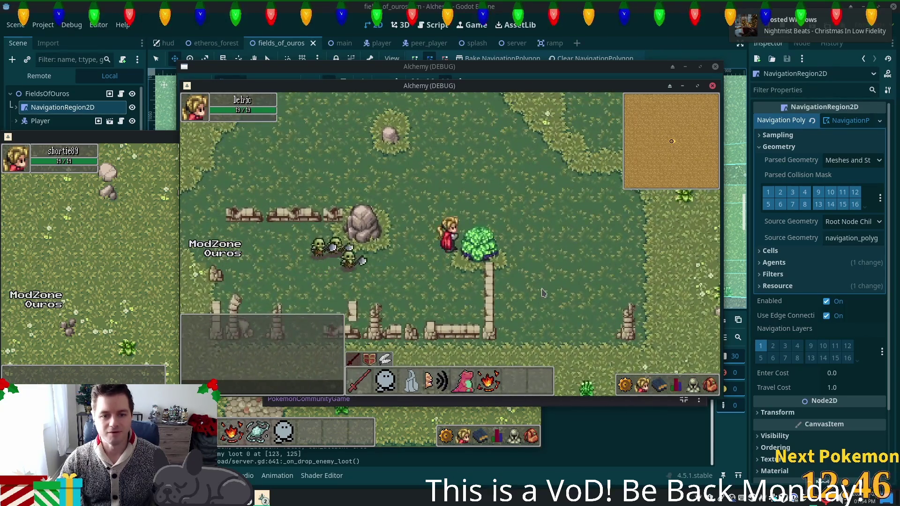
pyautogui.press('w')
pyautogui.press('a')
pyautogui.press('s')
pyautogui.press('d')
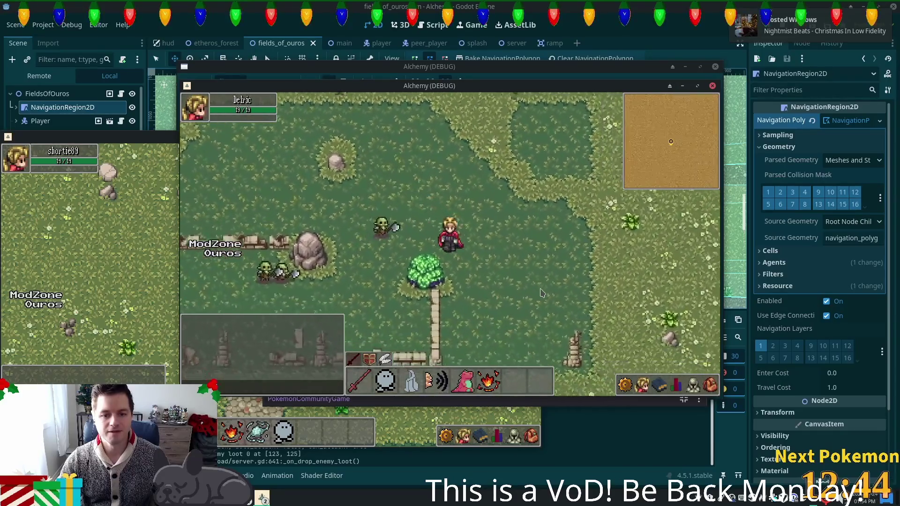
pyautogui.press('s')
pyautogui.press('a')
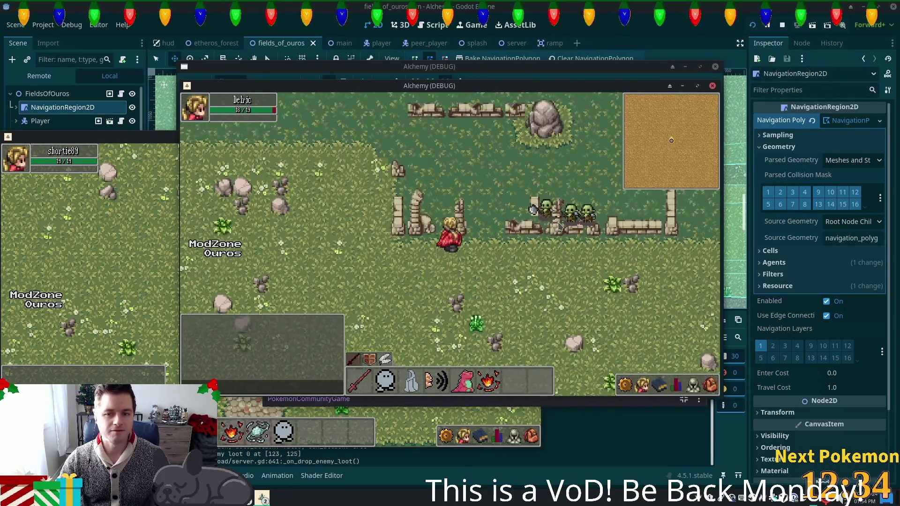
pyautogui.press('w')
pyautogui.press('a')
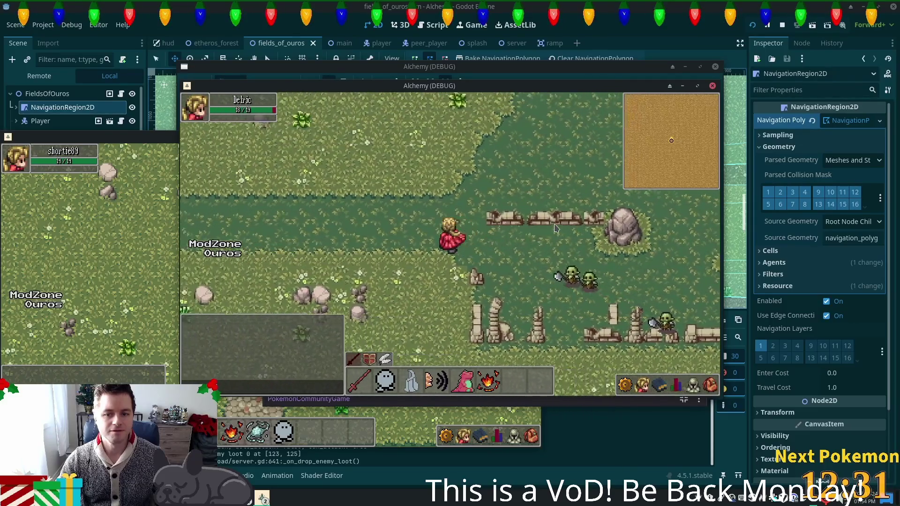
pyautogui.press('w')
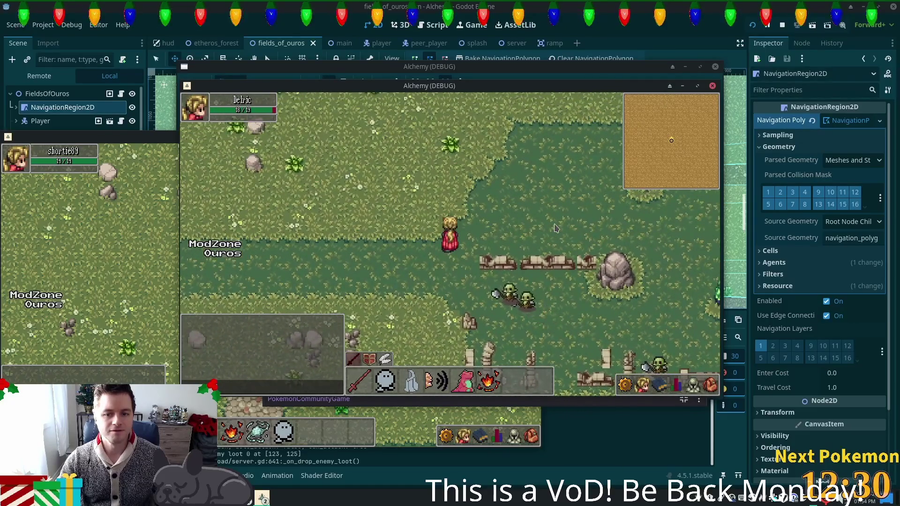
pyautogui.press('d')
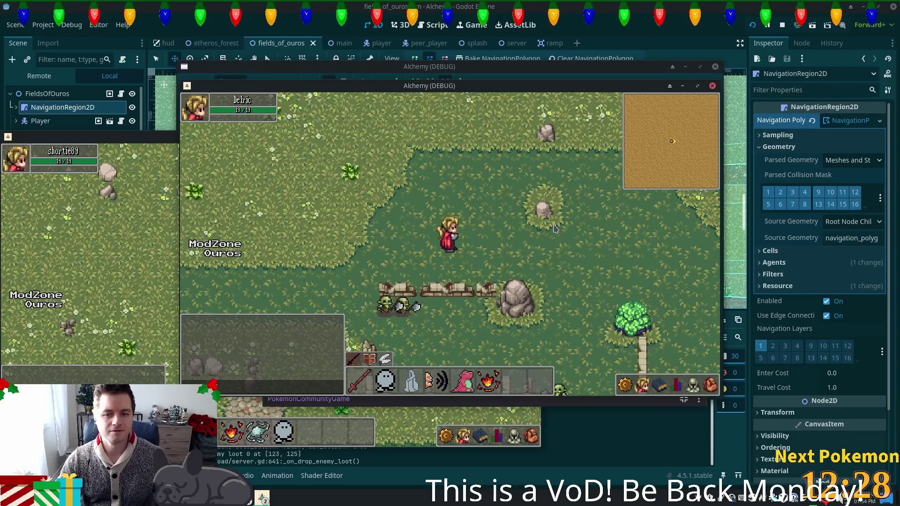
pyautogui.press('s')
pyautogui.press('d')
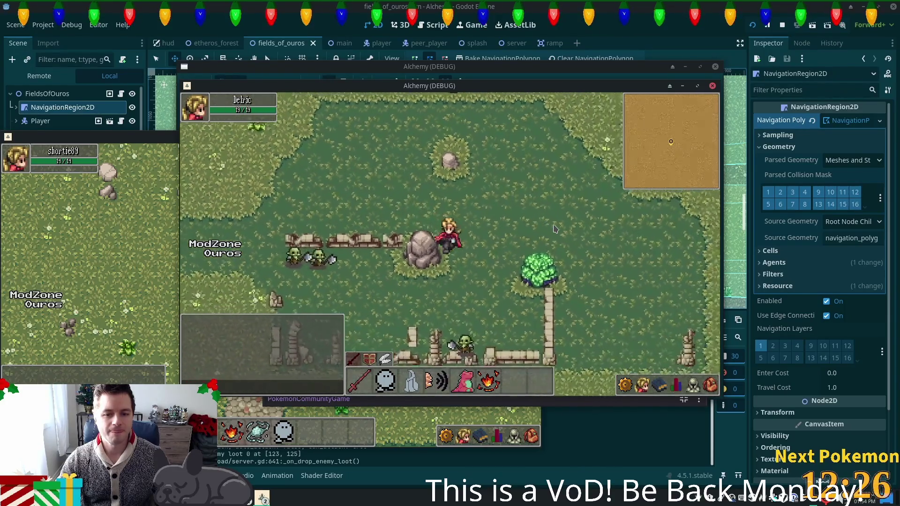
pyautogui.press('d')
pyautogui.press('w')
pyautogui.press('a')
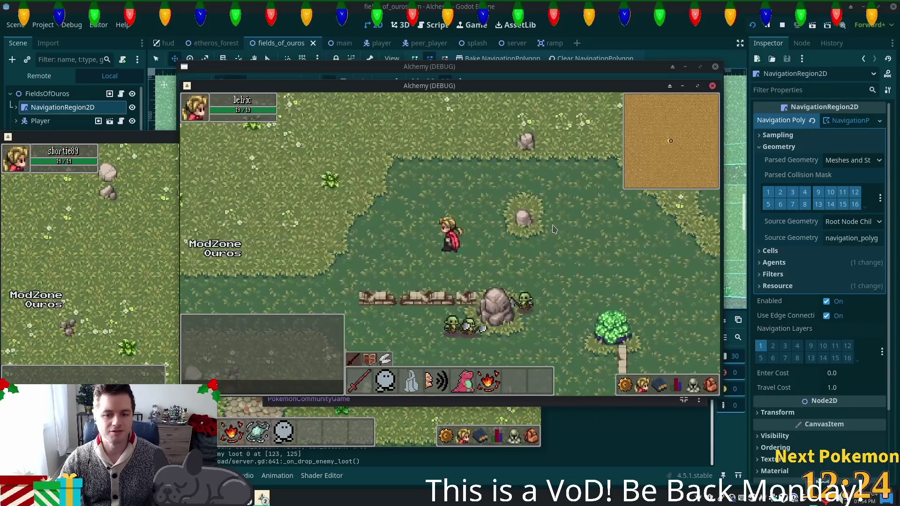
pyautogui.press('a')
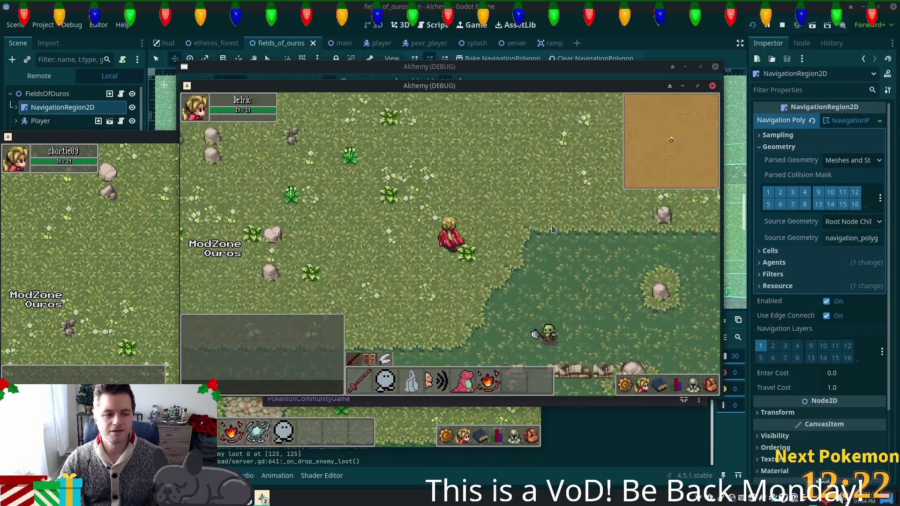
pyautogui.press('d')
pyautogui.press('w')
pyautogui.press('s')
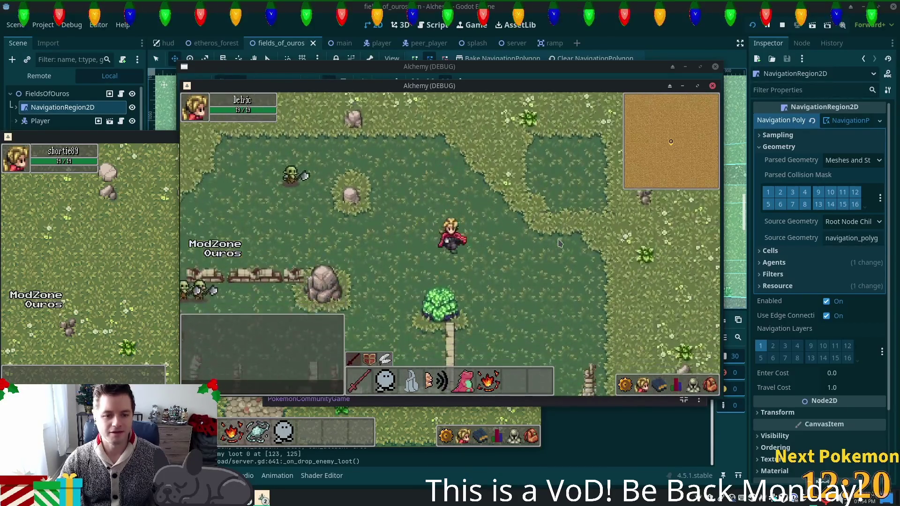
pyautogui.press('a')
pyautogui.press('s')
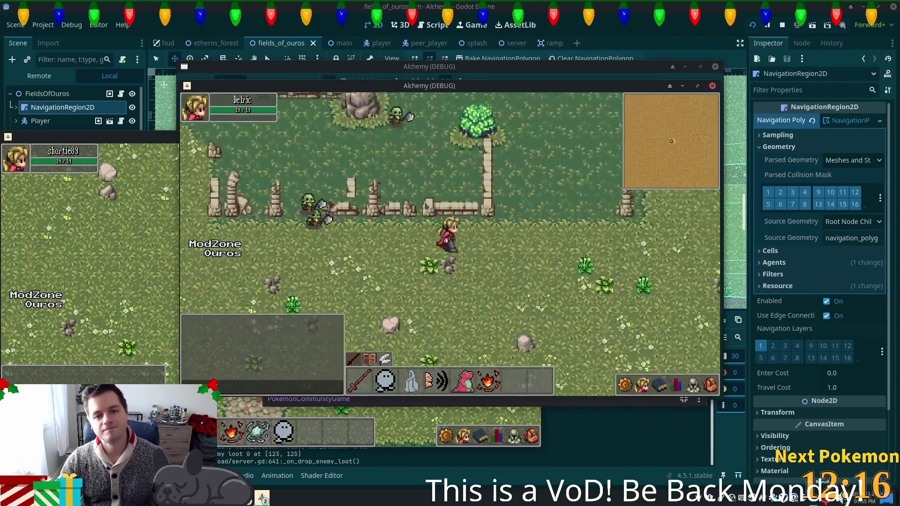
pyautogui.press('d')
pyautogui.press('w')
# Check the character's inventory, then walk the character around the field.
pyautogui.press('i')
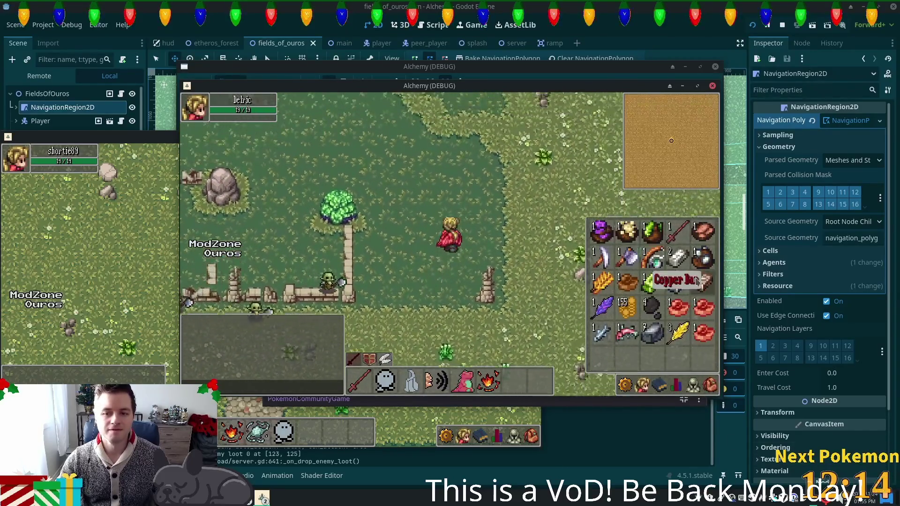
pyautogui.press('w')
pyautogui.press('a')
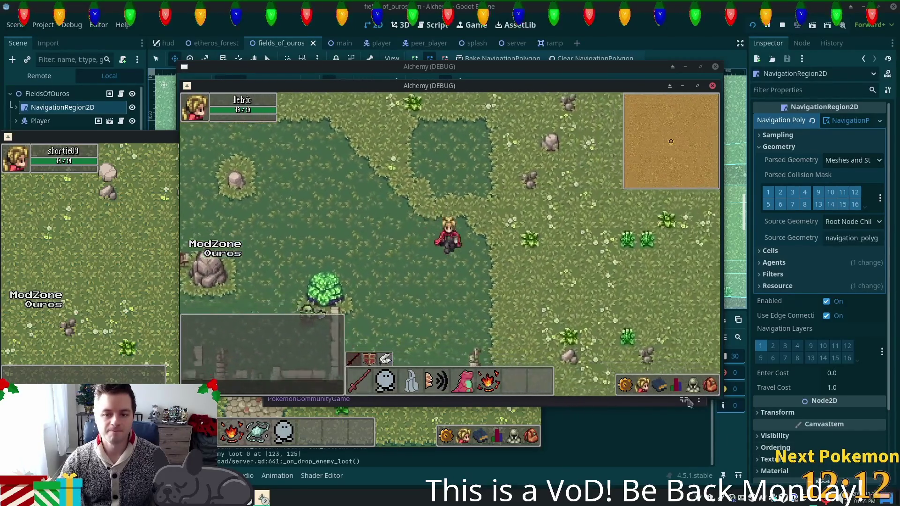
pyautogui.press('s')
pyautogui.press('d')
pyautogui.press('w')
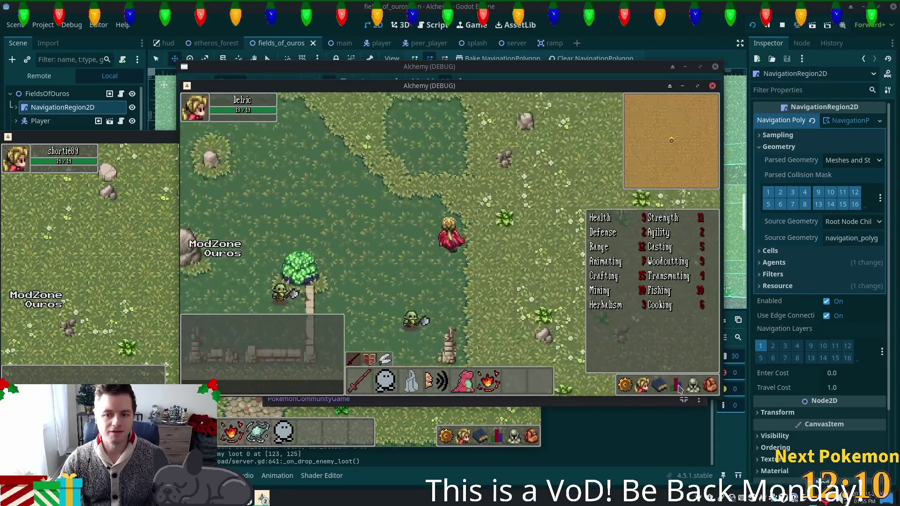
pyautogui.press('w')
pyautogui.press('a')
pyautogui.press('a')
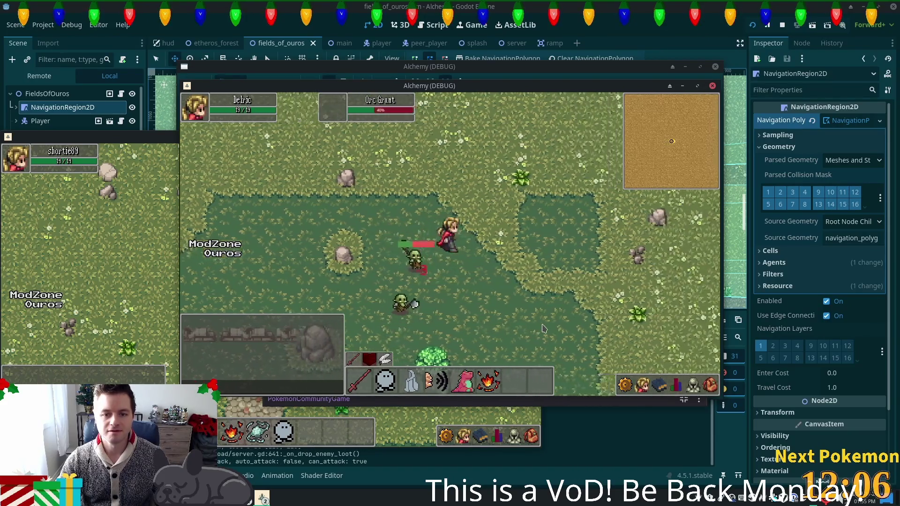
# Fight the Orc Grunt, moving around it and targeting it to attack.
pyautogui.press('d')
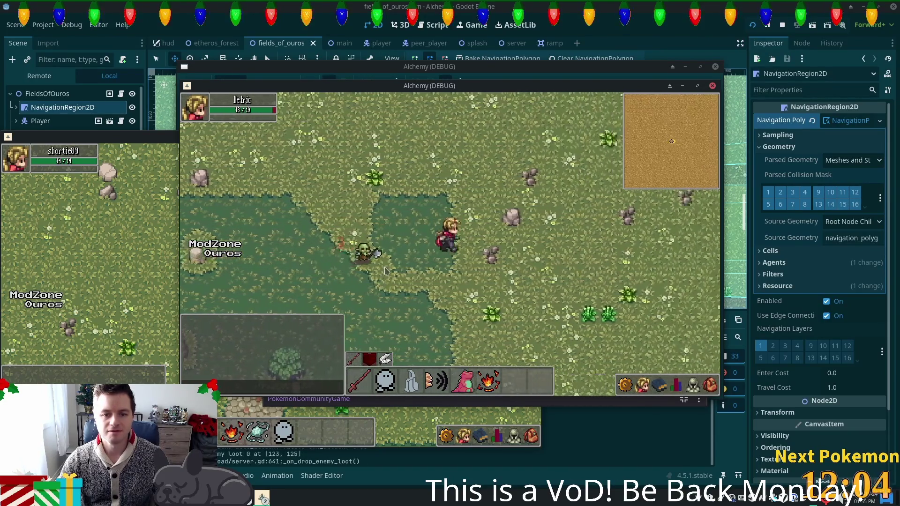
pyautogui.press('d')
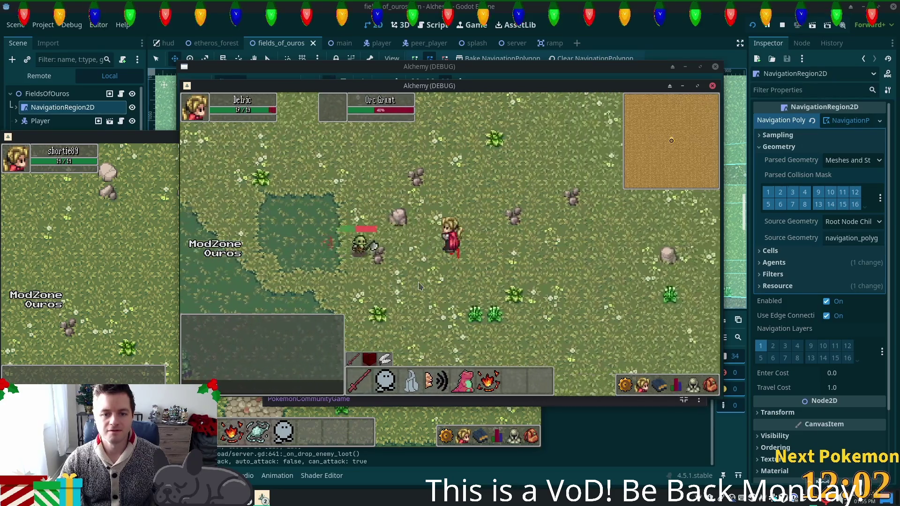
pyautogui.press('a')
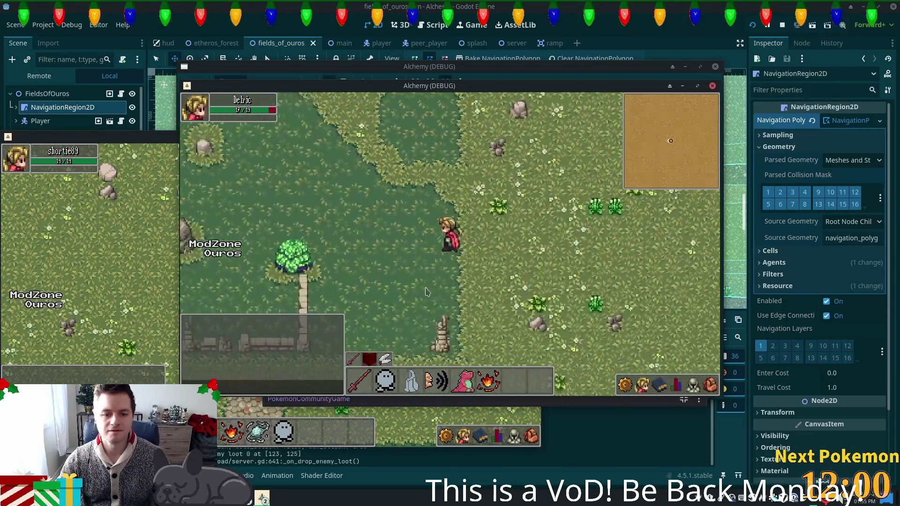
pyautogui.press('s')
pyautogui.press('a')
pyautogui.click(370, 231)
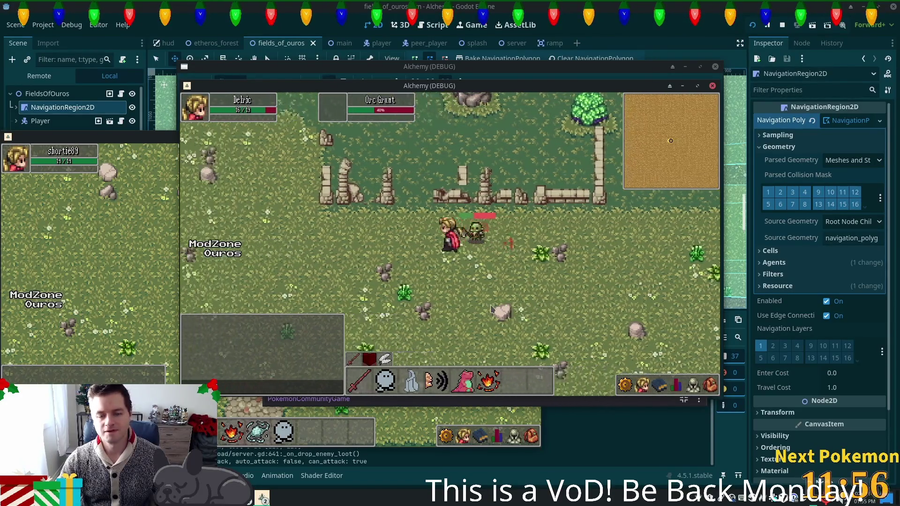
# Run to another Orc Grunt and start auto-attacking it.
pyautogui.press('d')
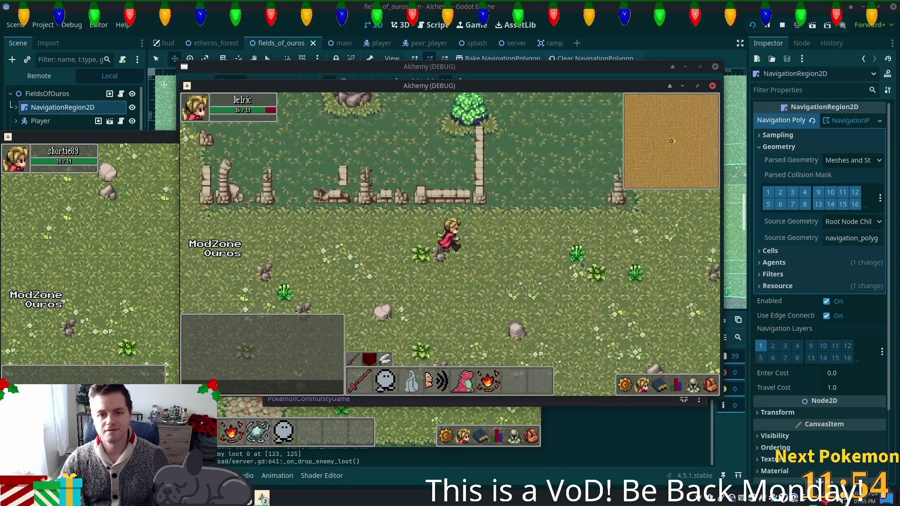
pyautogui.press('w')
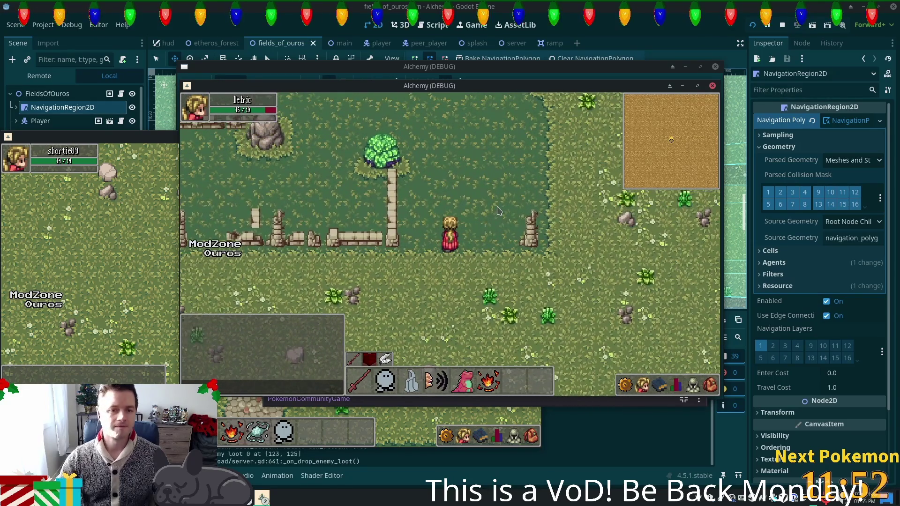
pyautogui.press('w')
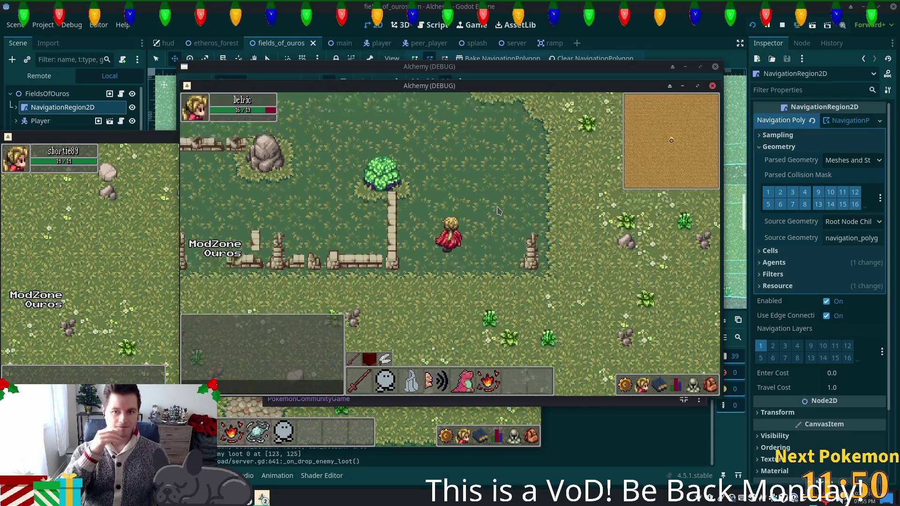
pyautogui.press('a')
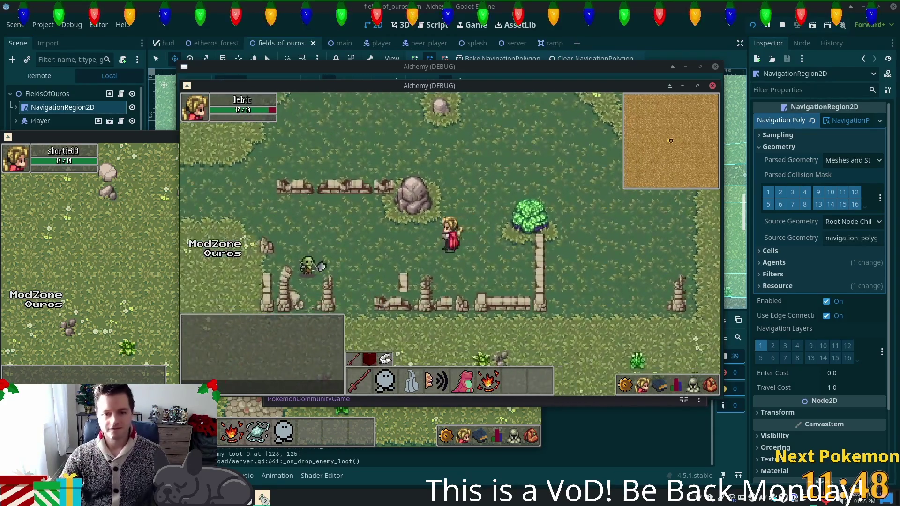
pyautogui.press('a')
pyautogui.press('d')
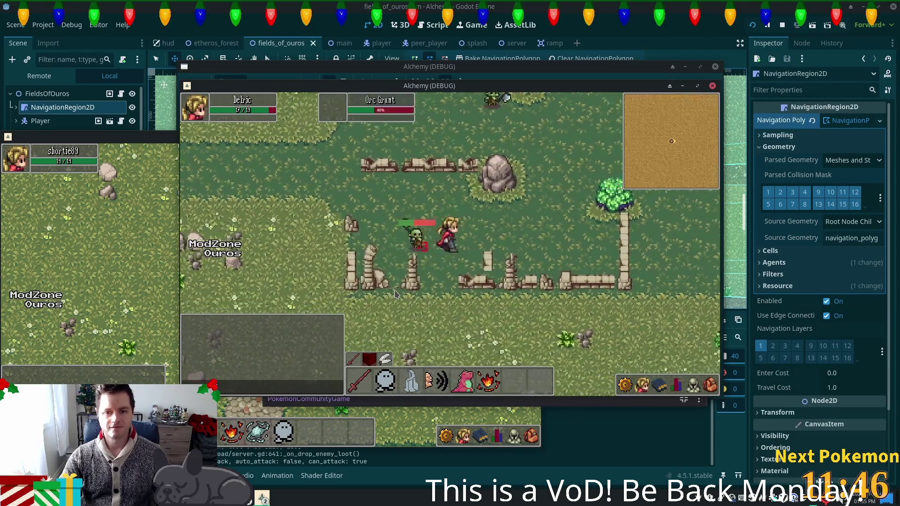
pyautogui.press('w')
pyautogui.press('d')
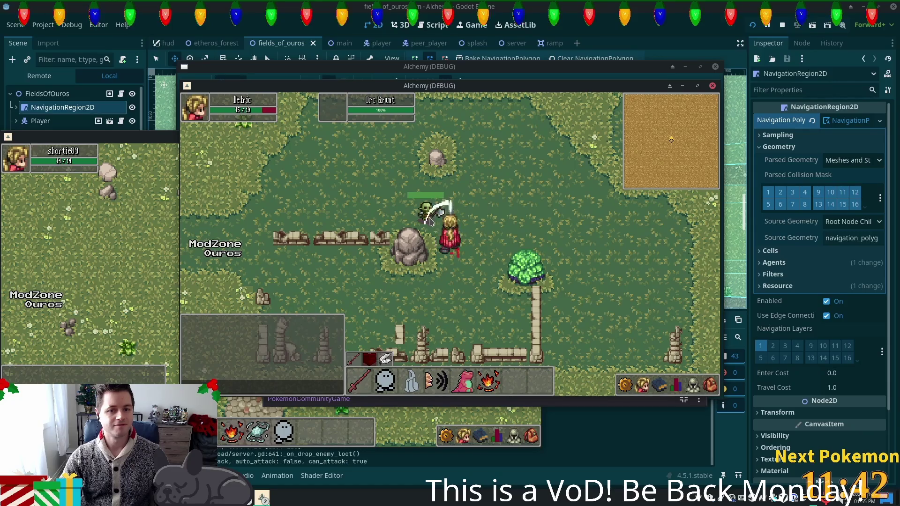
pyautogui.press('s')
pyautogui.press('a')
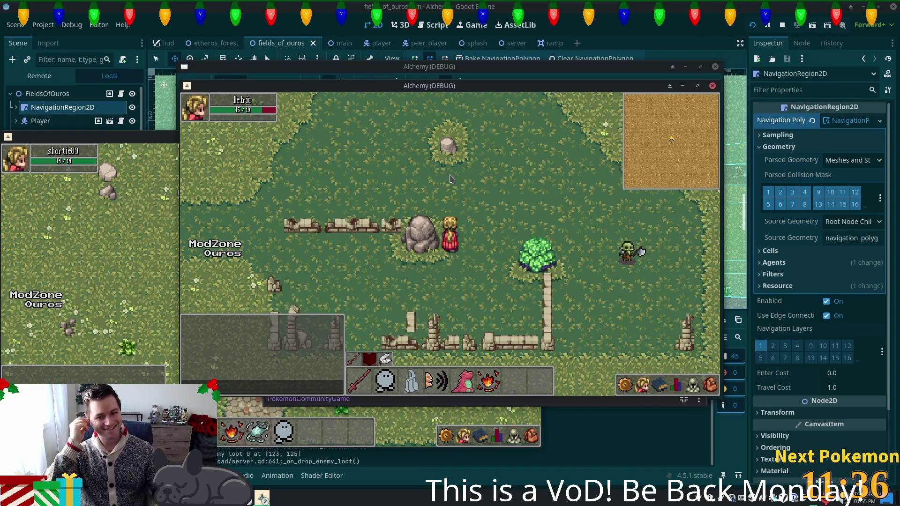
pyautogui.press('d')
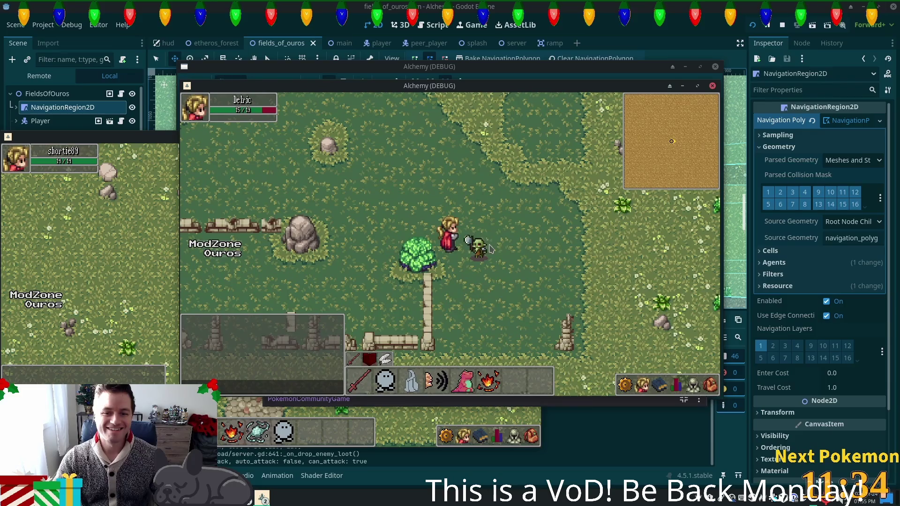
pyautogui.click(490, 248)
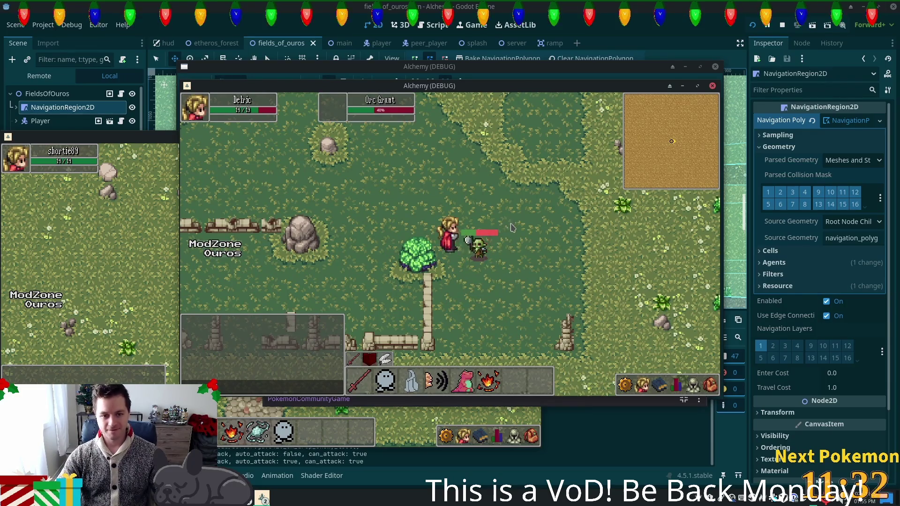
# Check skill levels in the stats panel while targeting nearby Orc Grunts, including one by the rock.
pyautogui.press('c')
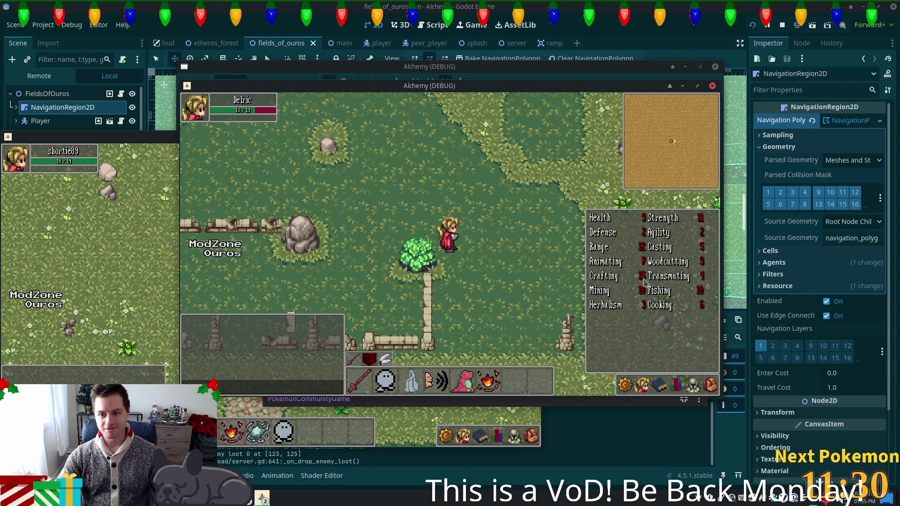
pyautogui.press('c')
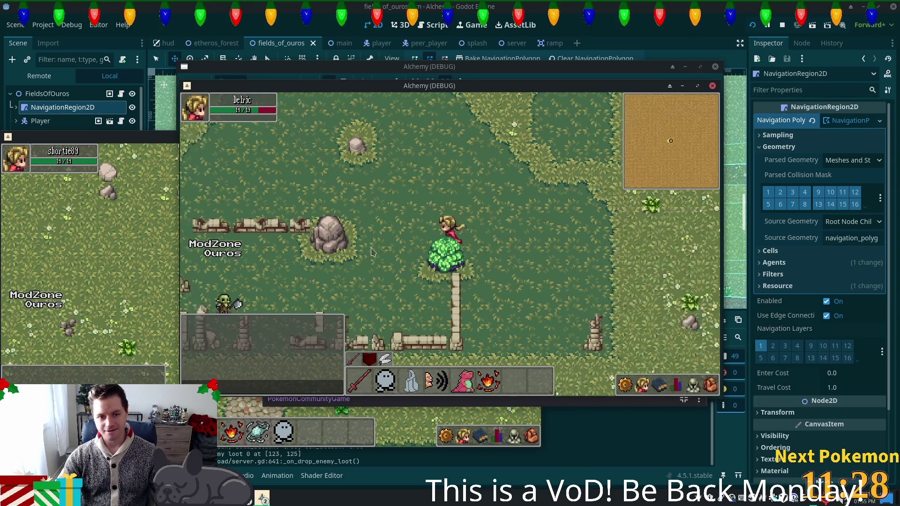
pyautogui.click(402, 281)
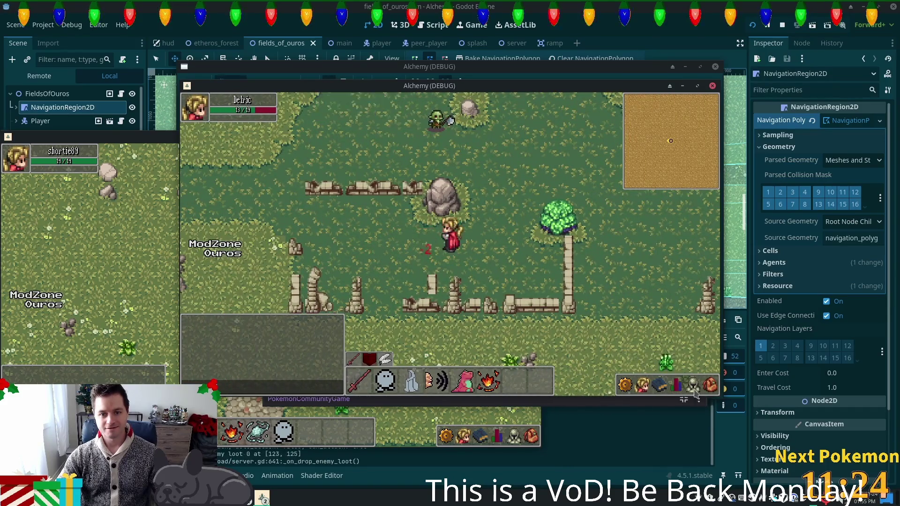
pyautogui.press('c')
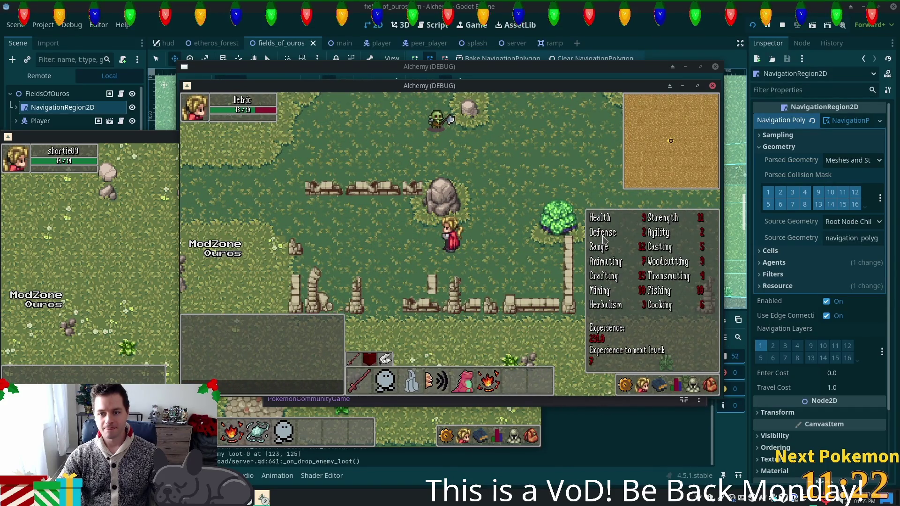
pyautogui.press('c')
pyautogui.click(438, 119)
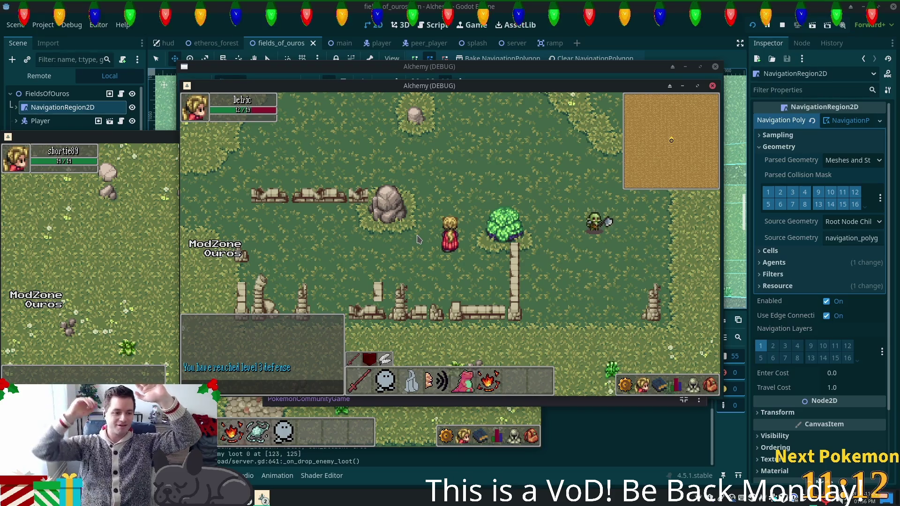
# Walk the character along the dirt path south onto the left wooden dock.
pyautogui.press('w')
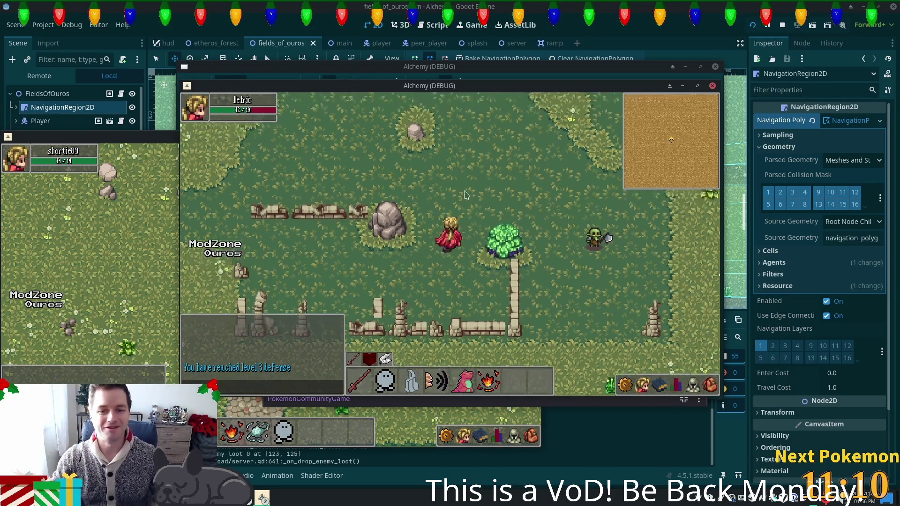
pyautogui.press('s')
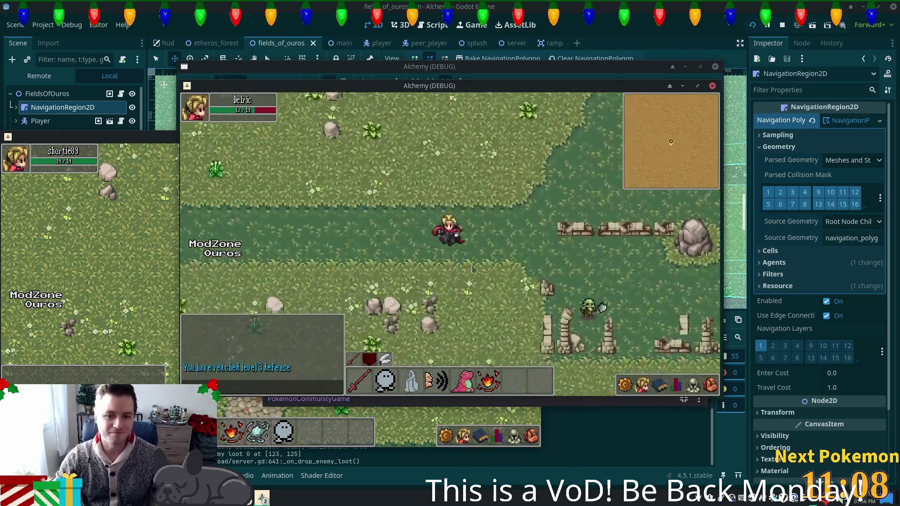
pyautogui.press('a')
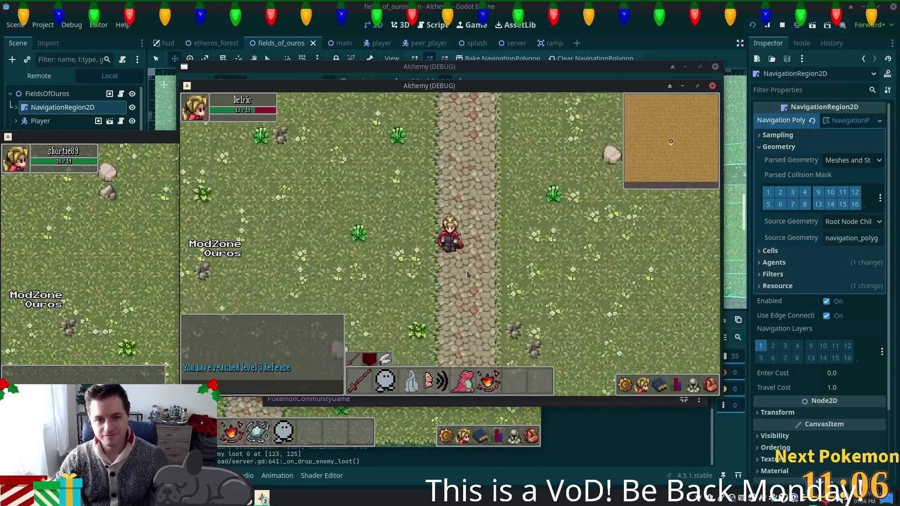
pyautogui.press('s')
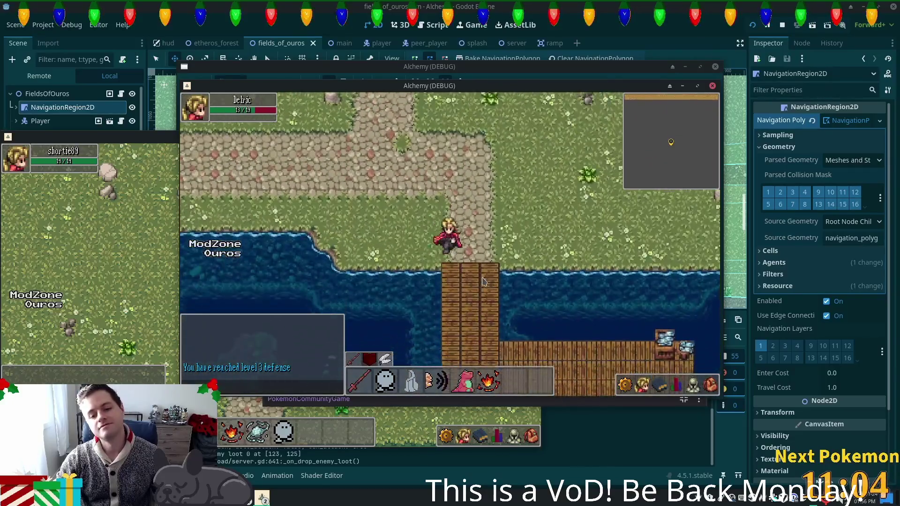
pyautogui.press('a')
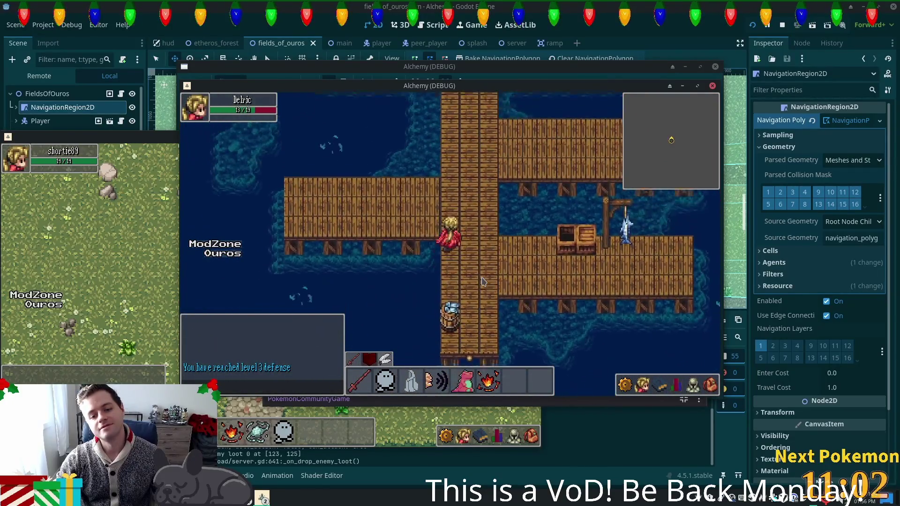
# Walk north from the docks through the gap in the ruined walls into the field.
pyautogui.press('w')
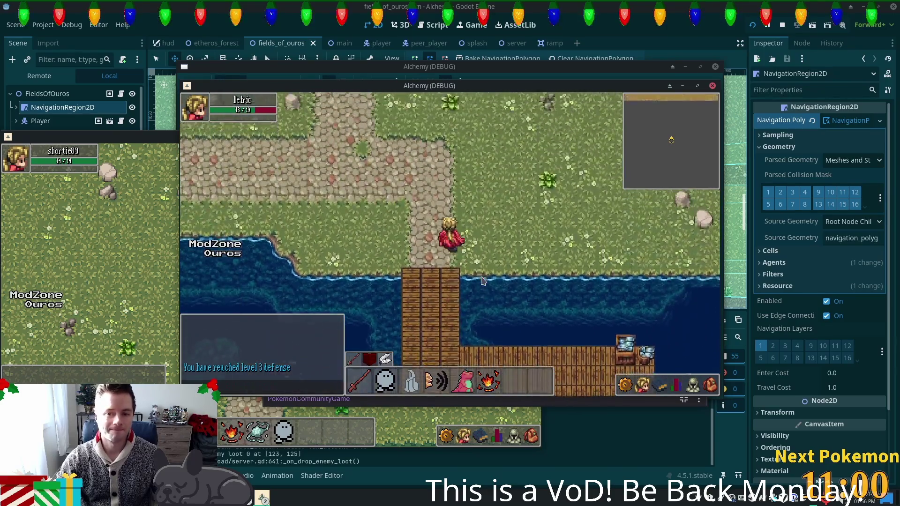
pyautogui.press('w')
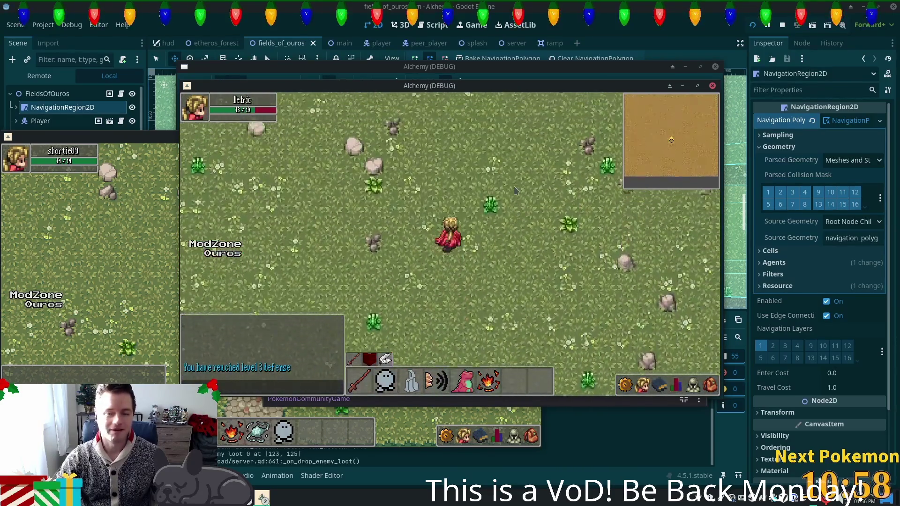
pyautogui.press('s')
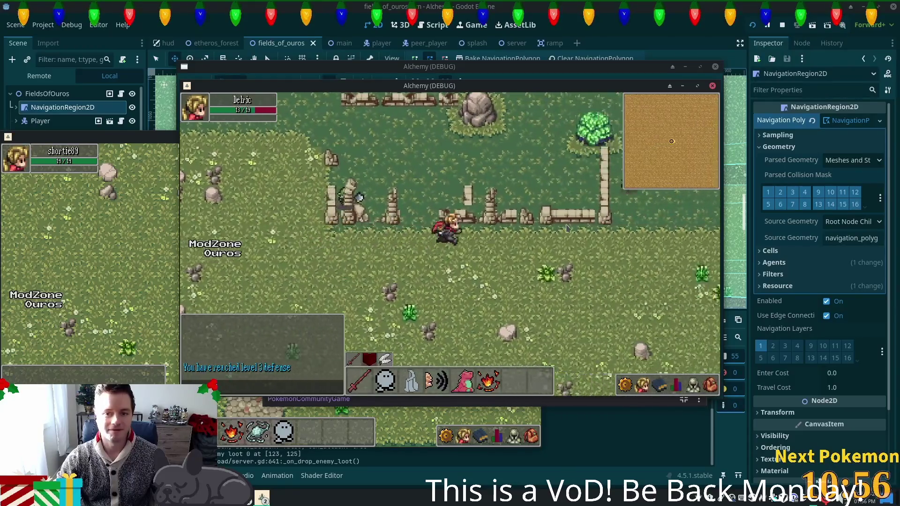
pyautogui.press('w')
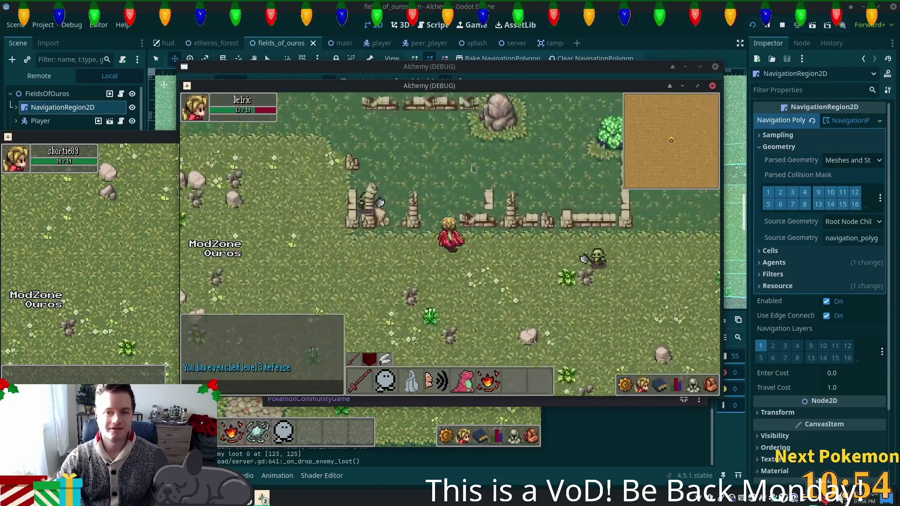
pyautogui.press('w')
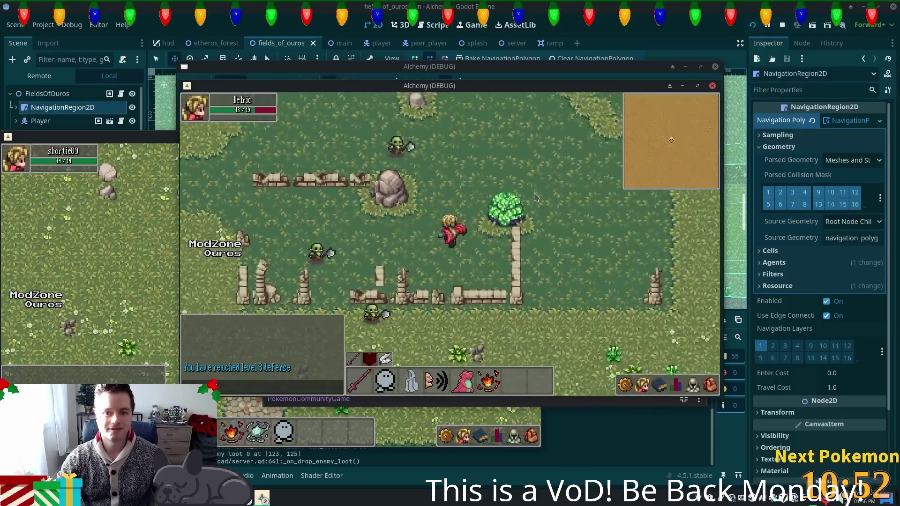
pyautogui.press('s')
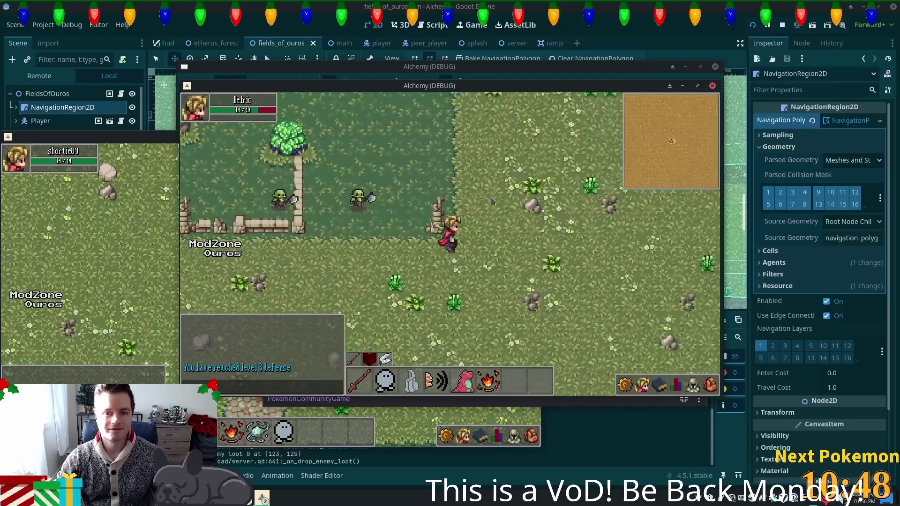
pyautogui.hotkey('w', 'd')
pyautogui.hotkey('w', 'a')
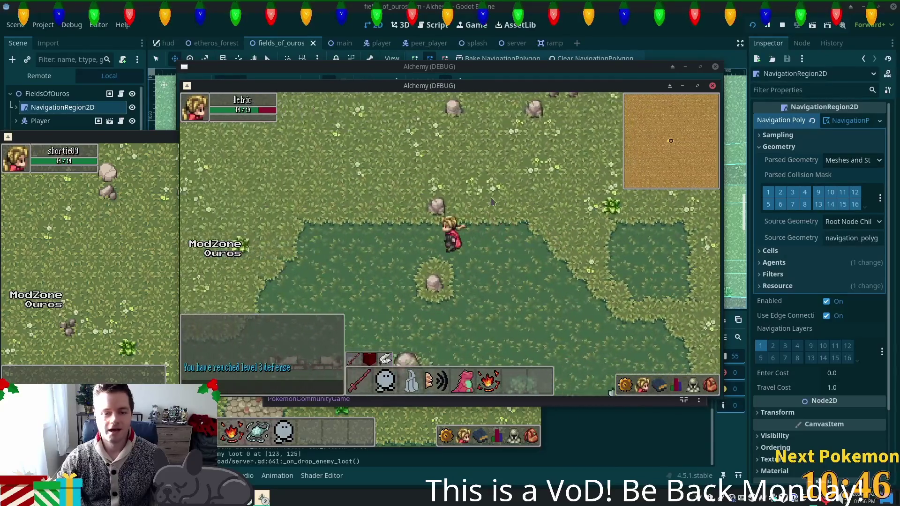
pyautogui.hotkey('s', 'a')
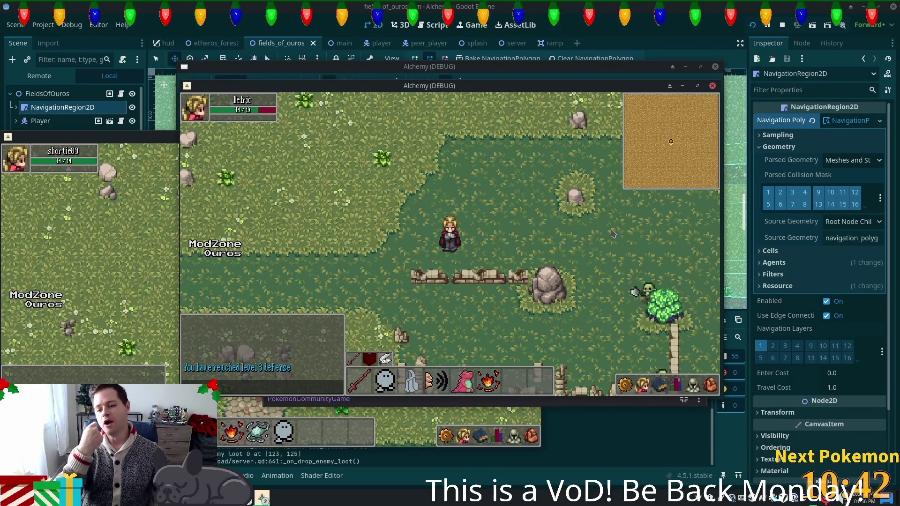
# Walk the character west, north and east across the grass, then south toward the tree.
pyautogui.press('Left')
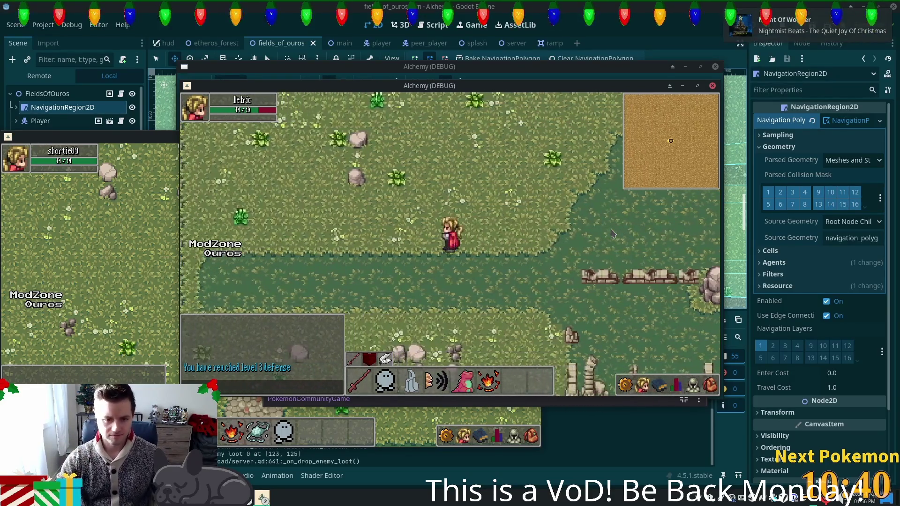
pyautogui.press('Up')
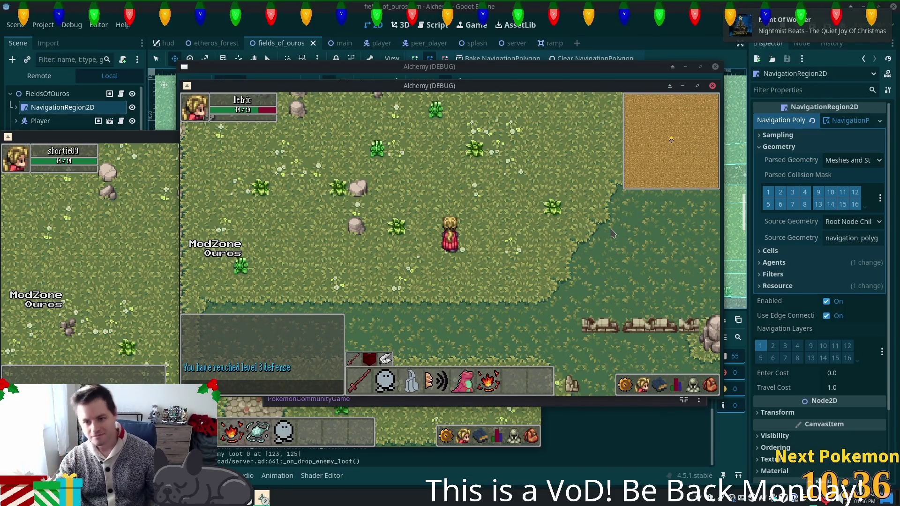
pyautogui.press('Up')
pyautogui.press('Right')
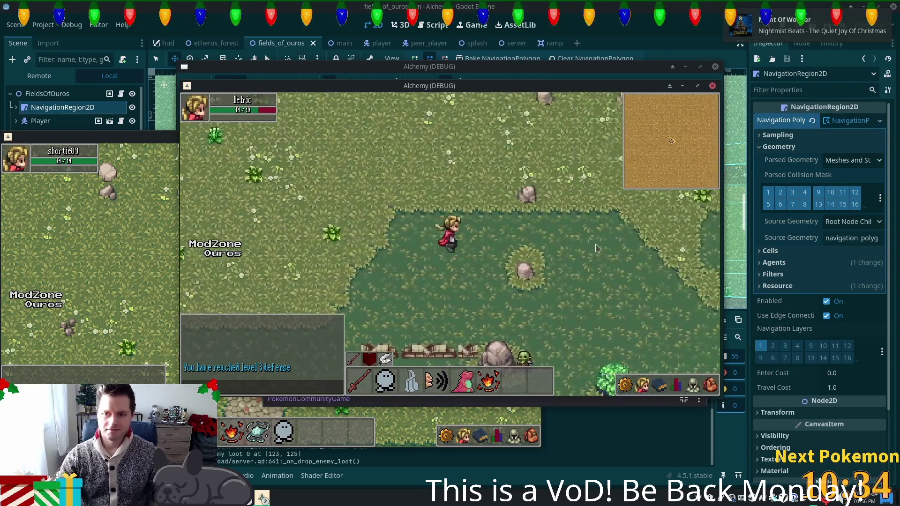
pyautogui.press('Right')
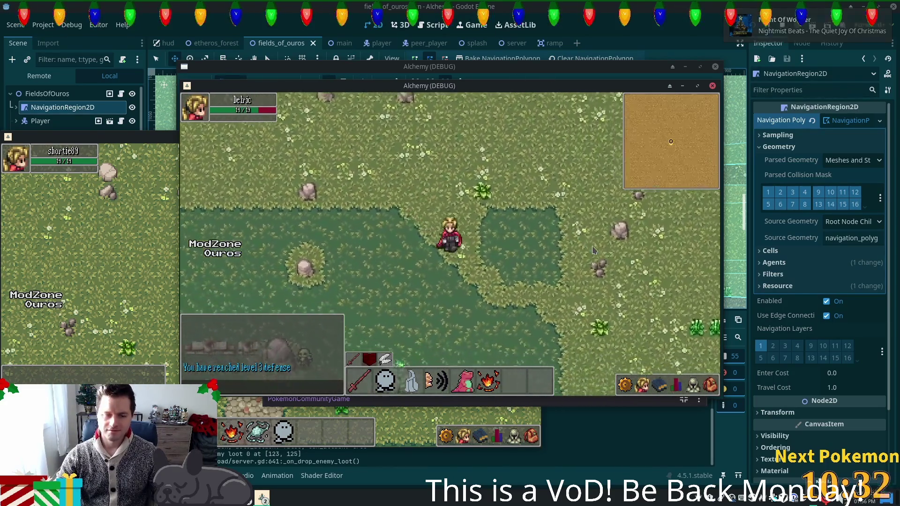
pyautogui.press('Down')
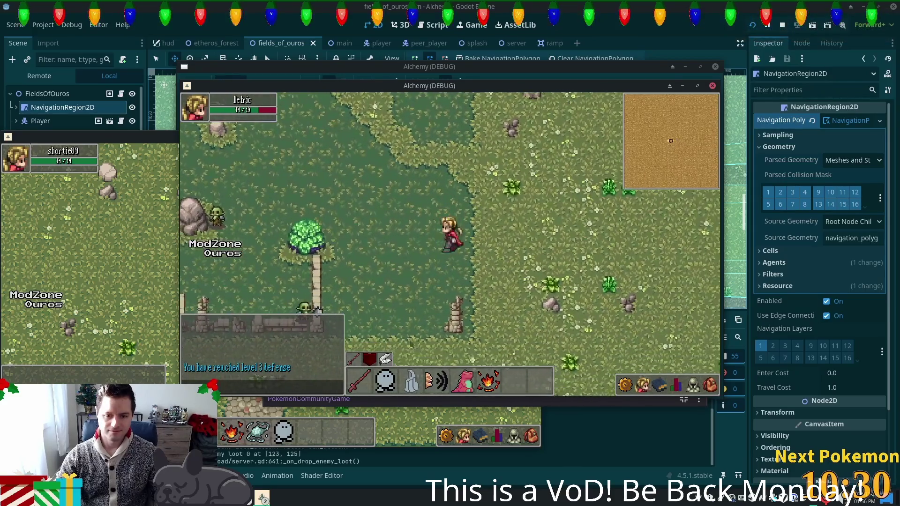
# Cast the ghost spell beside the Orc Grunt, defeat it, and head toward the open grass.
pyautogui.press('Left')
pyautogui.press('2')
pyautogui.press('Up')
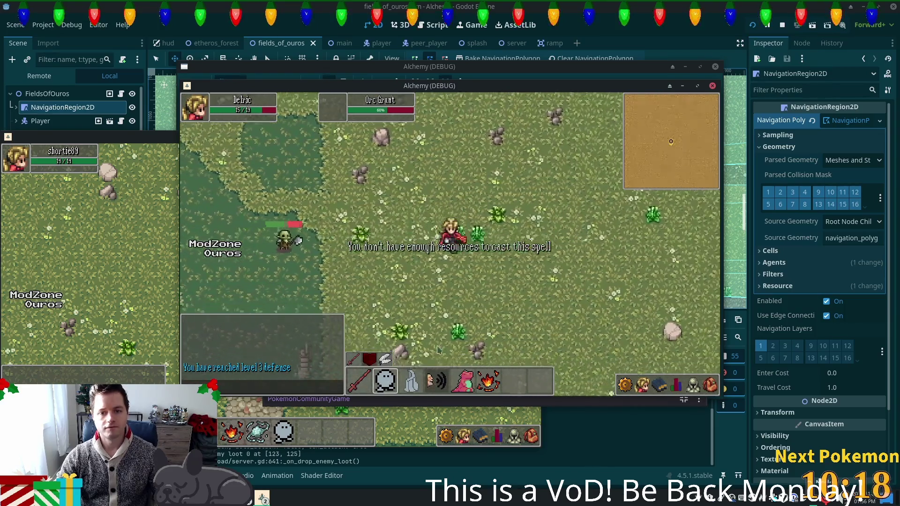
pyautogui.click(425, 237)
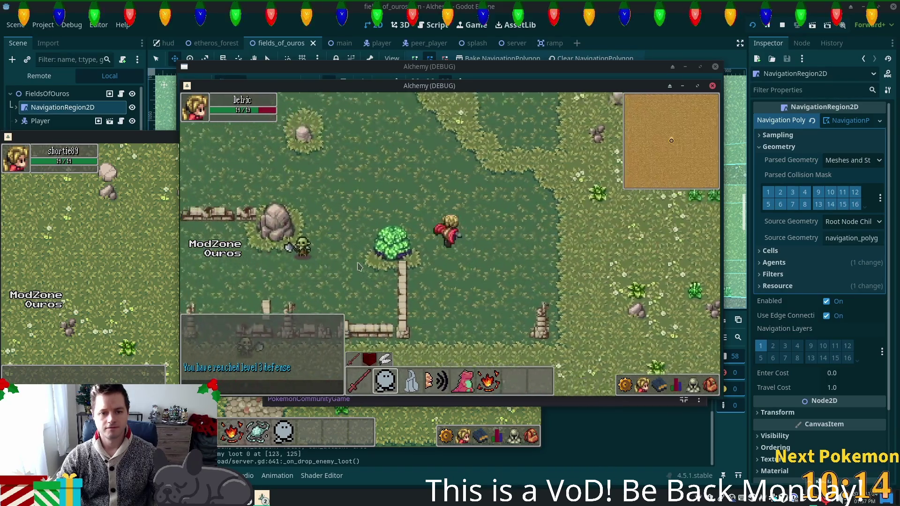
pyautogui.click(518, 179)
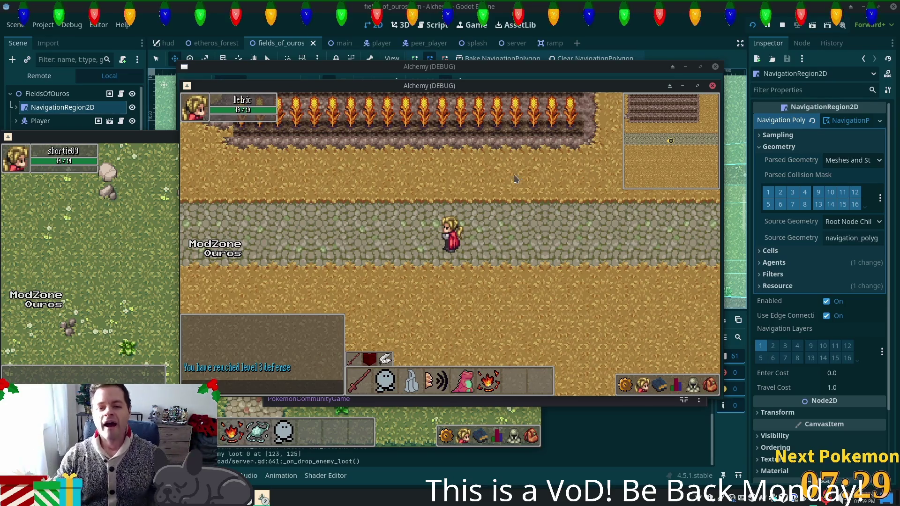
# Walk east across the wooden bridge and along the cobblestone path to the map edge.
pyautogui.press('d')
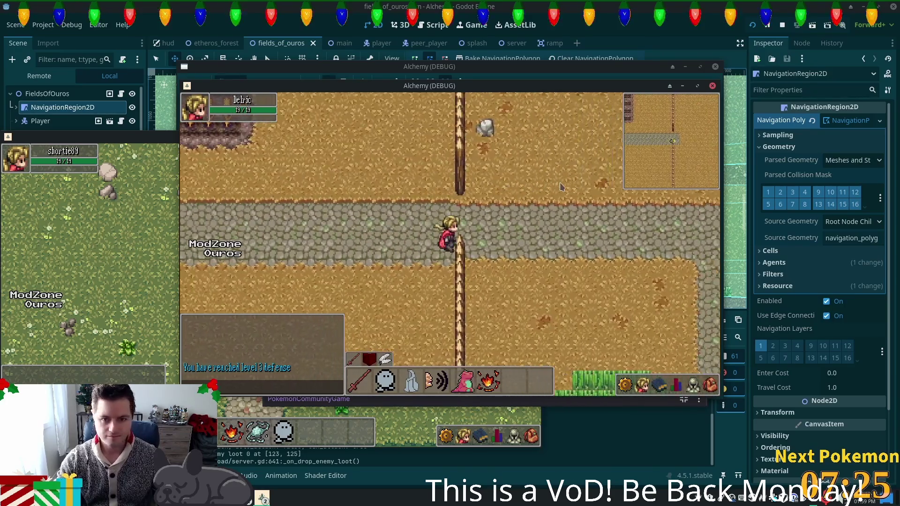
pyautogui.press('w')
pyautogui.press('s')
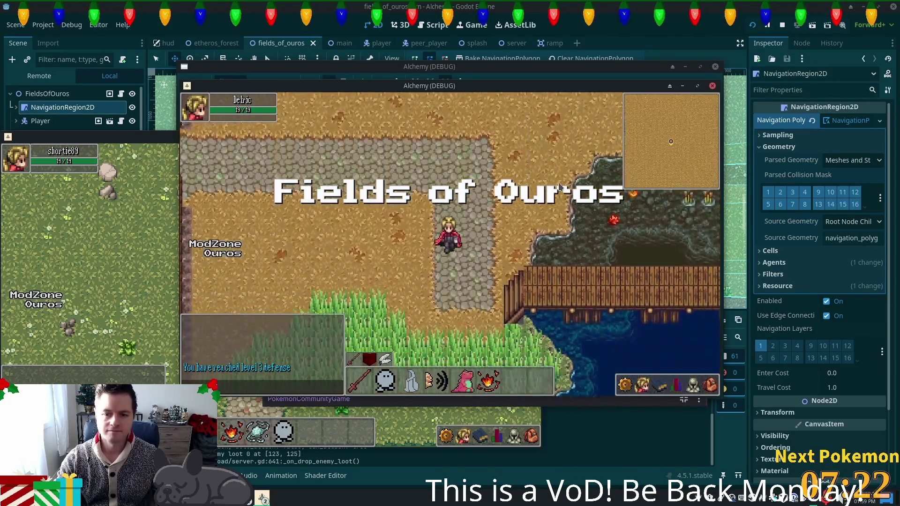
pyautogui.press('d')
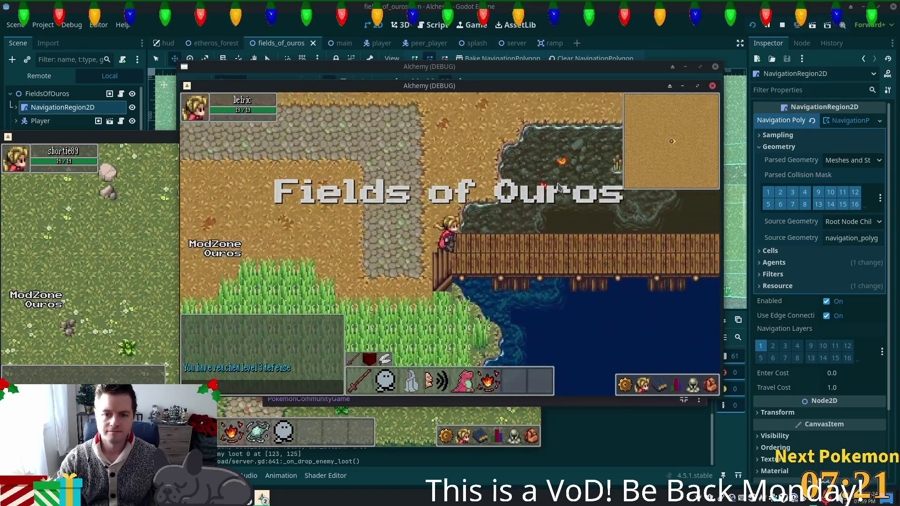
pyautogui.press('d')
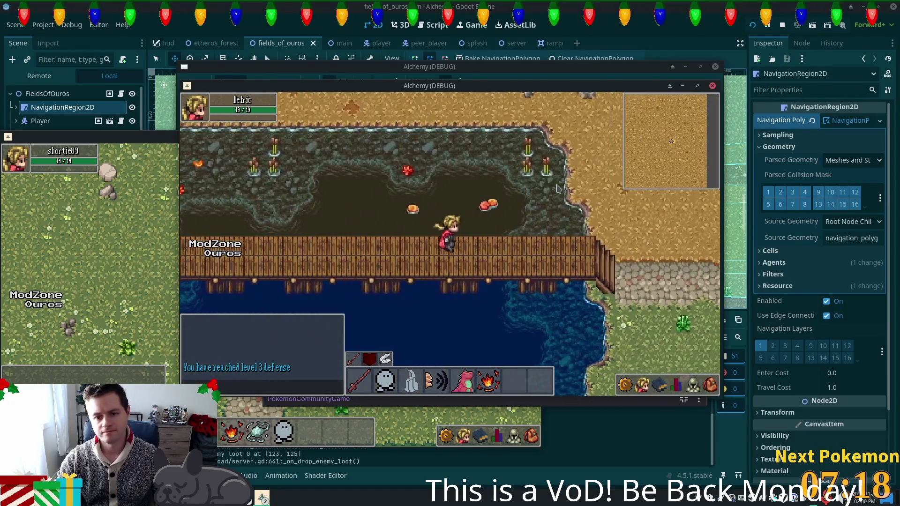
pyautogui.press('d')
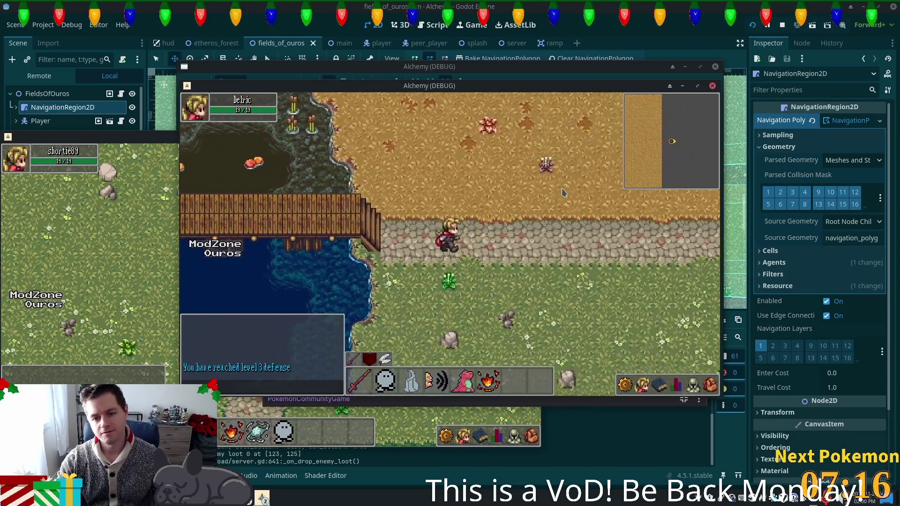
pyautogui.press('d')
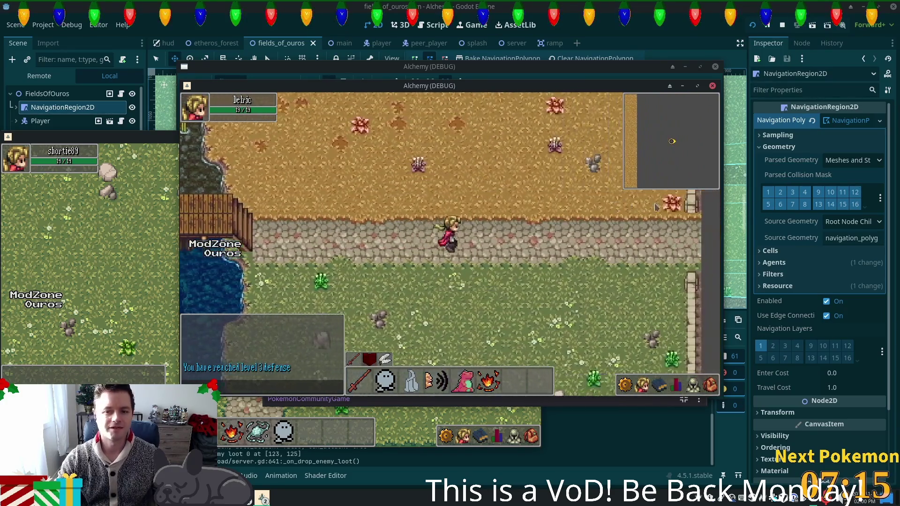
pyautogui.press('d')
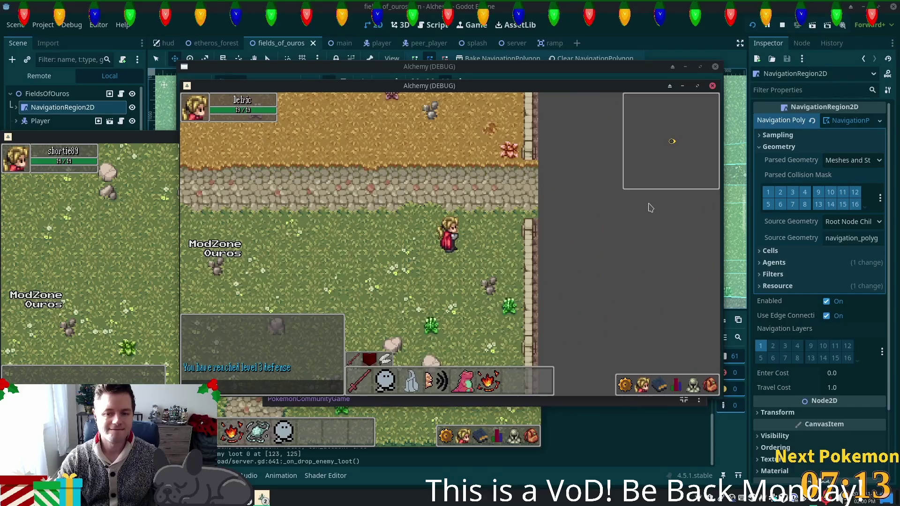
# Walk back west over the bridge and north up the cobblestone path.
pyautogui.press('a')
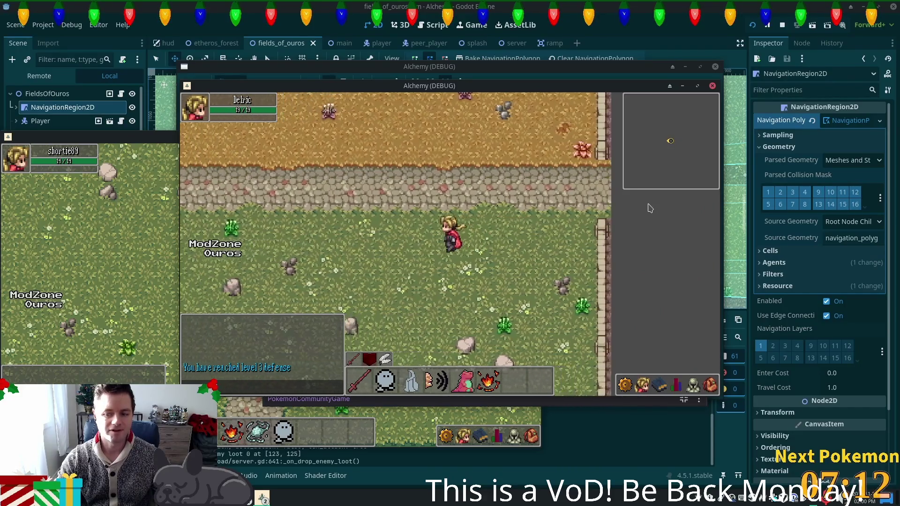
pyautogui.press('a')
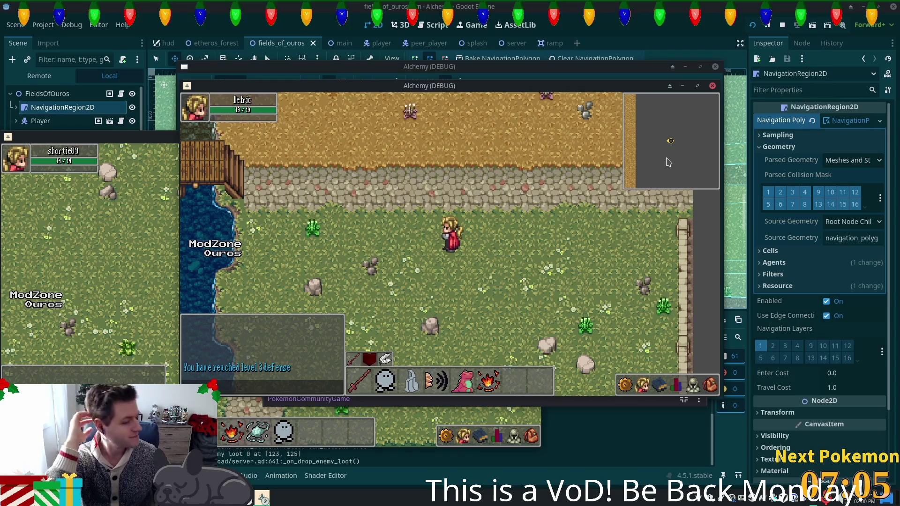
pyautogui.press('w')
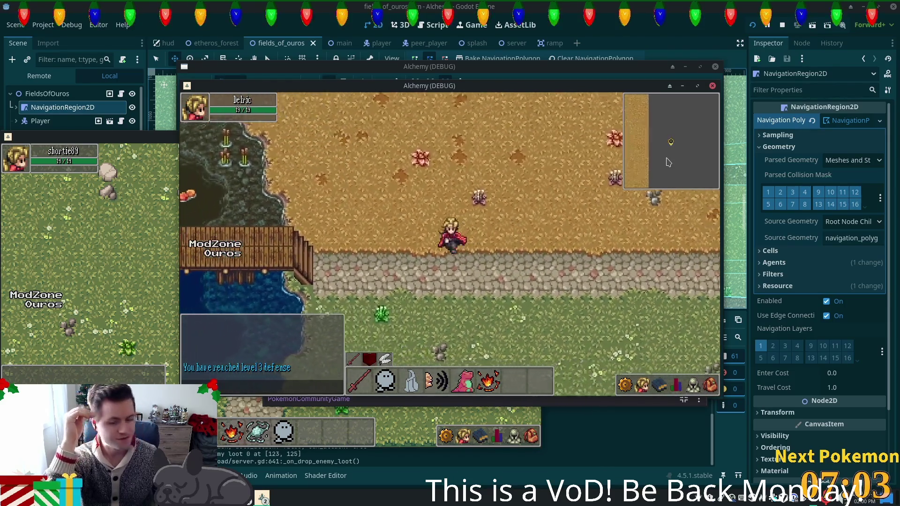
pyautogui.press('a')
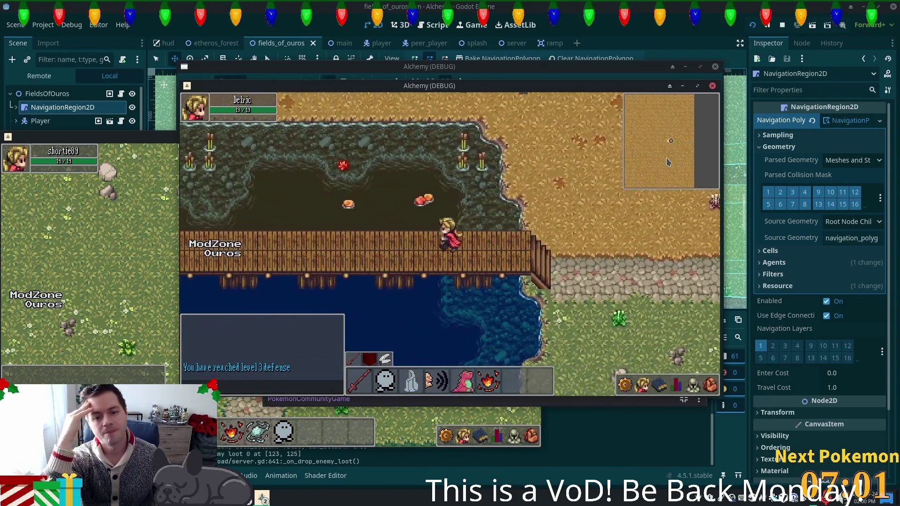
pyautogui.press('a')
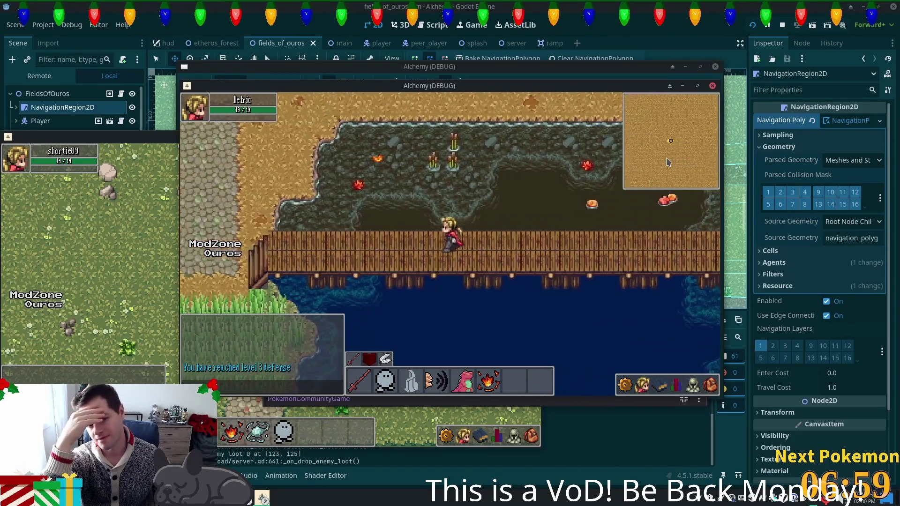
pyautogui.press('a')
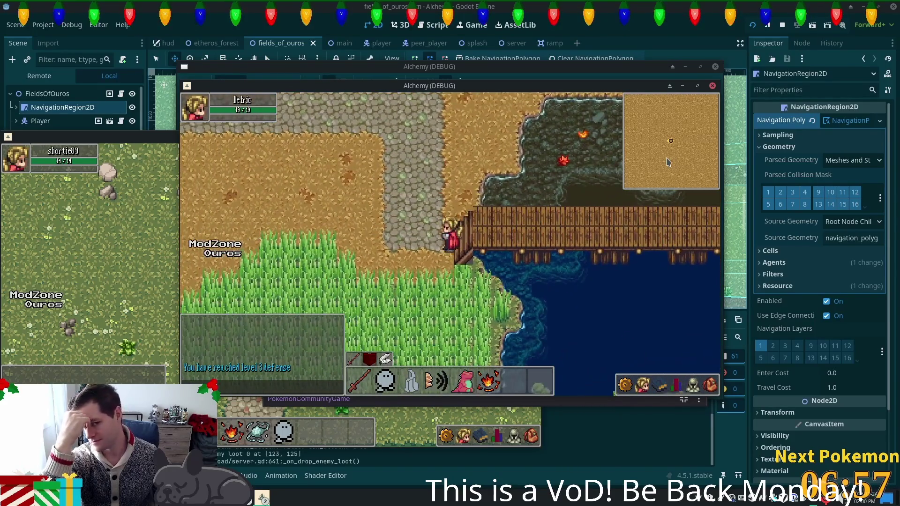
pyautogui.press('w')
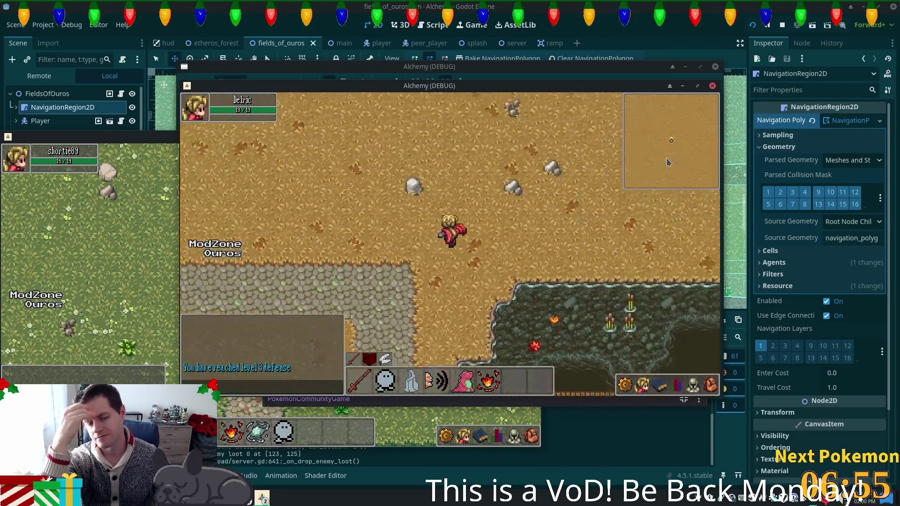
# Walk east through the desert, north to the autumn tree line, then south-east along the fence.
pyautogui.press('d')
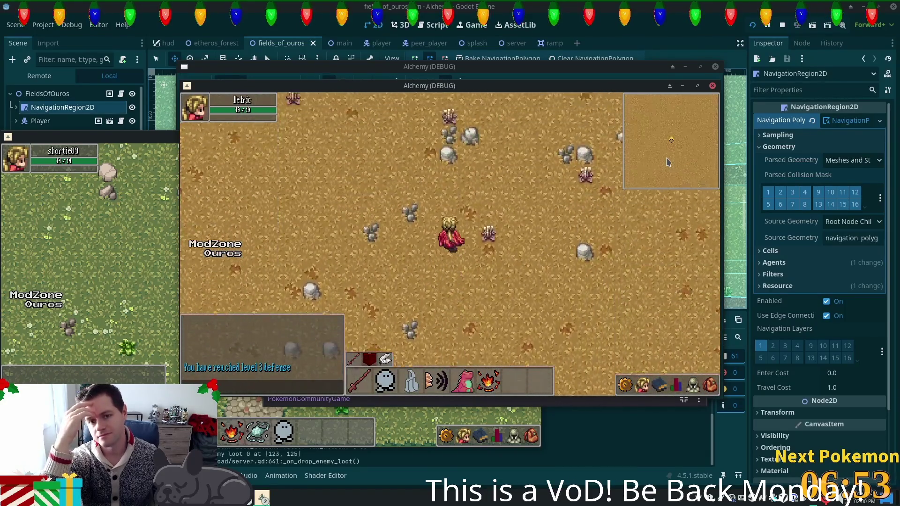
pyautogui.press('d')
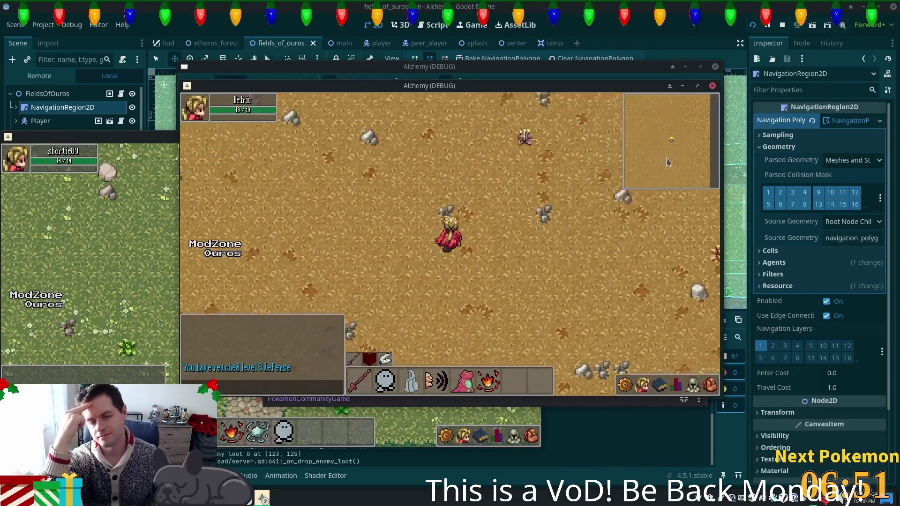
pyautogui.press('w')
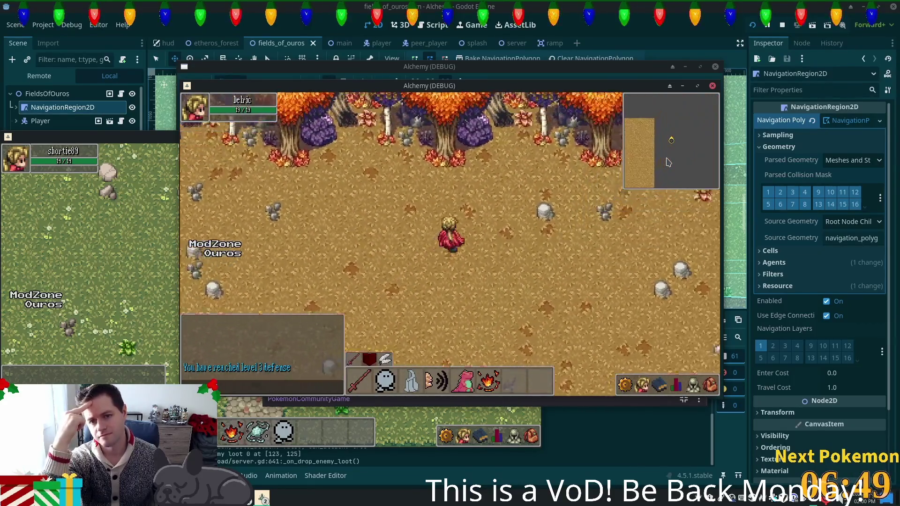
pyautogui.press('d')
pyautogui.press('w')
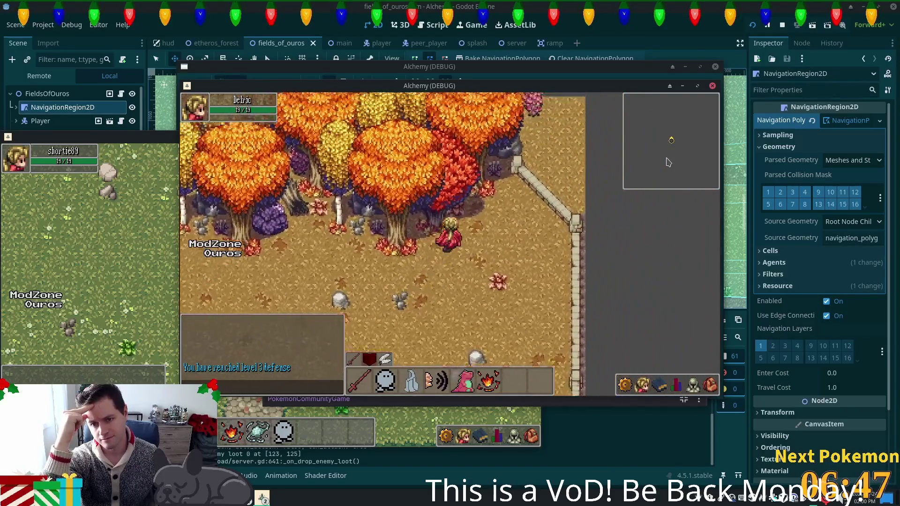
pyautogui.press('d')
pyautogui.press('s')
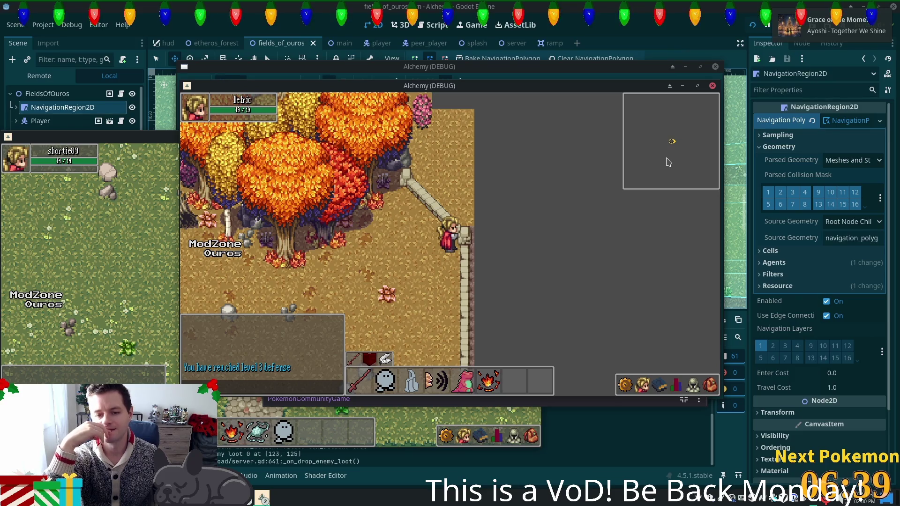
# Walk diagonally down-left across the field, then back up toward the autumn trees.
pyautogui.press('Down')
pyautogui.press('Left')
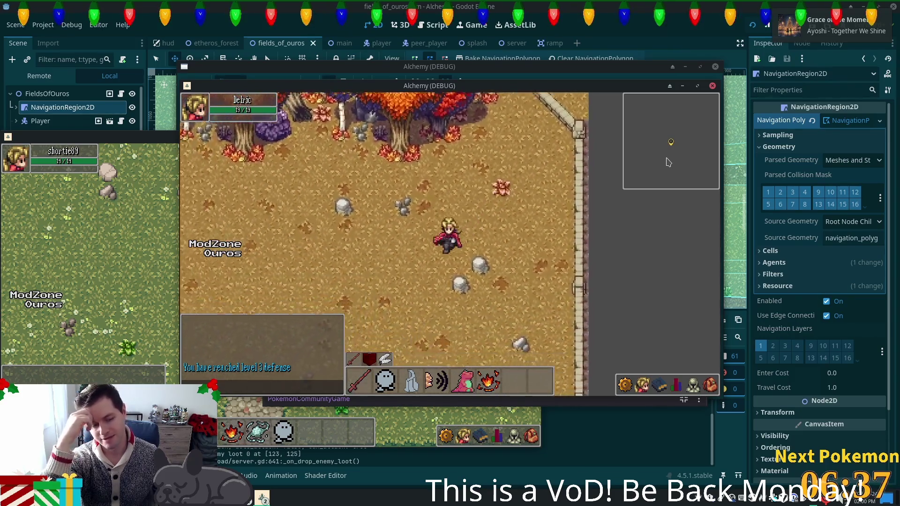
pyautogui.press('Down')
pyautogui.press('Left')
pyautogui.press('Down')
pyautogui.press('Left')
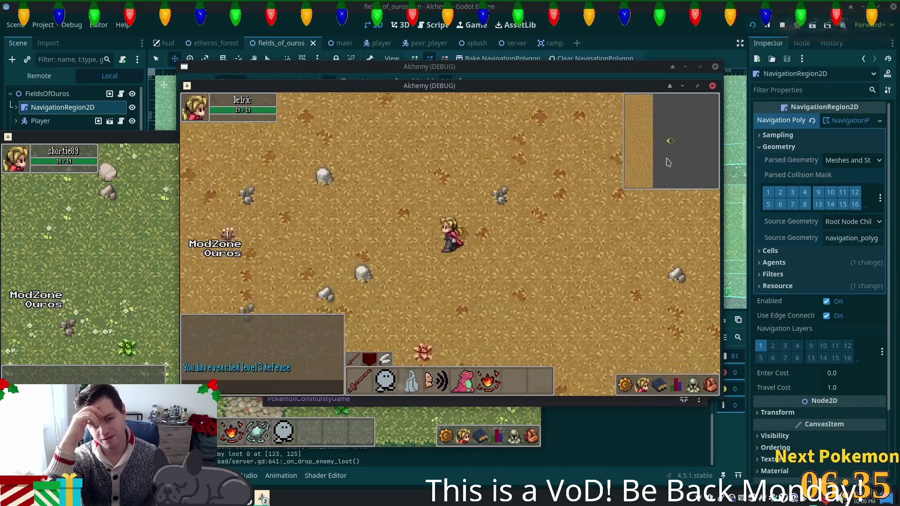
pyautogui.press('Up')
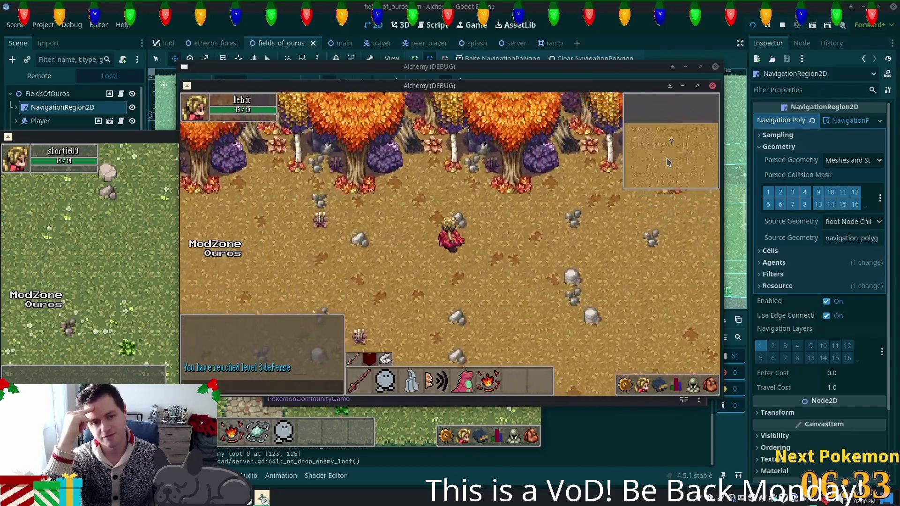
pyautogui.press('Up')
pyautogui.press('Right')
pyautogui.press('Down')
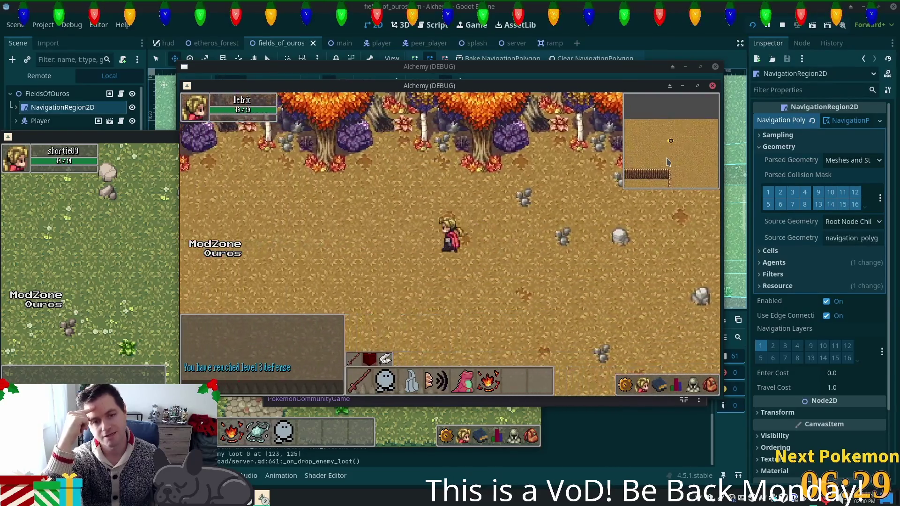
# Follow the tree line and wooden fence, then head down onto the cobblestone path.
pyautogui.press('Left')
pyautogui.press('Down')
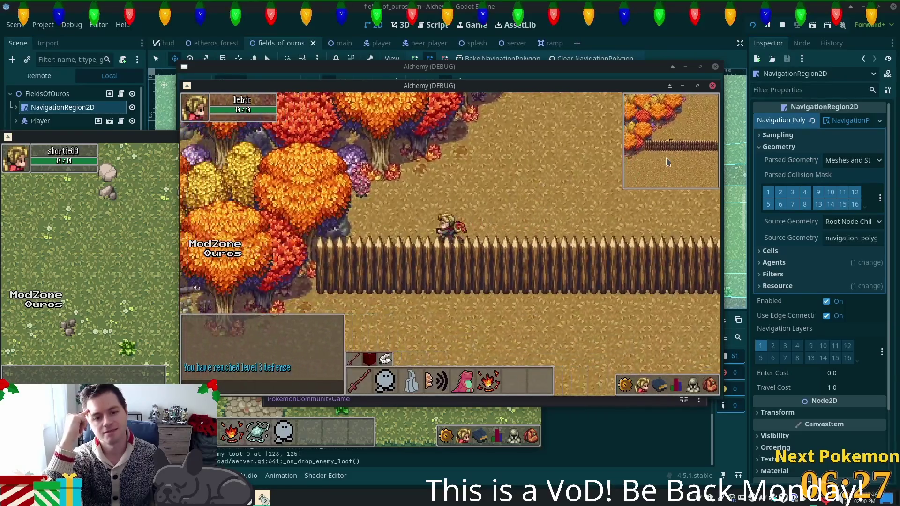
pyautogui.press('Left')
pyautogui.press('Right')
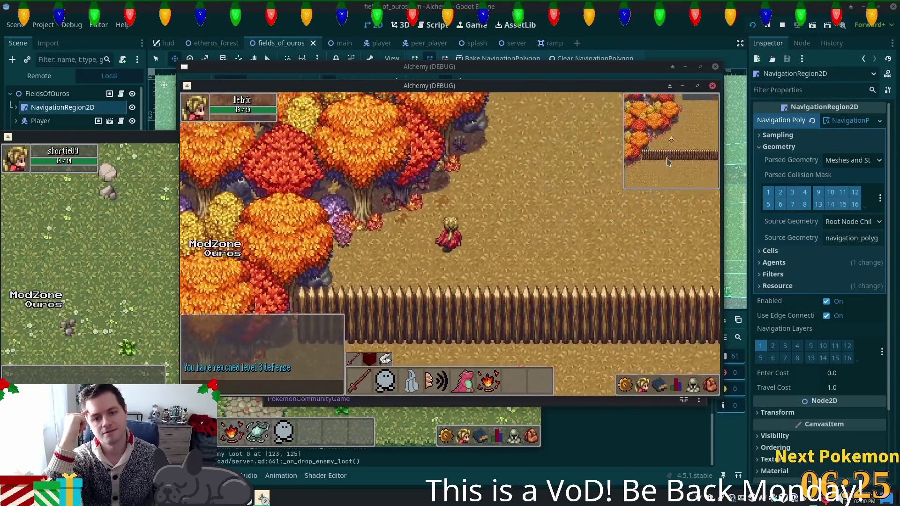
pyautogui.press('Right')
pyautogui.press('Down')
pyautogui.press('Down')
pyautogui.press('Down')
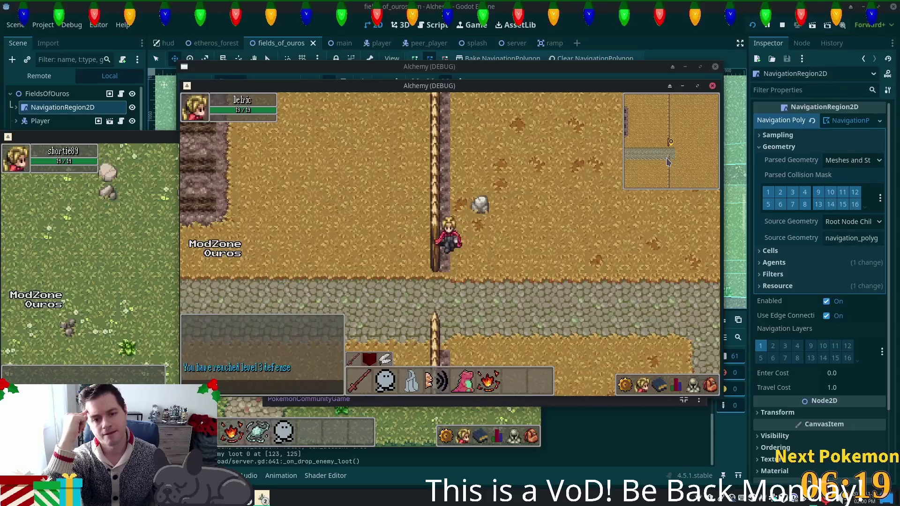
pyautogui.press('Right')
pyautogui.press('Down')
# Walk left and up along the road past Ouros.
pyautogui.press('Left')
pyautogui.press('Down')
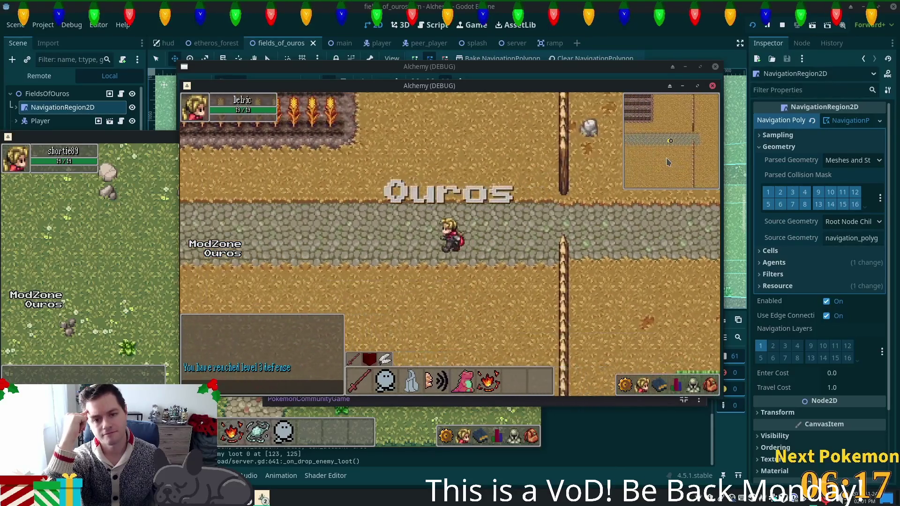
pyautogui.press('Left')
pyautogui.press('Up')
pyautogui.press('Left')
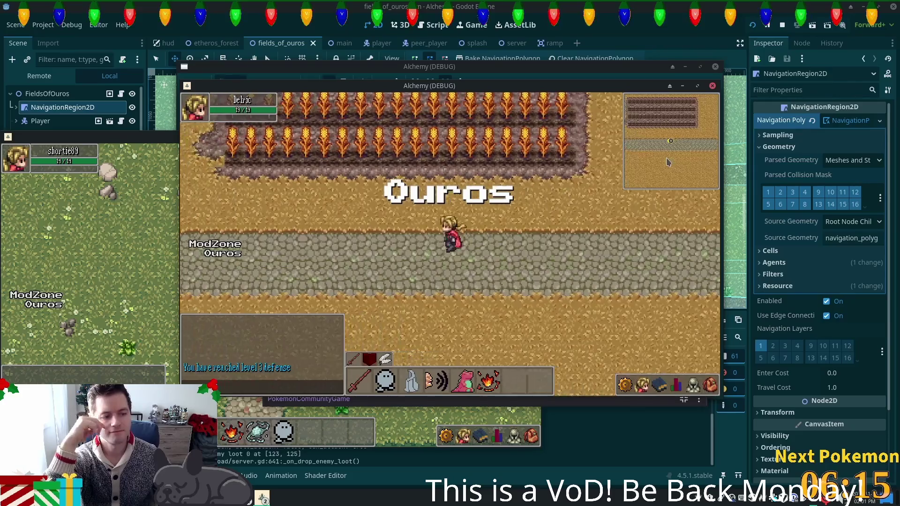
pyautogui.press('Left')
pyautogui.press('Left')
pyautogui.press('Left')
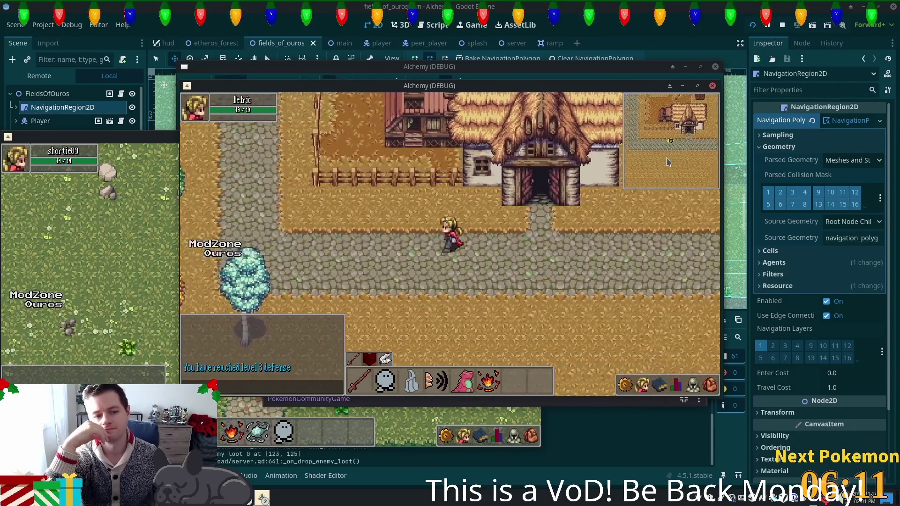
# Follow the road west past the houses and wells toward the river.
pyautogui.press('Up')
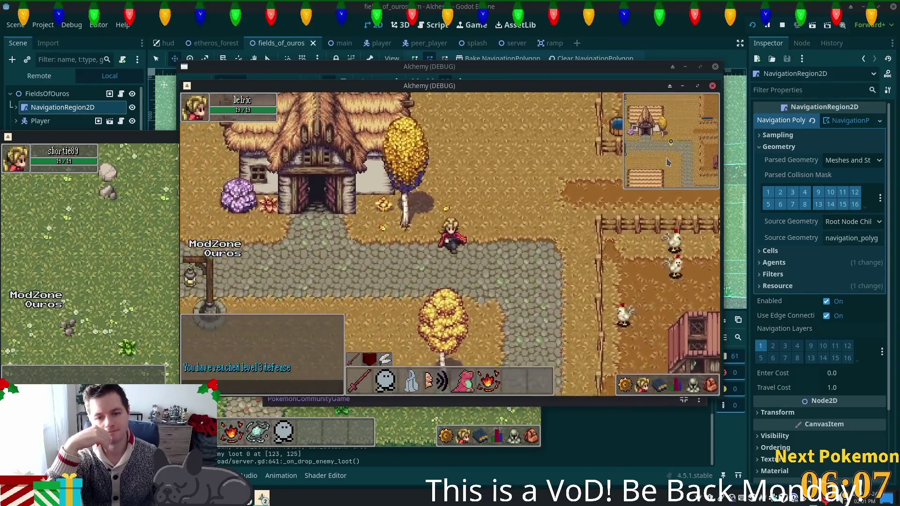
pyautogui.press('Left')
pyautogui.press('Down')
pyautogui.press('Left')
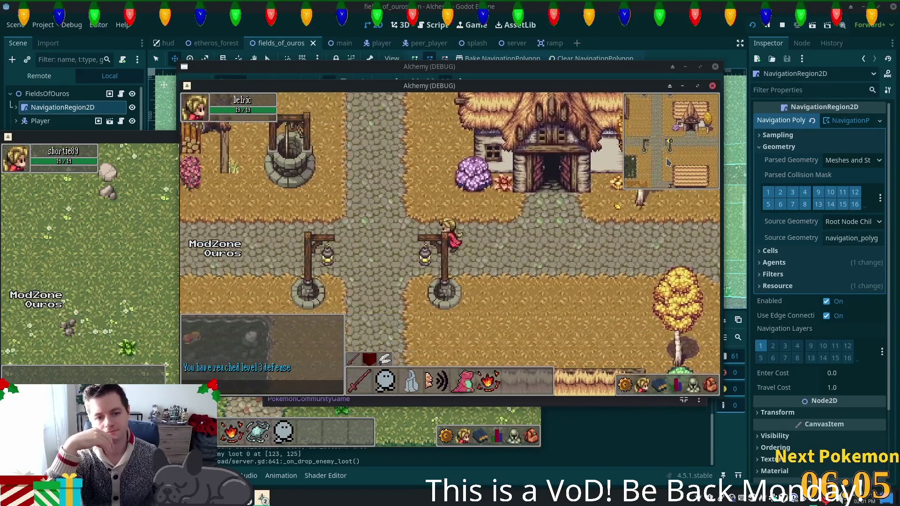
pyautogui.press('Left')
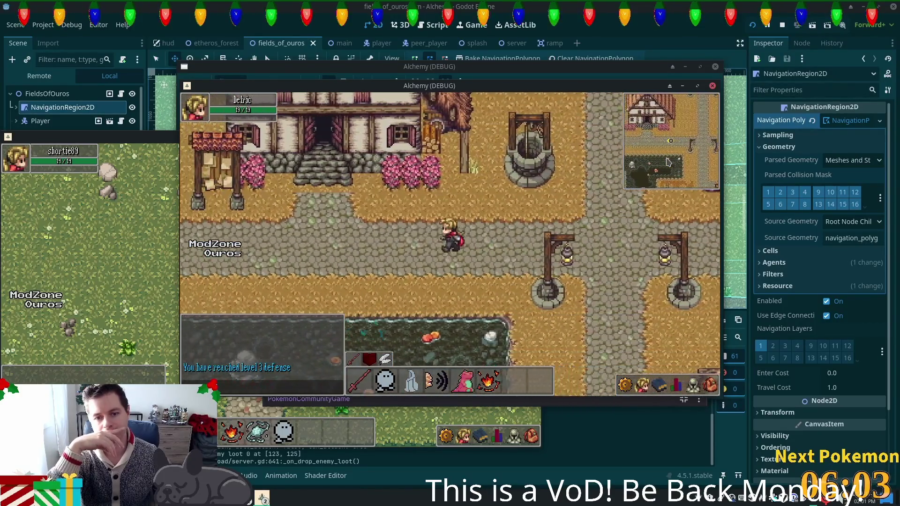
pyautogui.press('Left')
pyautogui.press('Left')
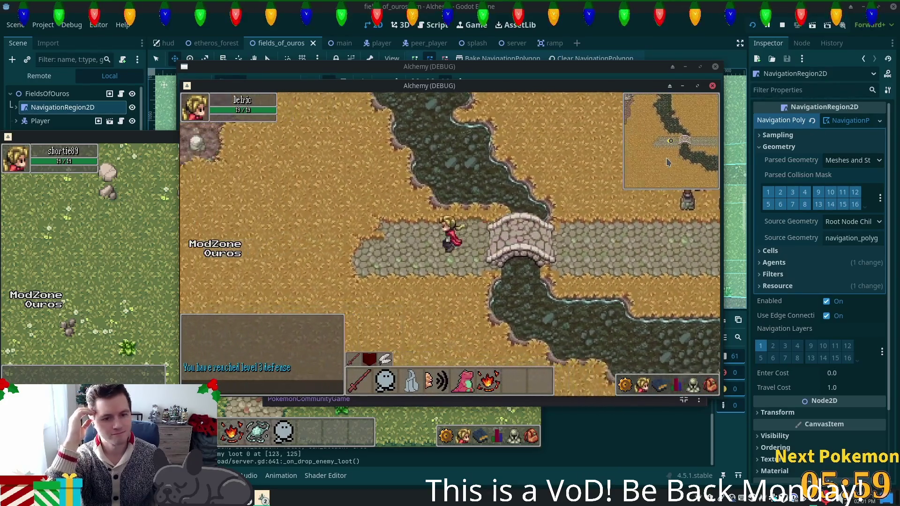
pyautogui.press('Left')
# Head up toward the cliffs, cross the stone bridge and walk through the house door.
pyautogui.press('Up')
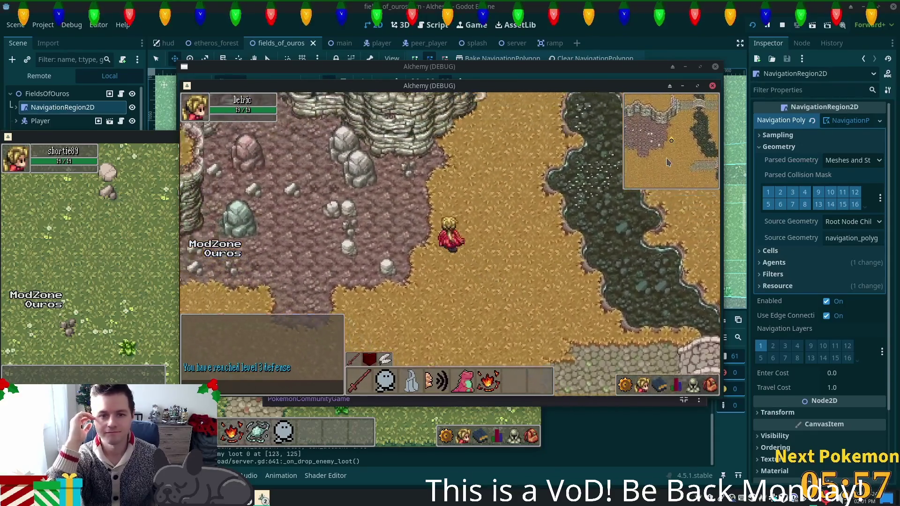
pyautogui.press('Up')
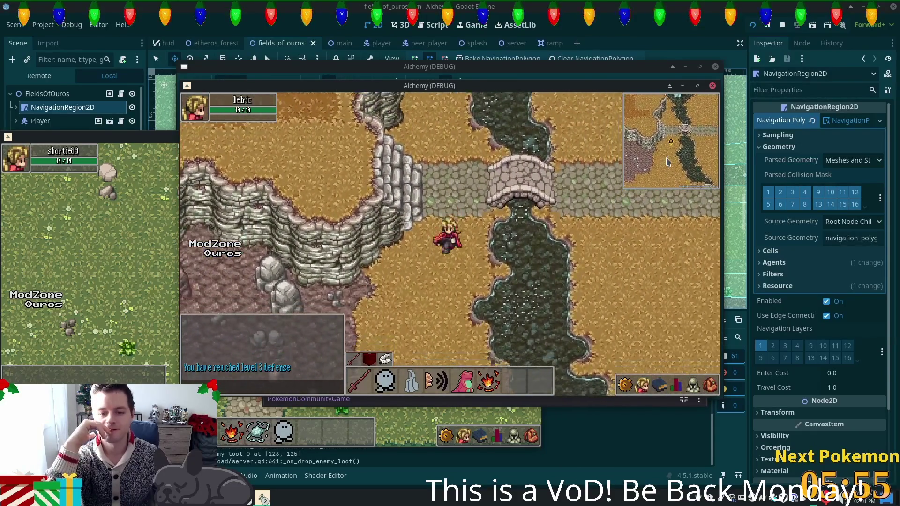
pyautogui.press('Down')
pyautogui.press('Right')
pyautogui.press('Right')
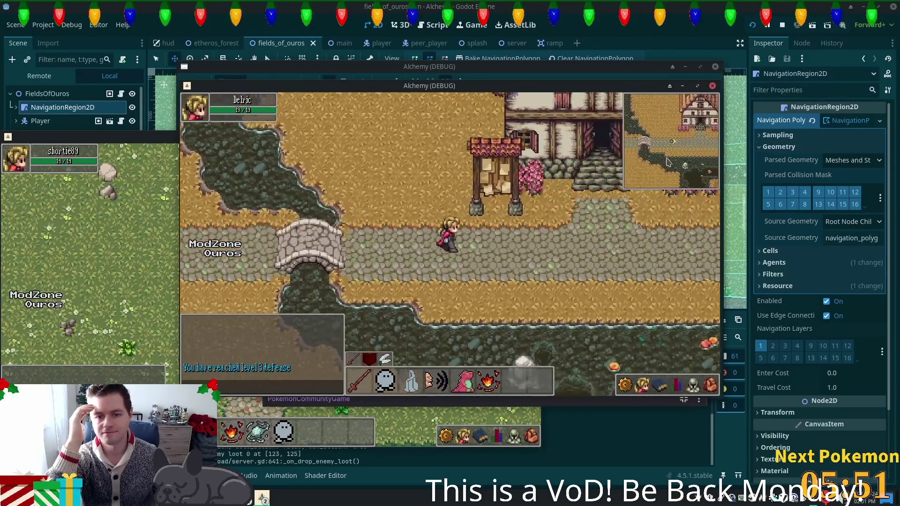
pyautogui.press('Right')
pyautogui.press('Down')
pyautogui.press('Right')
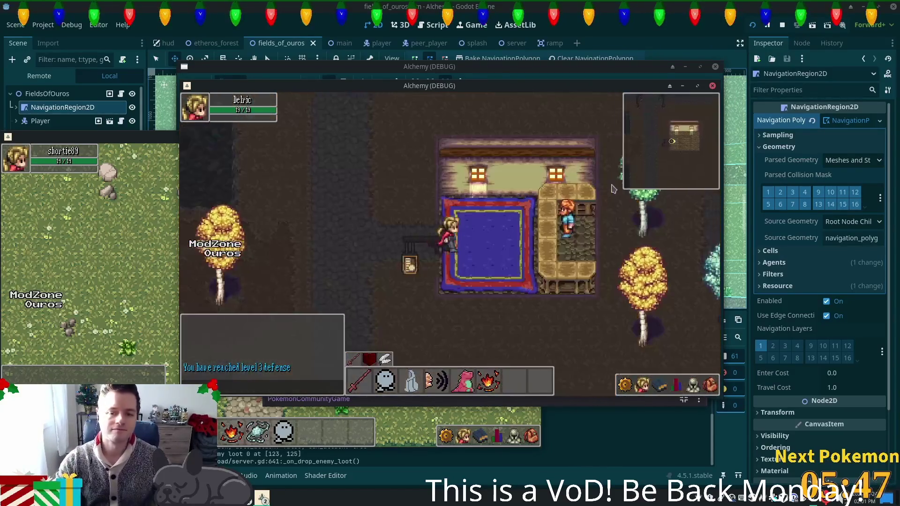
pyautogui.press('Right')
# Withdraw 50 of an item from the storage chest, then close the chest panels.
pyautogui.click(525, 228)
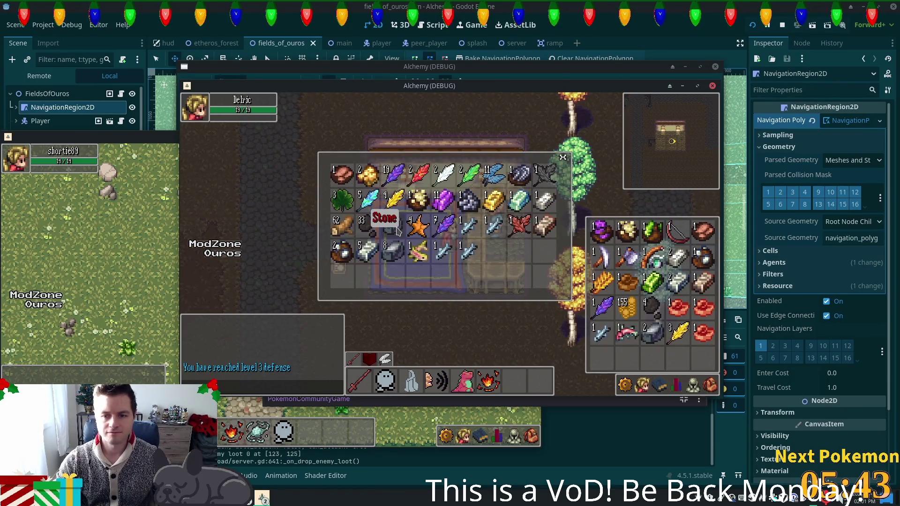
pyautogui.click(418, 267)
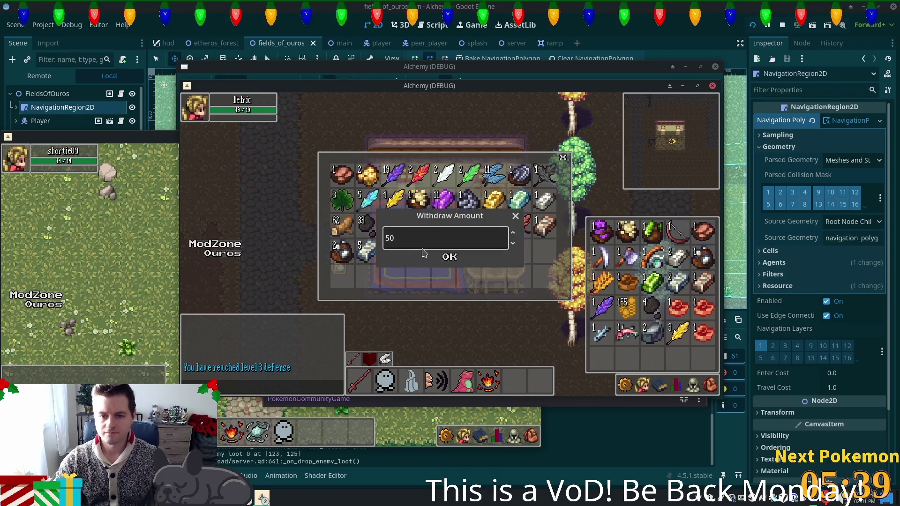
pyautogui.click(449, 257)
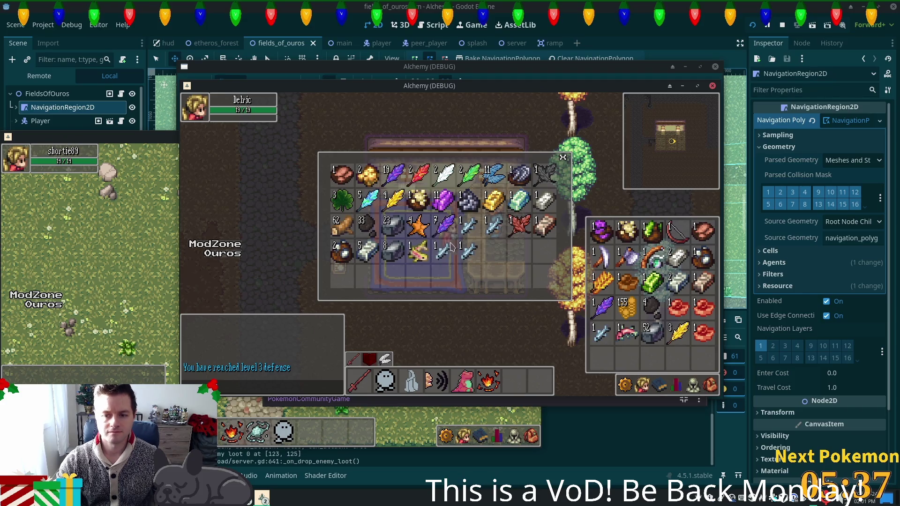
pyautogui.click(565, 160)
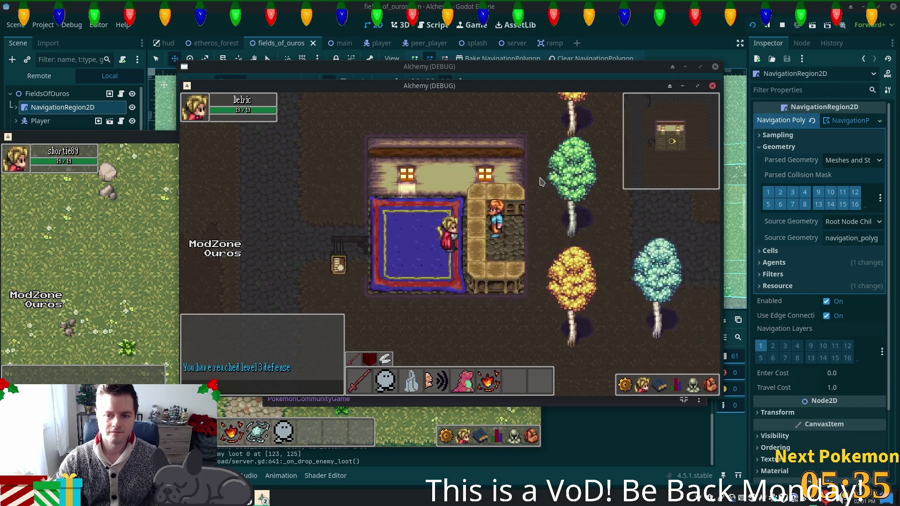
# Reopen the chest, deposit 2 of an inventory item back, and close the inventory.
pyautogui.click(506, 239)
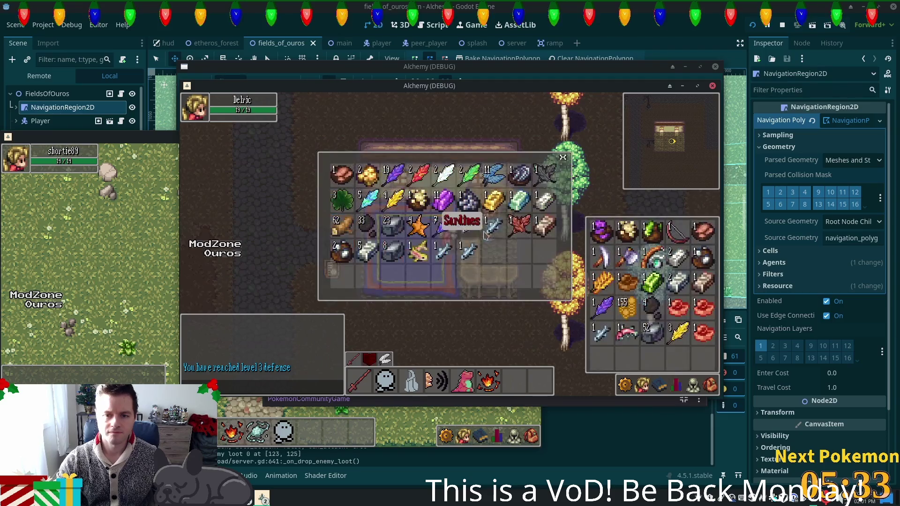
pyautogui.rightClick(647, 334)
pyautogui.click(666, 375)
pyautogui.write('2')
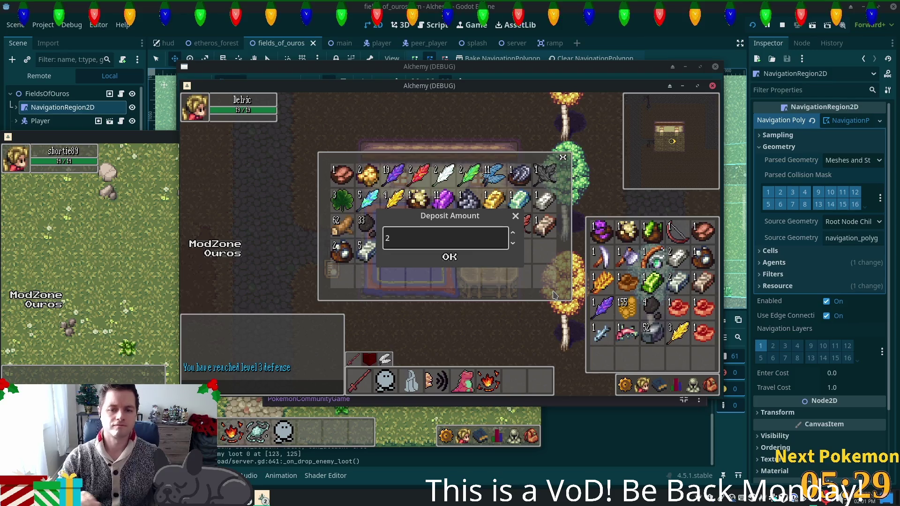
pyautogui.click(448, 258)
pyautogui.click(563, 158)
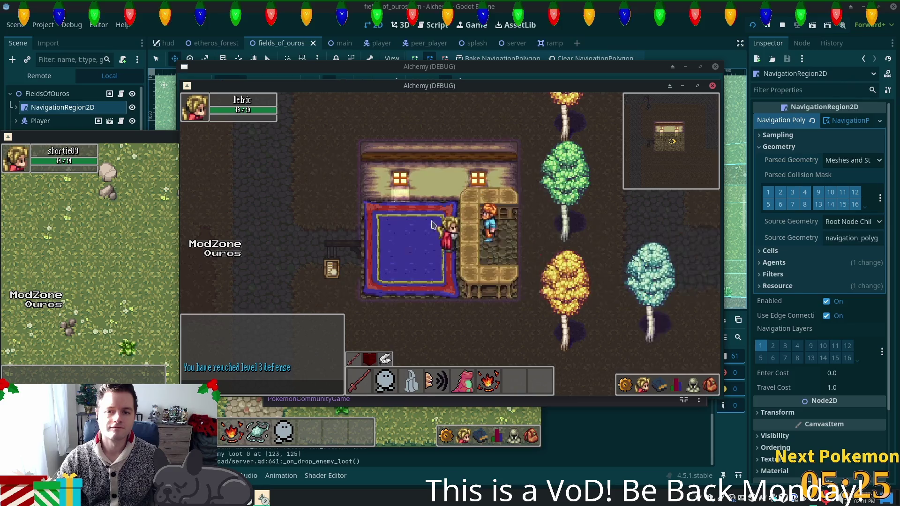
# Walk east along the road and south through the wheat to the pier, then stop the game with F8.
pyautogui.press('d')
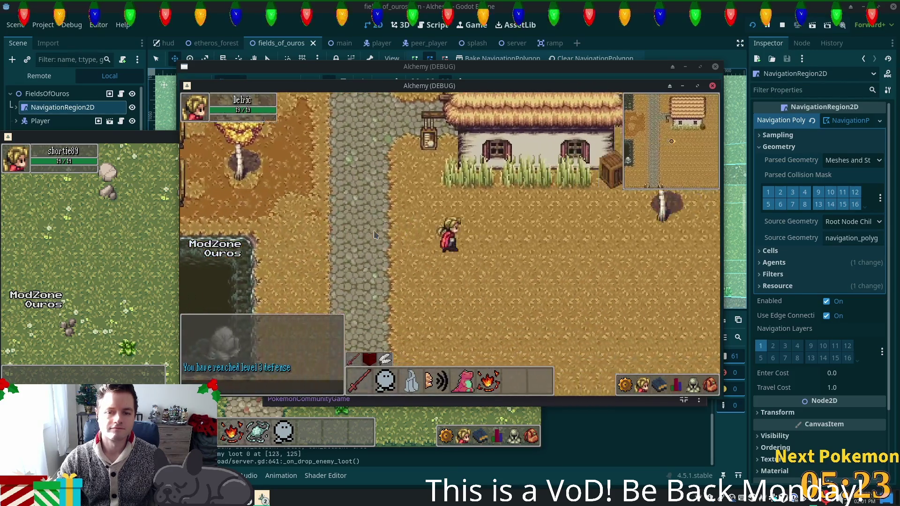
pyautogui.press('w')
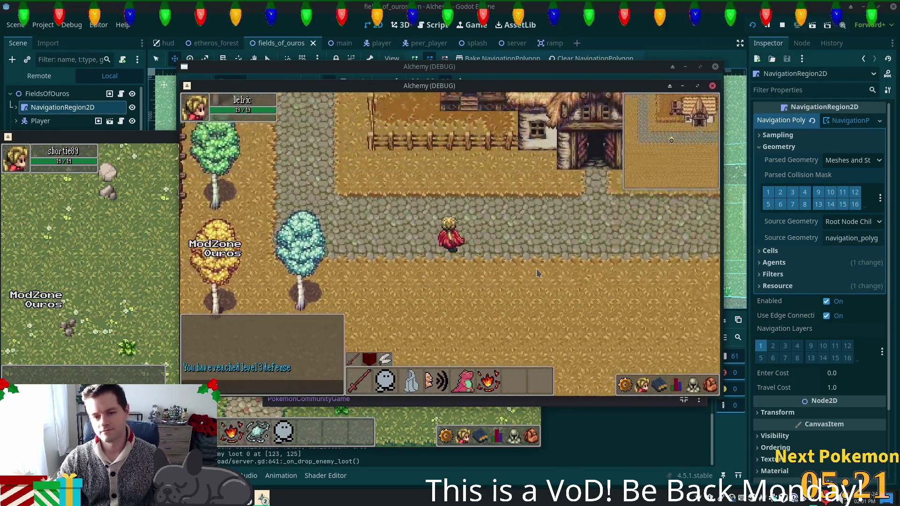
pyautogui.press('d')
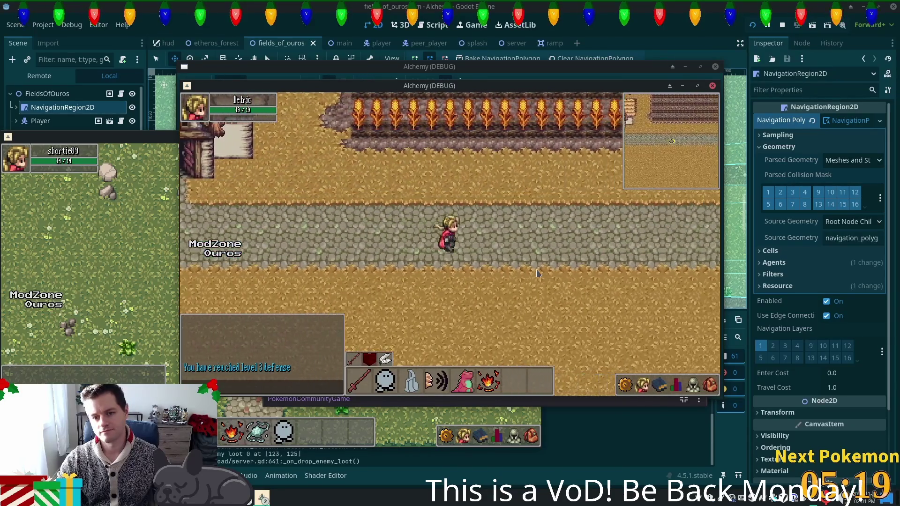
pyautogui.press('d')
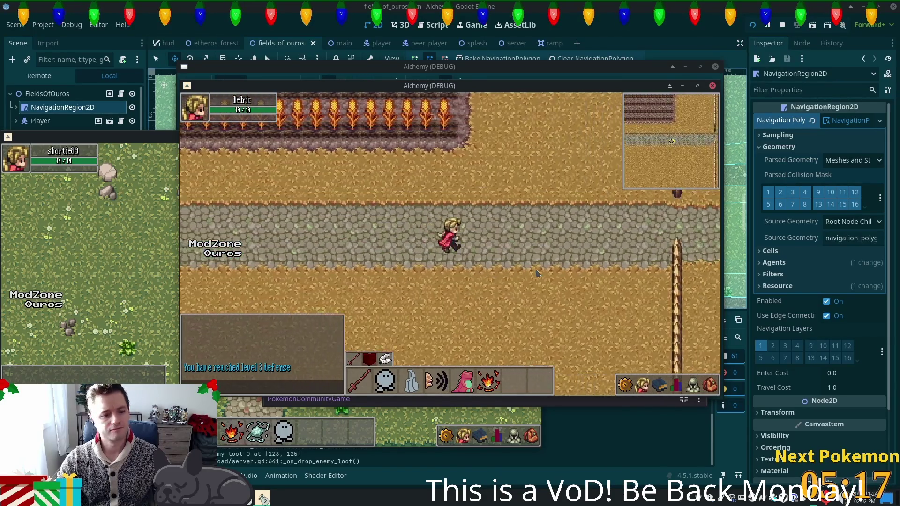
pyautogui.press('d')
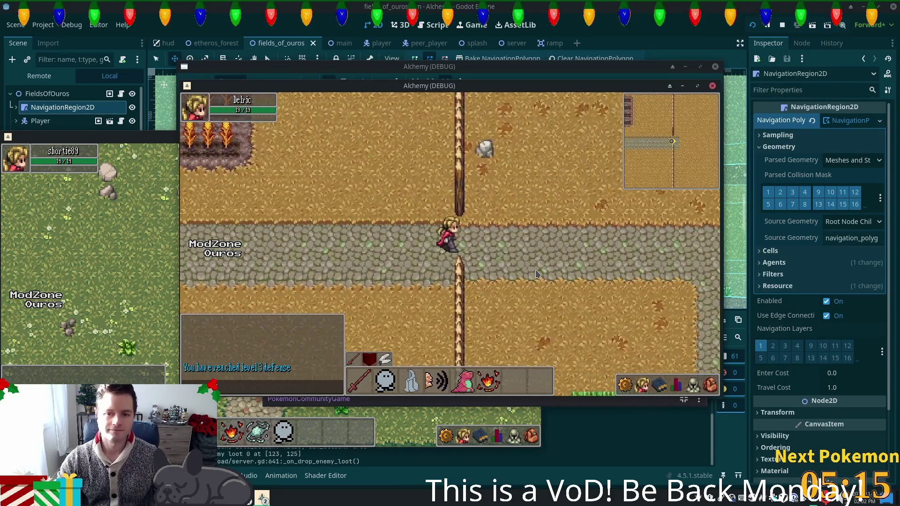
pyautogui.press('s')
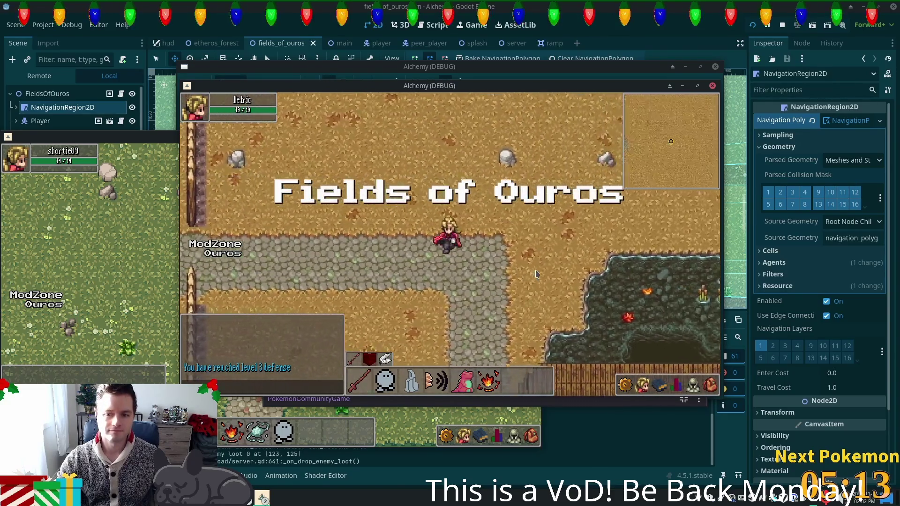
pyautogui.press('s')
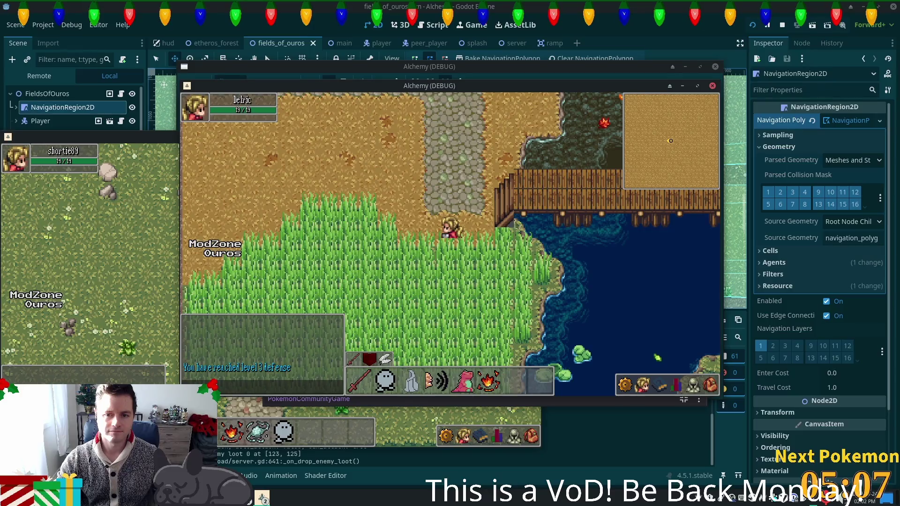
pyautogui.press('d')
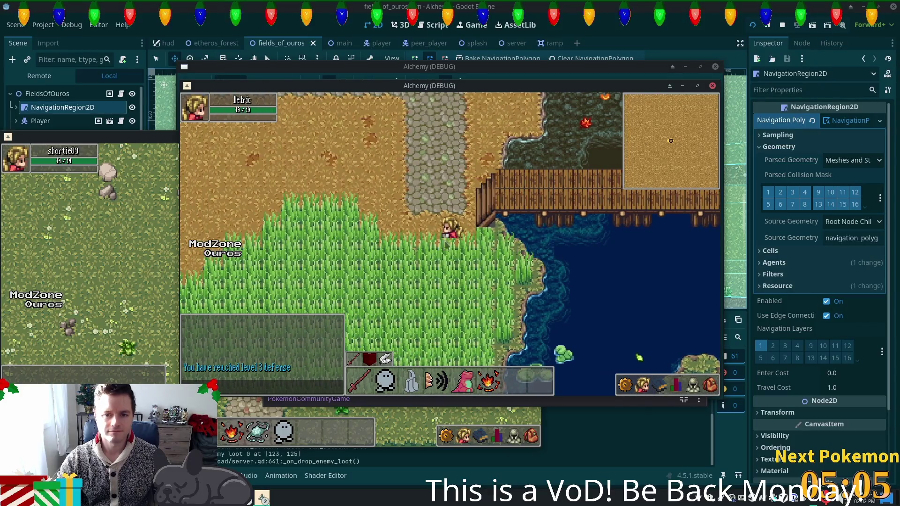
pyautogui.press('F8')
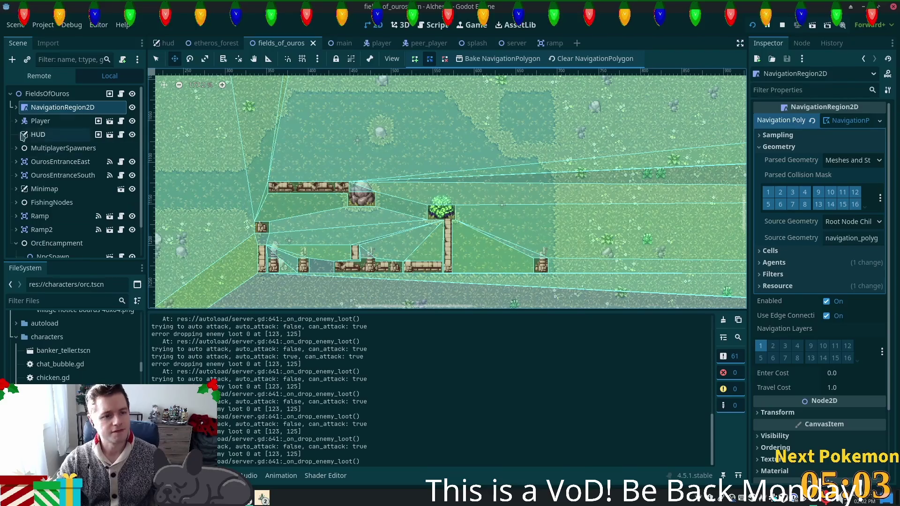
# Pan to the pier, zoom to 740%, and select the Ground layer under NavigationRegion2D.
pyautogui.moveTo(509, 201); pyautogui.dragTo(391, 200)
pyautogui.scroll(7, 390, 199)
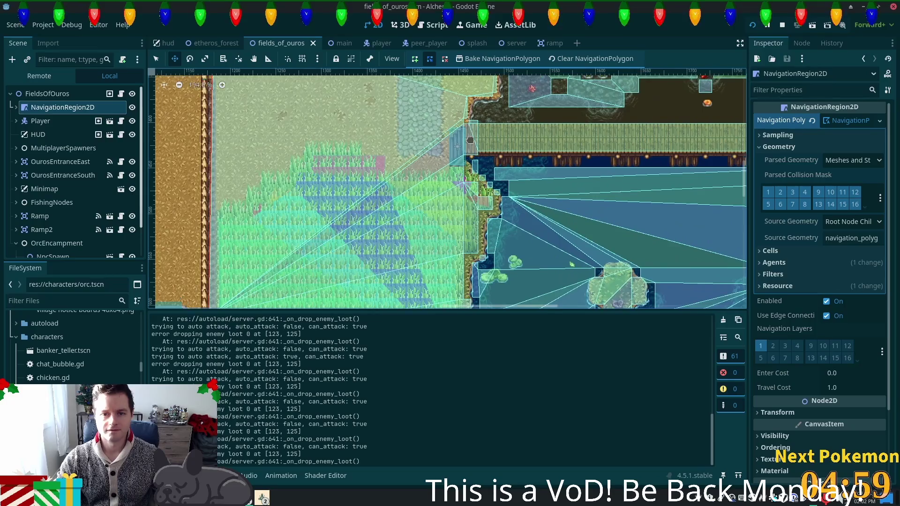
pyautogui.scroll(8, 455, 170)
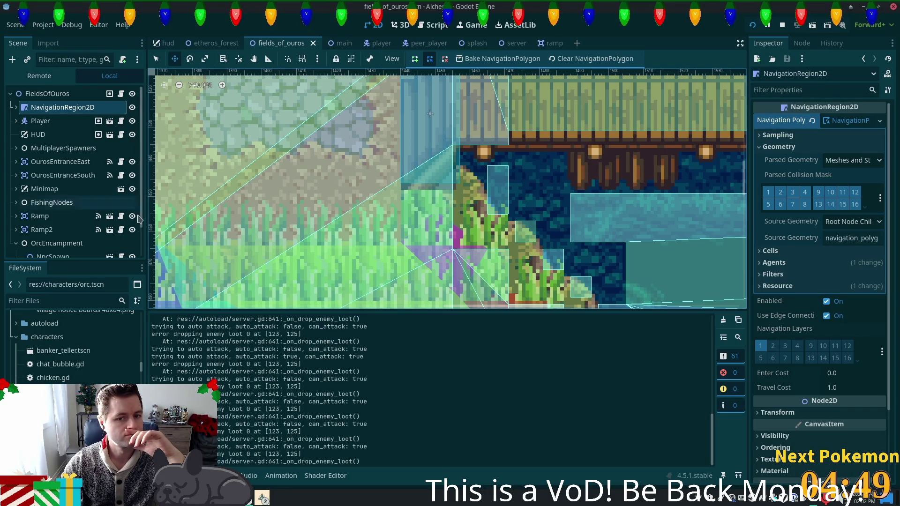
pyautogui.scroll(-1, 56, 215)
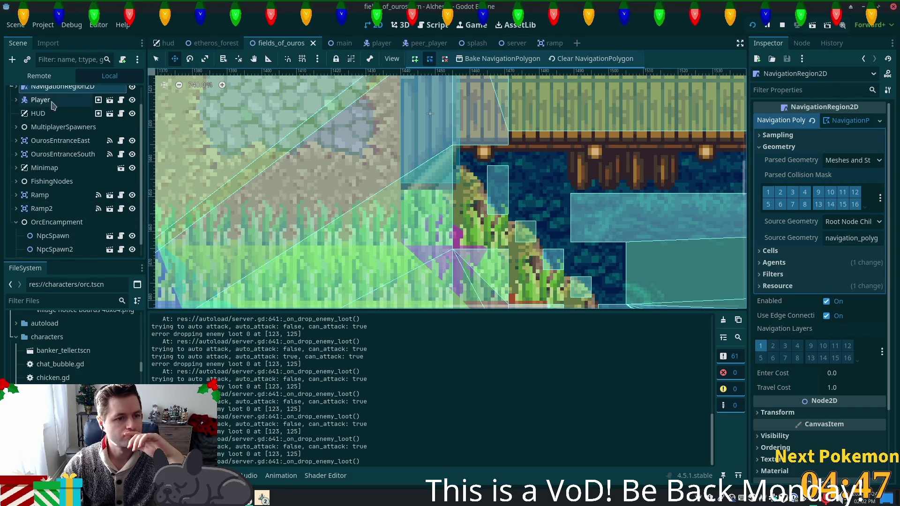
pyautogui.scroll(1, 56, 119)
pyautogui.click(17, 108)
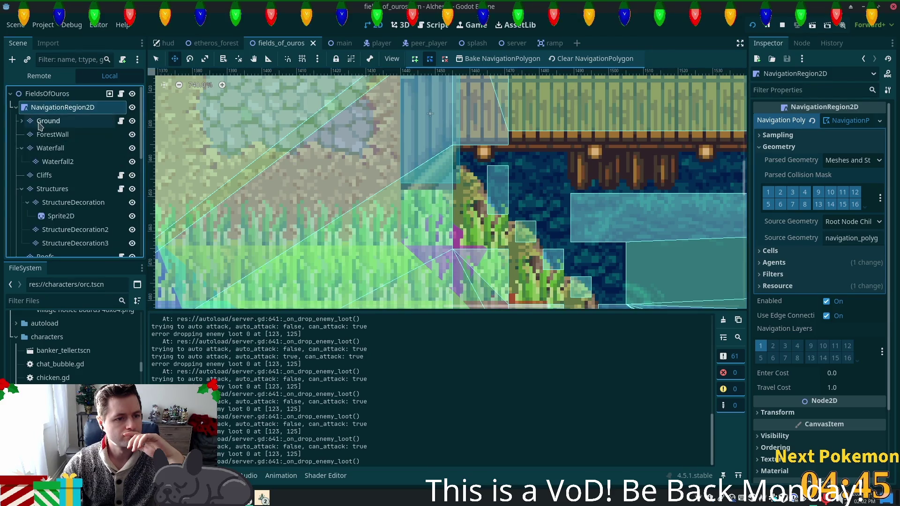
pyautogui.click(47, 121)
# Browse the forest tileset tiles, switching between the scene root and the Ground layer.
pyautogui.moveTo(304, 389); pyautogui.dragTo(305, 421)
pyautogui.click(235, 385)
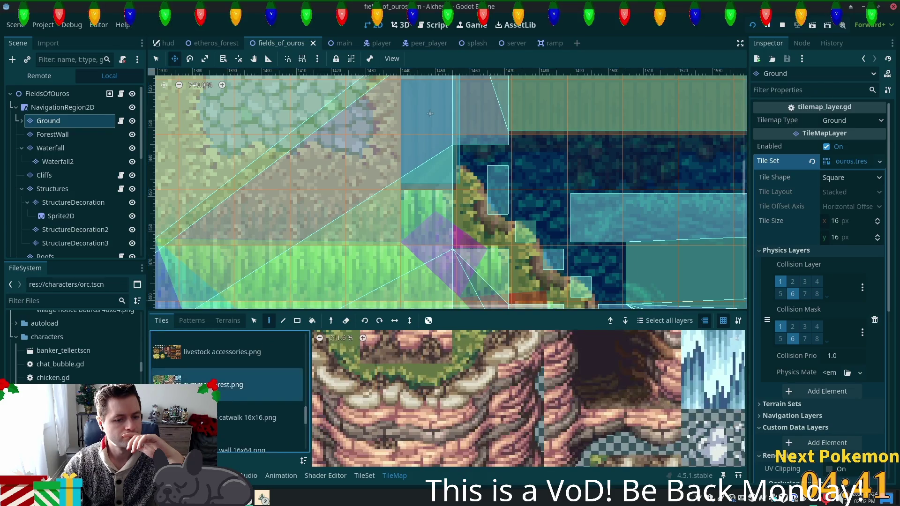
pyautogui.scroll(-5, 483, 419)
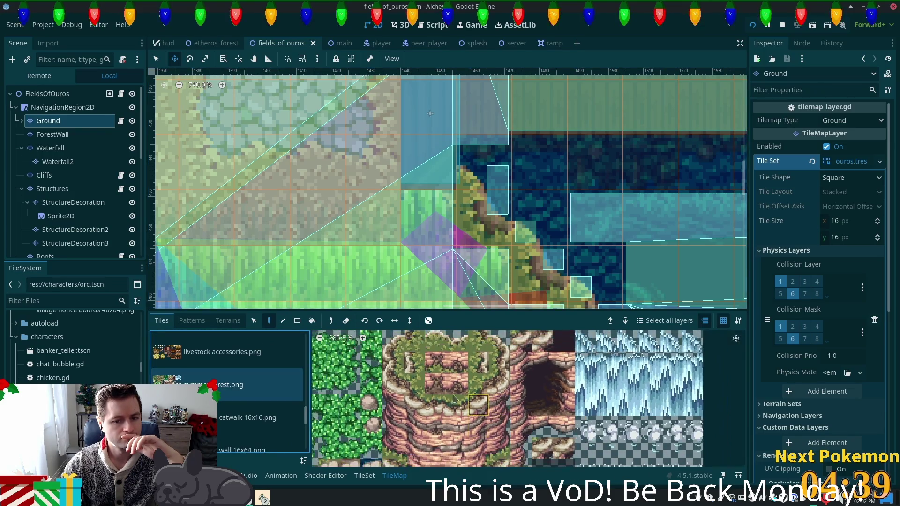
pyautogui.scroll(2, 468, 418)
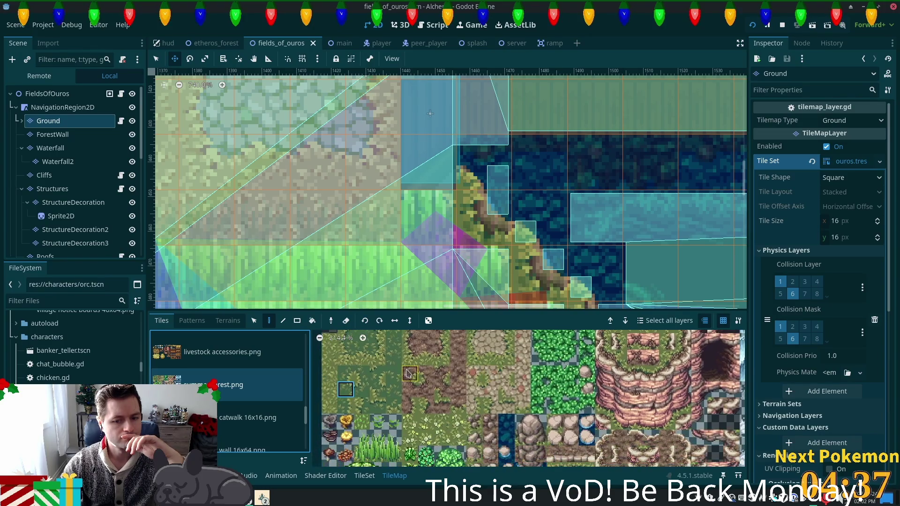
pyautogui.scroll(-2, 431, 415)
pyautogui.scroll(-1, 431, 415)
pyautogui.scroll(1, 445, 413)
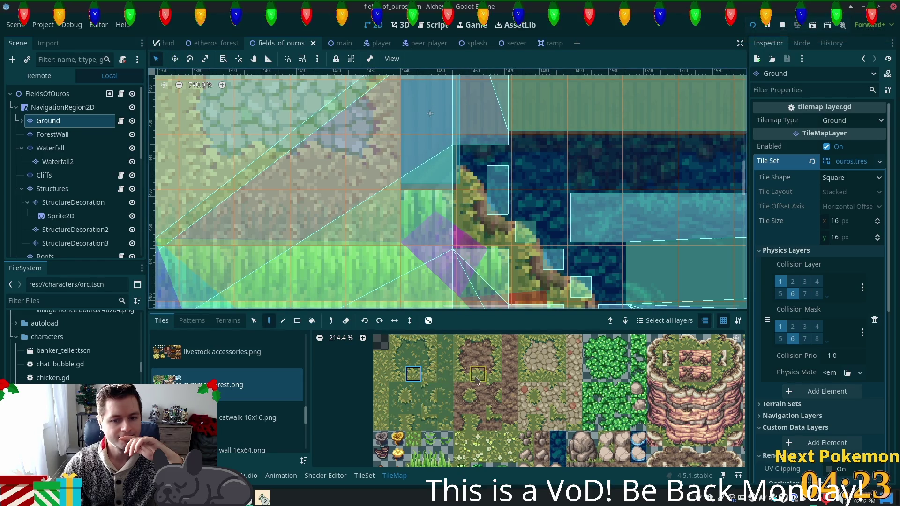
pyautogui.hscroll(3, 477, 379)
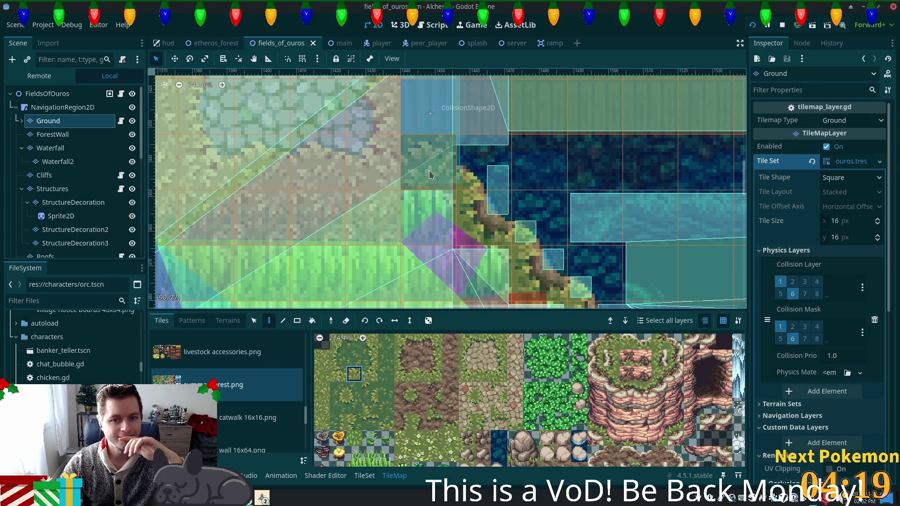
pyautogui.click(56, 95)
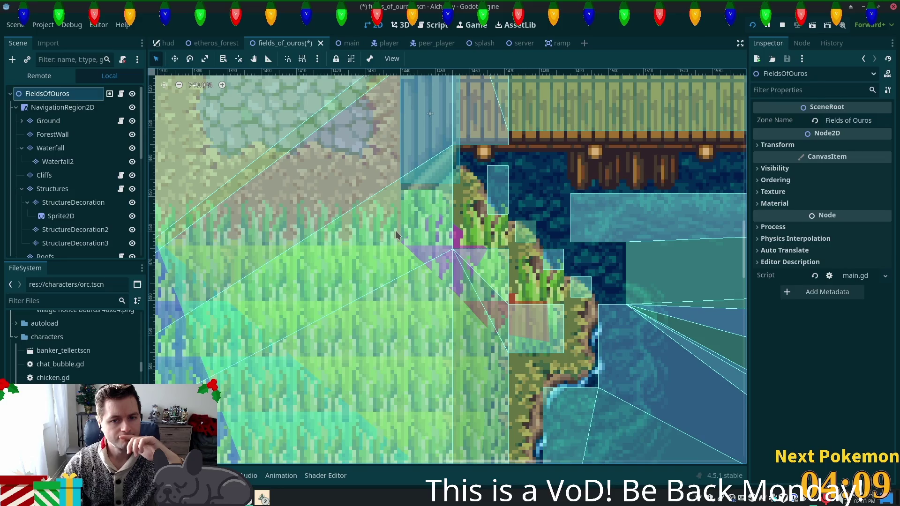
pyautogui.click(371, 193)
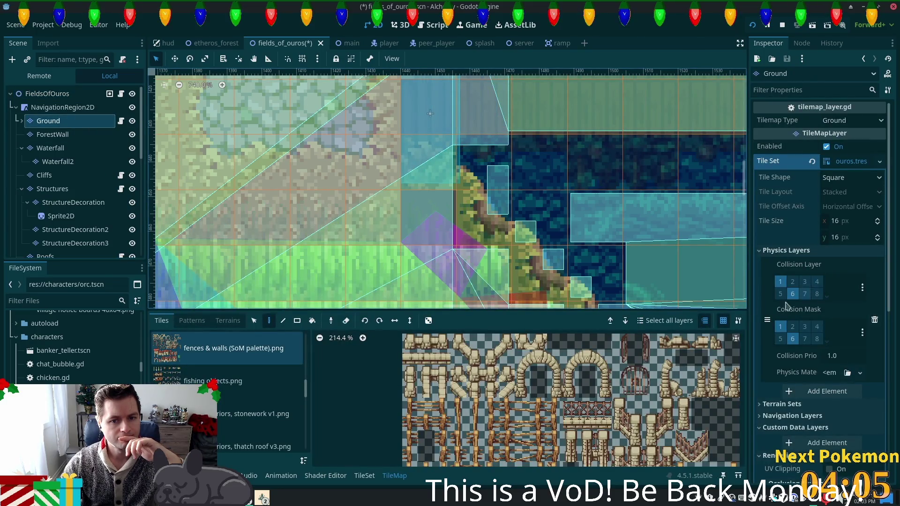
pyautogui.click(43, 98)
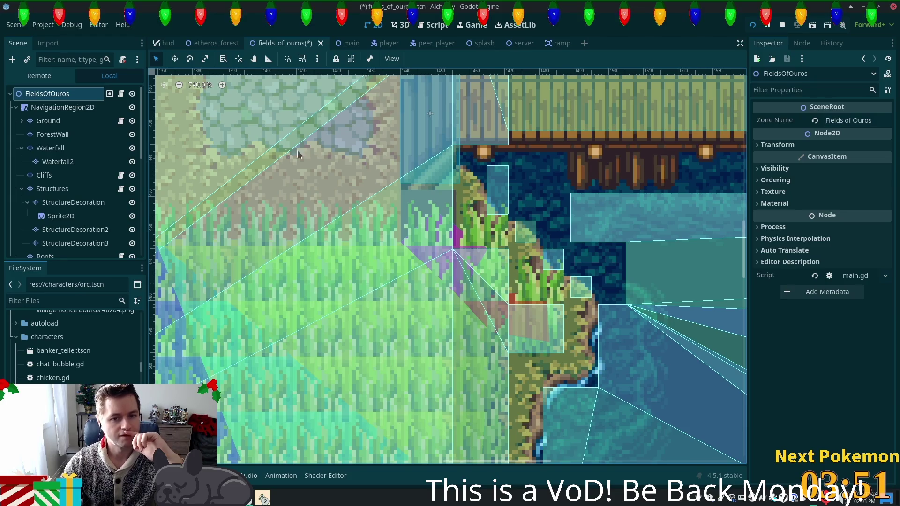
pyautogui.click(48, 121)
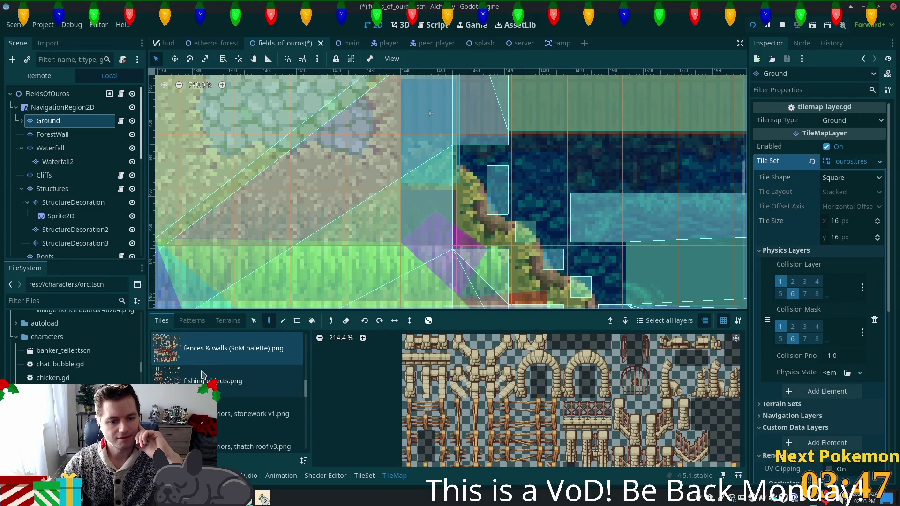
# Paint an autumn forest (clean).png ground tile on the cell by the pier, then select FieldsOfOuros.
pyautogui.moveTo(301, 390); pyautogui.dragTo(263, 349)
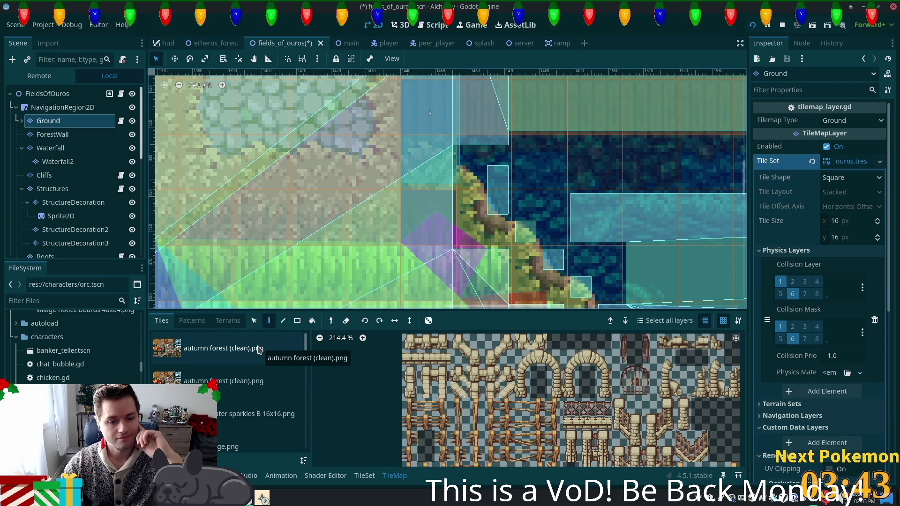
pyautogui.click(190, 349)
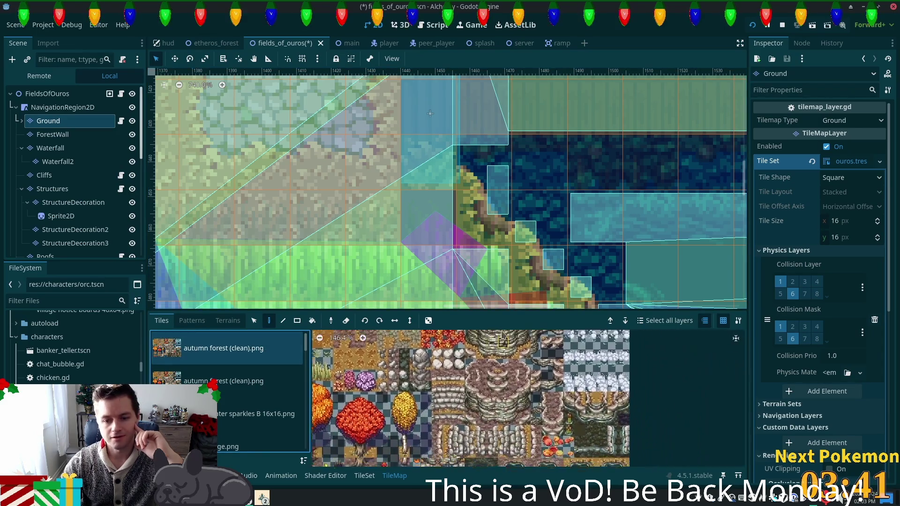
pyautogui.click(512, 415)
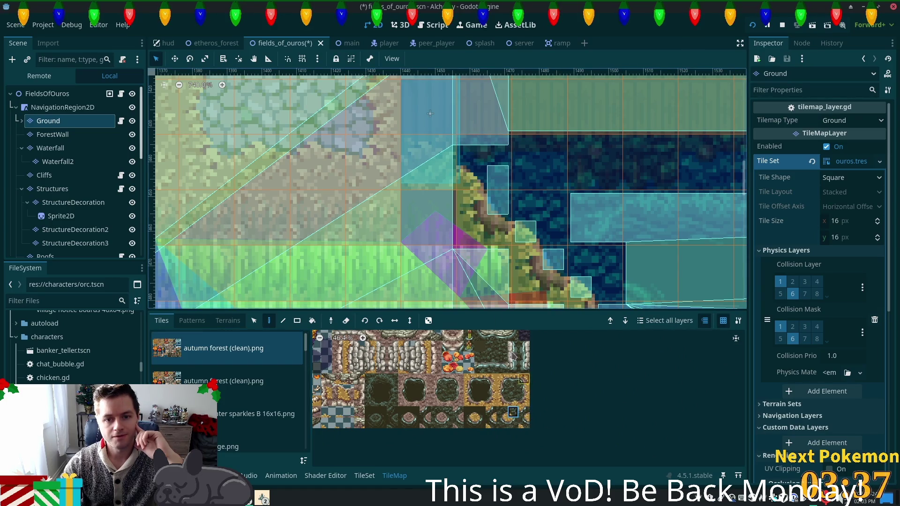
pyautogui.click(491, 157)
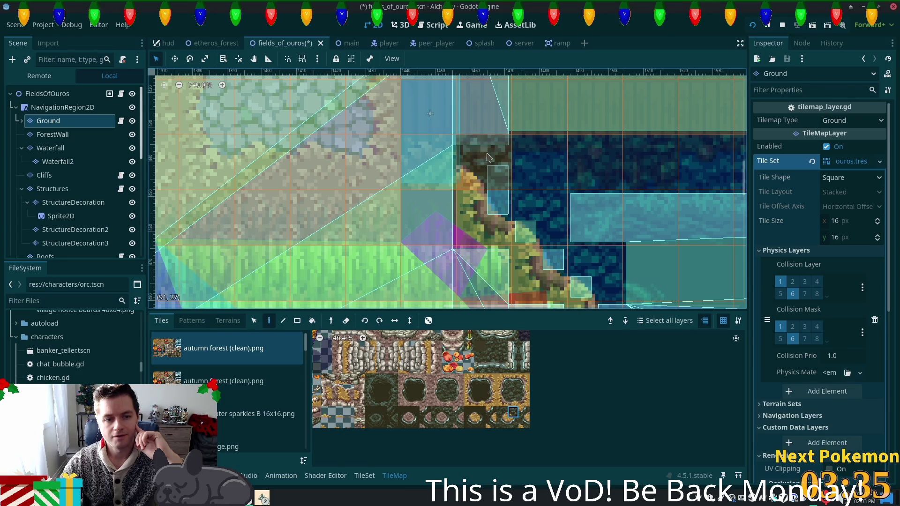
pyautogui.click(46, 93)
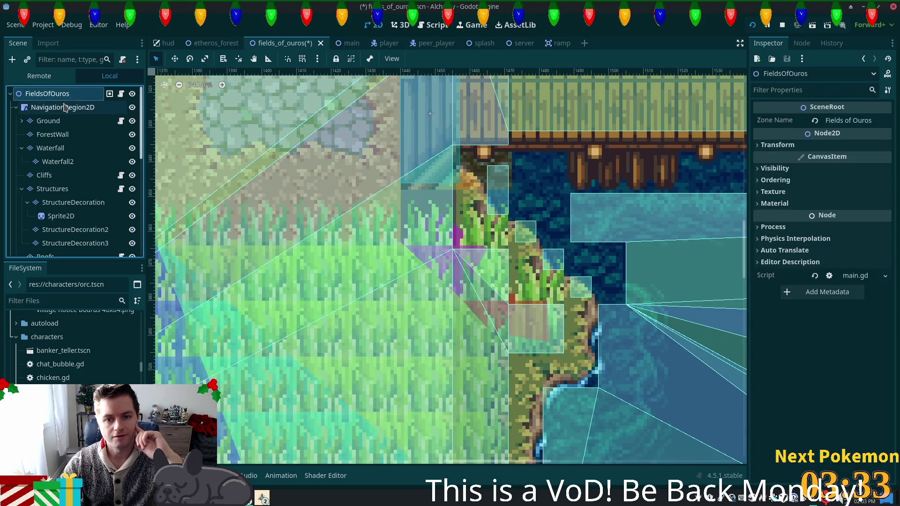
pyautogui.hscroll(5, 394, 291)
pyautogui.scroll(4, 393, 291)
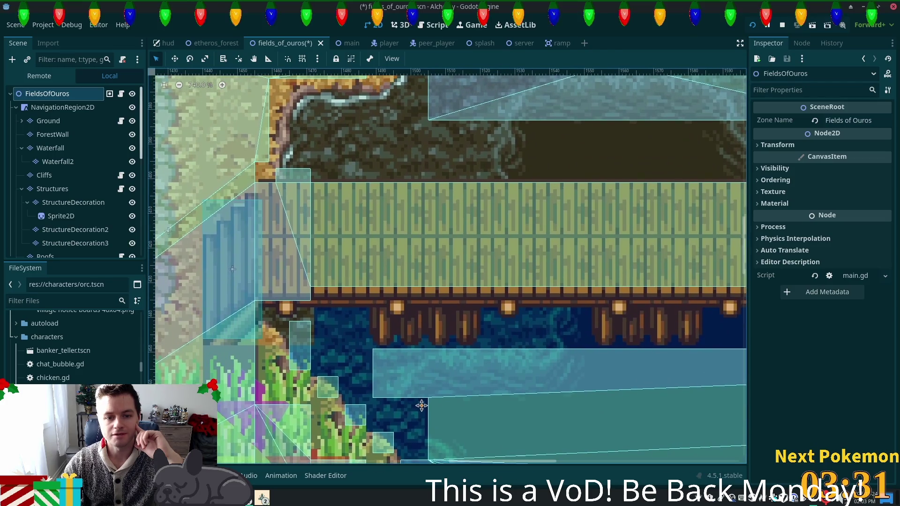
pyautogui.scroll(-1, 372, 374)
pyautogui.hscroll(8, 371, 373)
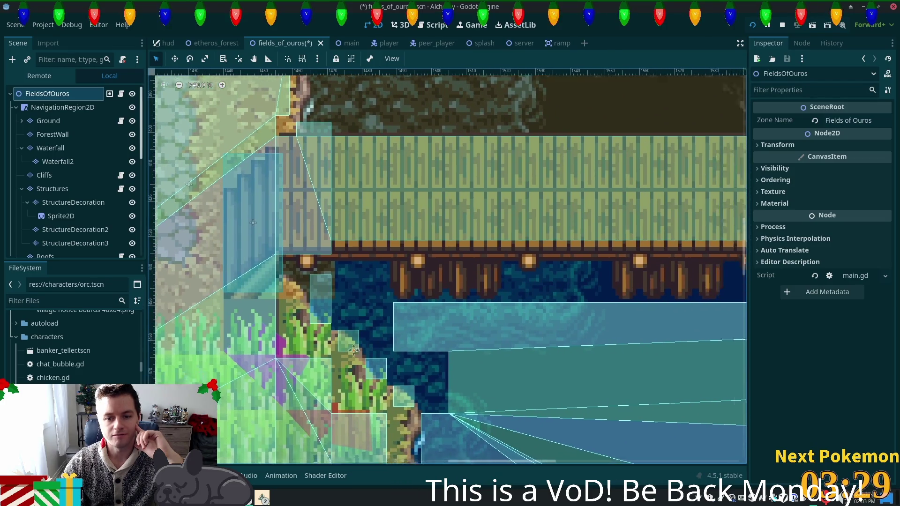
pyautogui.hscroll(-2, 267, 345)
pyautogui.scroll(2, 698, 417)
pyautogui.hscroll(-9, 698, 417)
pyautogui.scroll(-2, 504, 311)
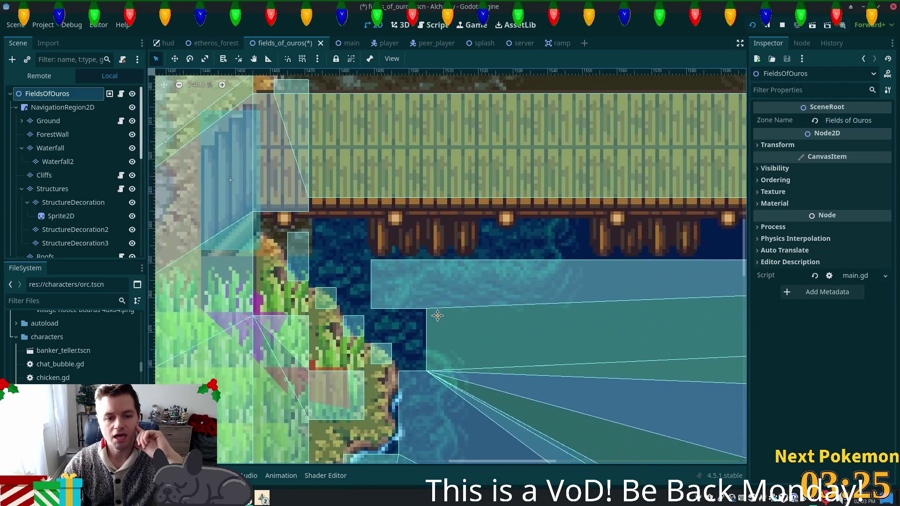
pyautogui.hscroll(-2, 271, 328)
pyautogui.scroll(-1, 272, 328)
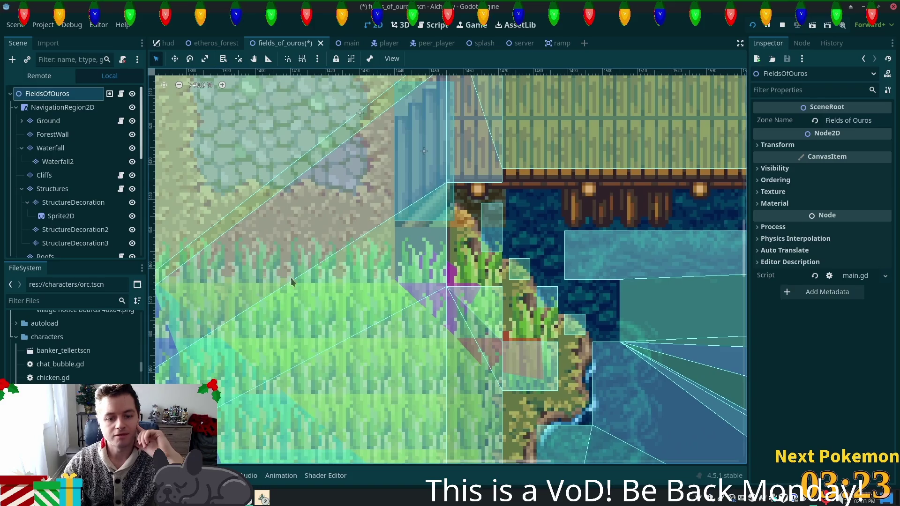
pyautogui.click(48, 120)
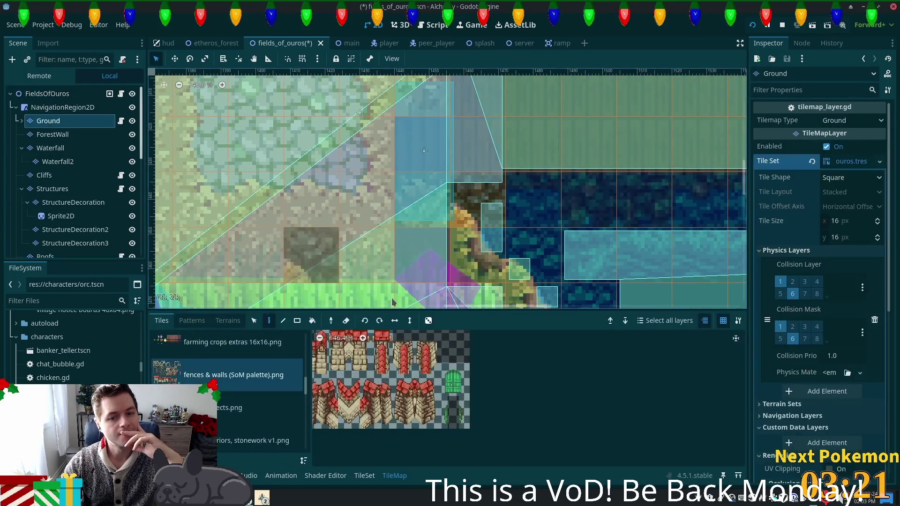
pyautogui.scroll(10, 305, 391)
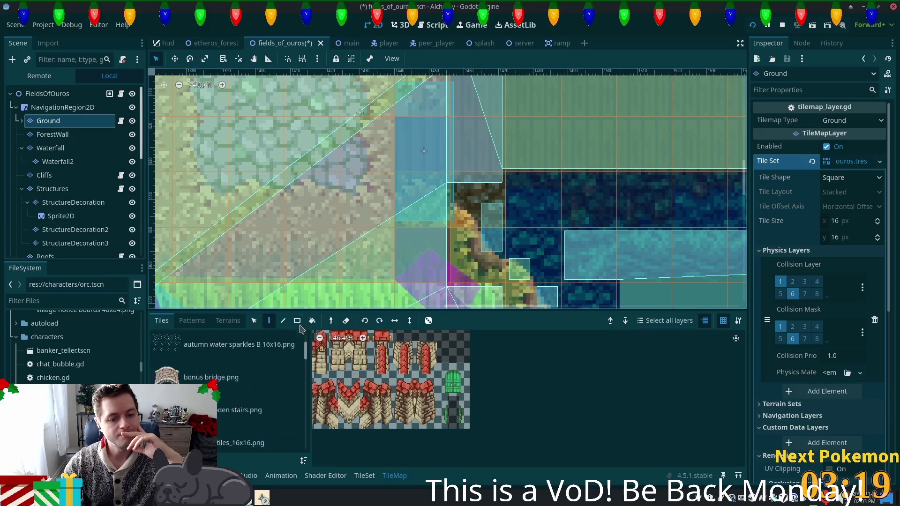
pyautogui.click(223, 348)
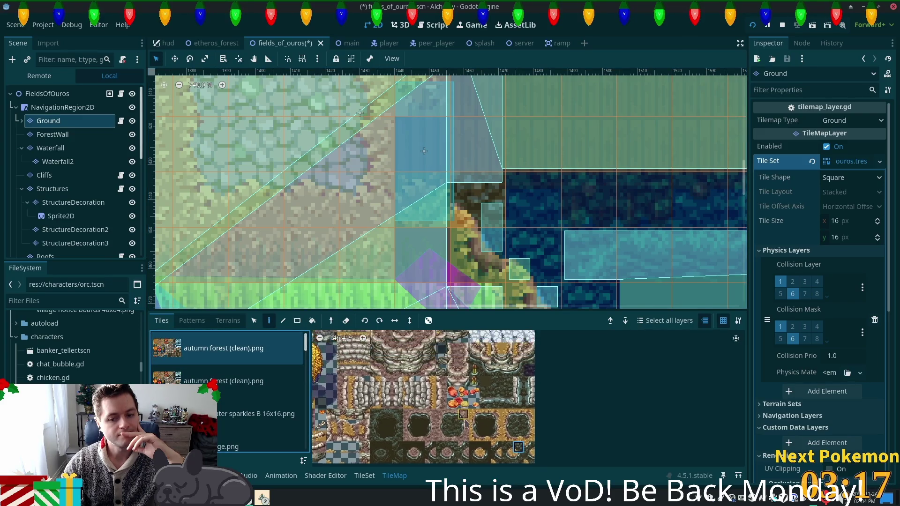
pyautogui.scroll(2, 382, 368)
pyautogui.hscroll(-5, 571, 378)
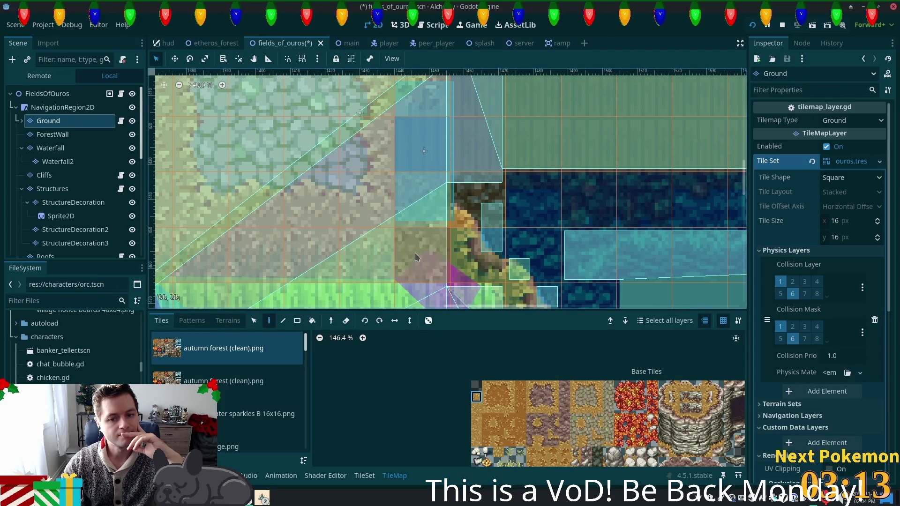
pyautogui.click(47, 94)
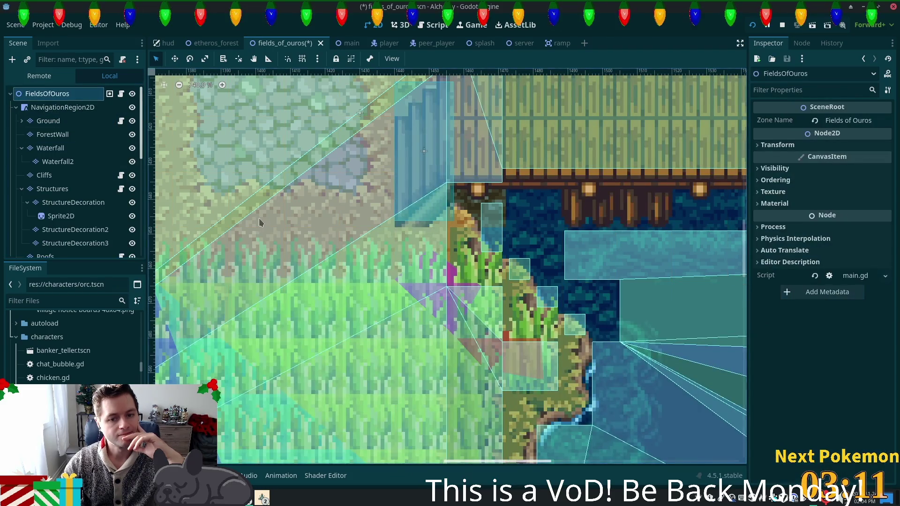
pyautogui.hscroll(5, 628, 264)
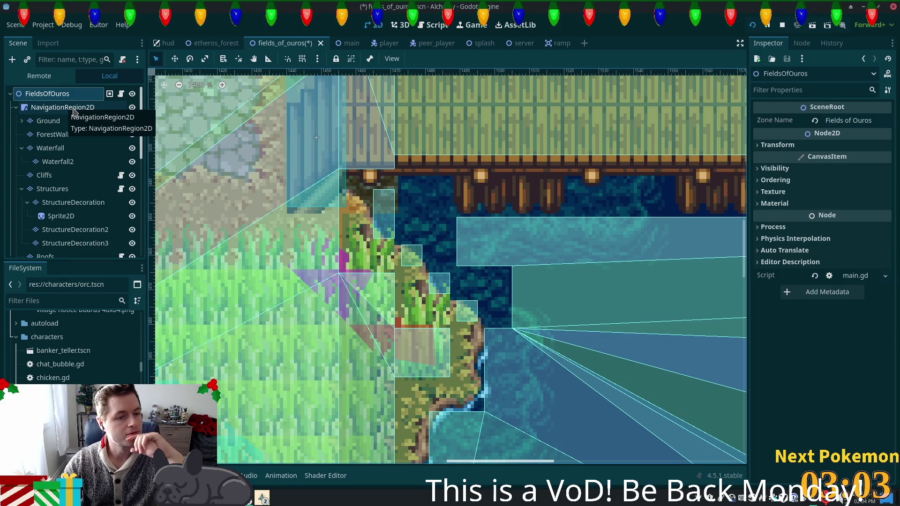
pyautogui.click(66, 122)
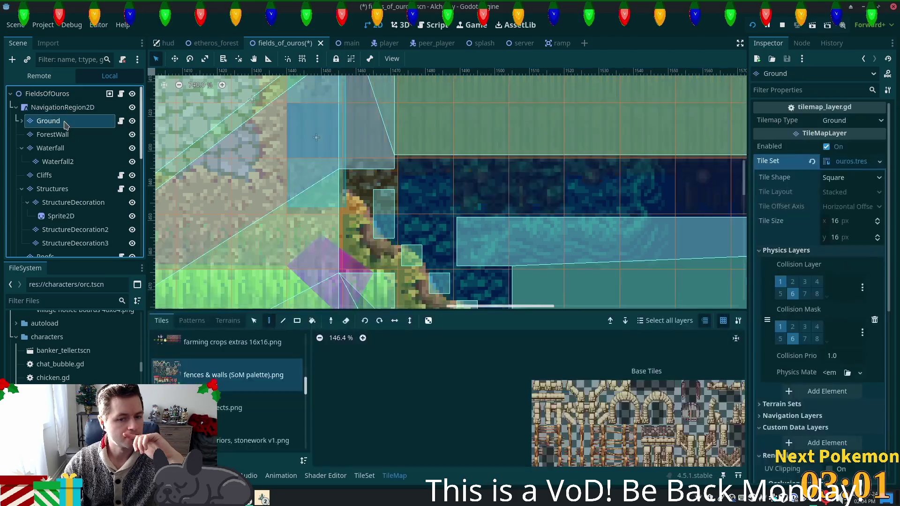
# Select two stacked autumn forest tiles, then select FieldsOfOuros to view all layers undimmed.
pyautogui.scroll(3, 224, 375)
pyautogui.click(223, 348)
pyautogui.scroll(-5, 584, 391)
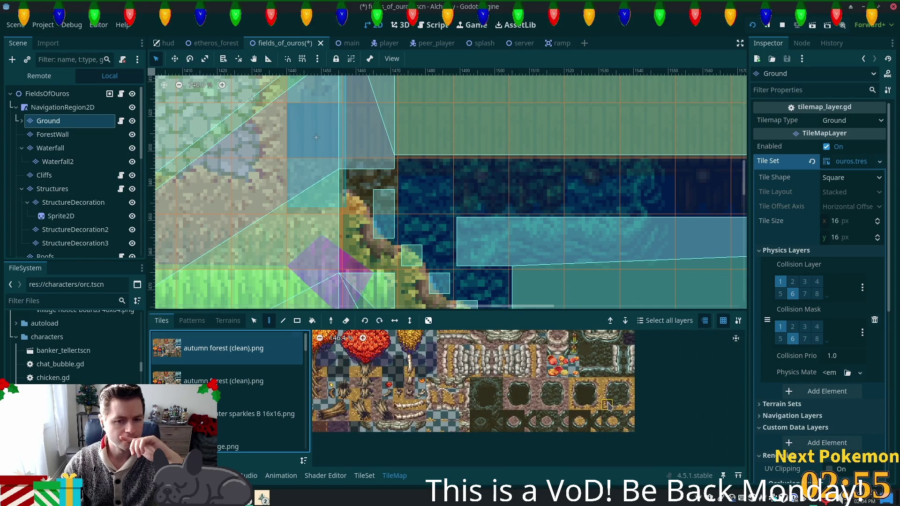
pyautogui.moveTo(608, 406); pyautogui.dragTo(608, 394)
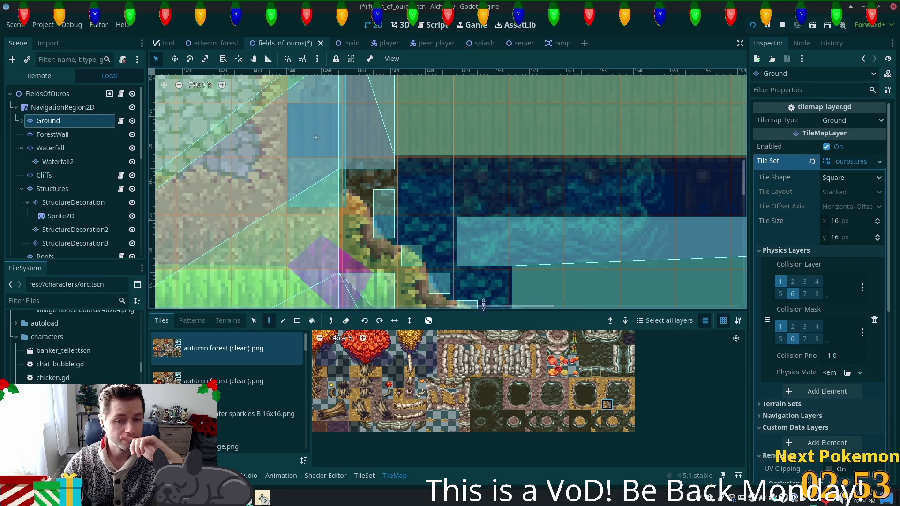
pyautogui.click(42, 95)
# Pan to the bridge over the river, reselect Ground, and show the autumn forest (clean).png tiles.
pyautogui.scroll(-5, 491, 285)
pyautogui.moveTo(559, 287)
pyautogui.mouseDown()
pyautogui.moveTo(482, 322)
pyautogui.moveTo(427, 324)
pyautogui.moveTo(362, 302)
pyautogui.mouseUp()
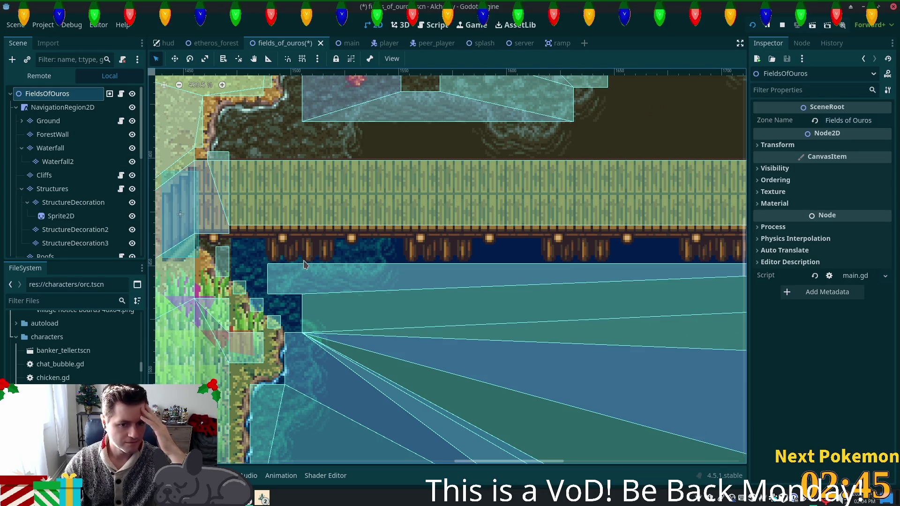
pyautogui.click(43, 112)
pyautogui.click(45, 119)
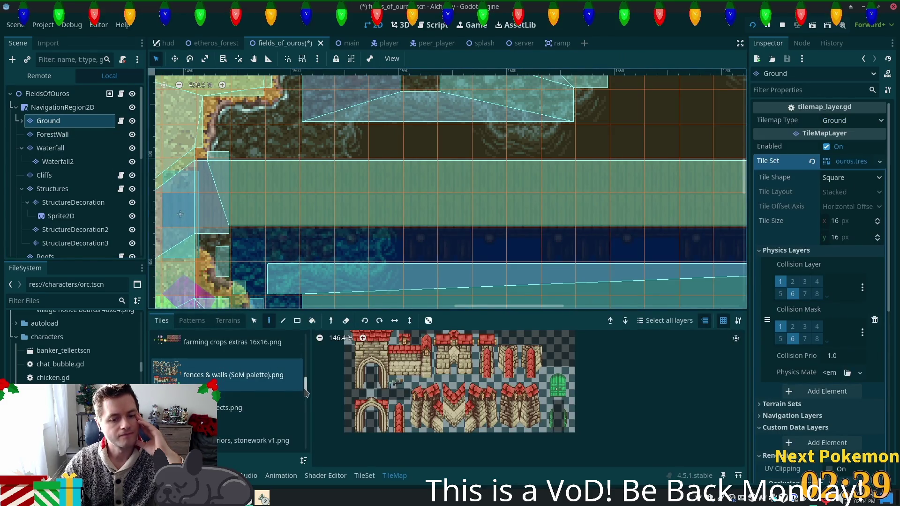
pyautogui.moveTo(304, 392); pyautogui.dragTo(305, 344)
pyautogui.click(223, 348)
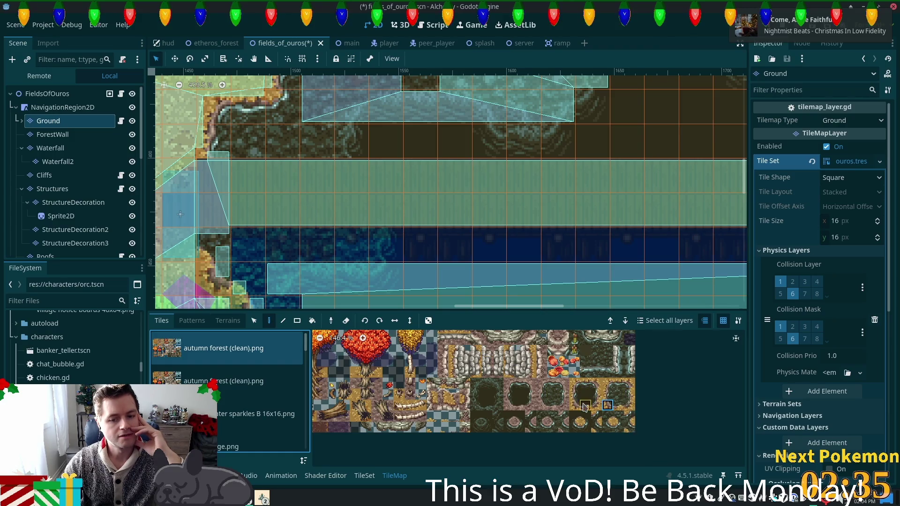
# Paint dirt over the water row under the bridge and fill one more cell with another autumn tile.
pyautogui.click(607, 352)
pyautogui.moveTo(229, 243); pyautogui.dragTo(361, 244)
pyautogui.scroll(-2, 468, 375)
pyautogui.scroll(-1, 744, 354)
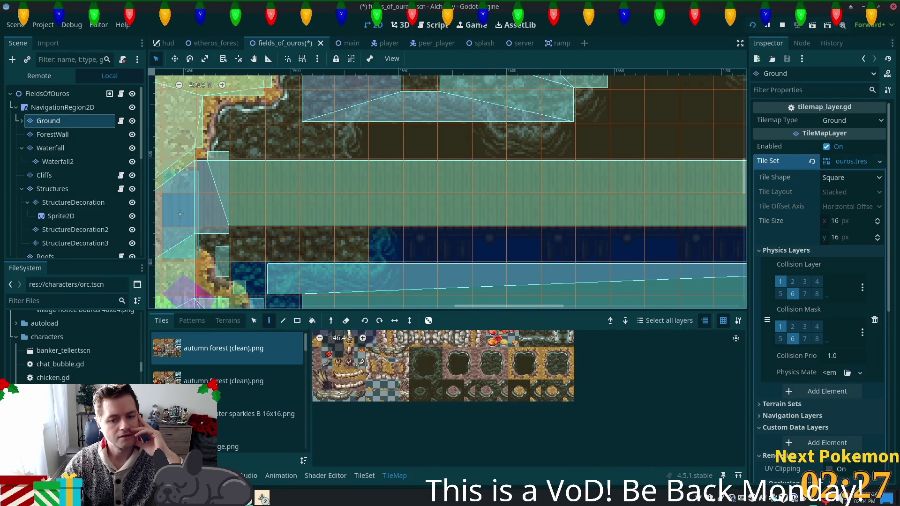
pyautogui.scroll(3, 449, 369)
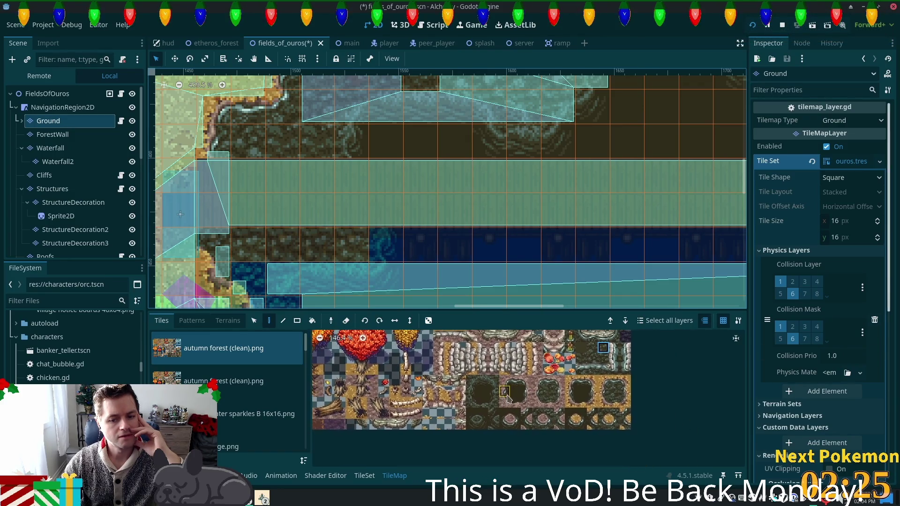
pyautogui.click(471, 390)
pyautogui.click(385, 245)
pyautogui.moveTo(552, 362); pyautogui.dragTo(483, 368)
# Paint dark brown dirt tiles along the rest of the row beneath the bridge.
pyautogui.click(526, 358)
pyautogui.click(409, 401)
pyautogui.moveTo(422, 245); pyautogui.dragTo(677, 245)
pyautogui.moveTo(677, 281)
pyautogui.mouseDown()
pyautogui.moveTo(360, 270)
pyautogui.moveTo(457, 233)
pyautogui.moveTo(576, 239)
pyautogui.mouseUp()
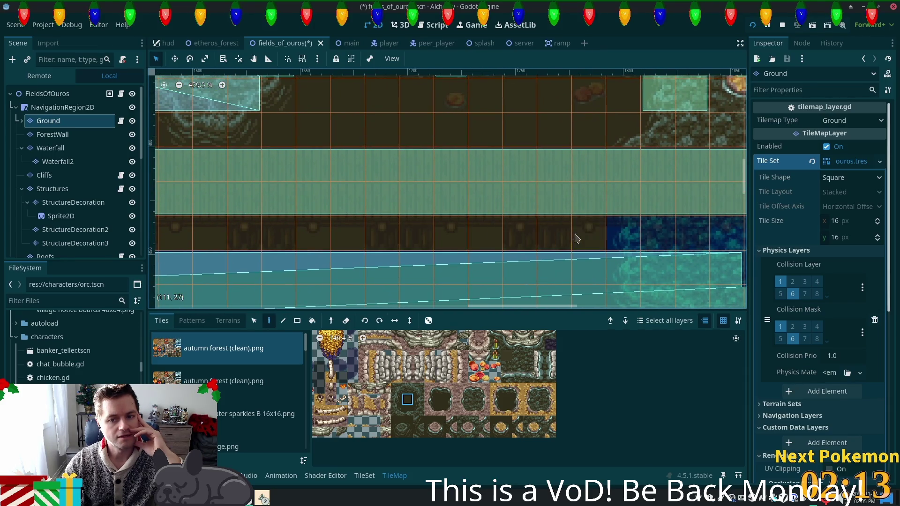
pyautogui.moveTo(579, 286); pyautogui.dragTo(450, 303)
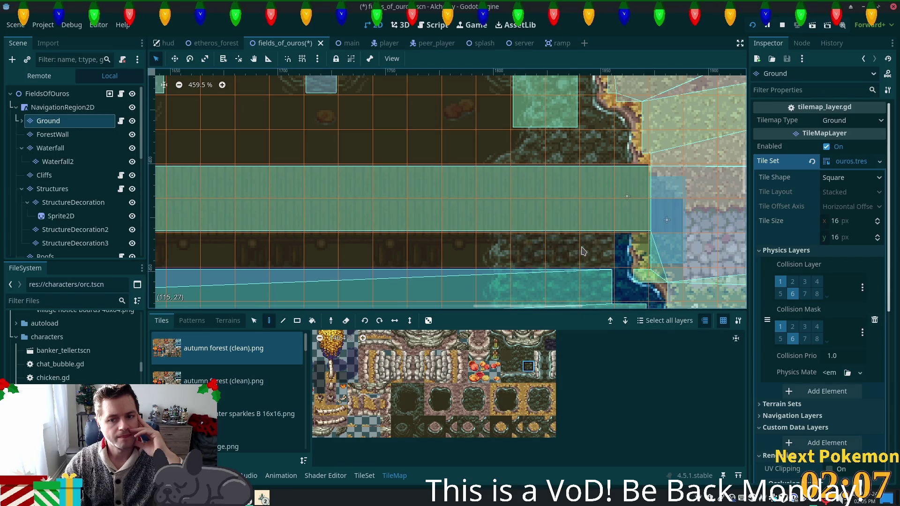
pyautogui.hscroll(3, 553, 225)
pyautogui.scroll(-1, 522, 200)
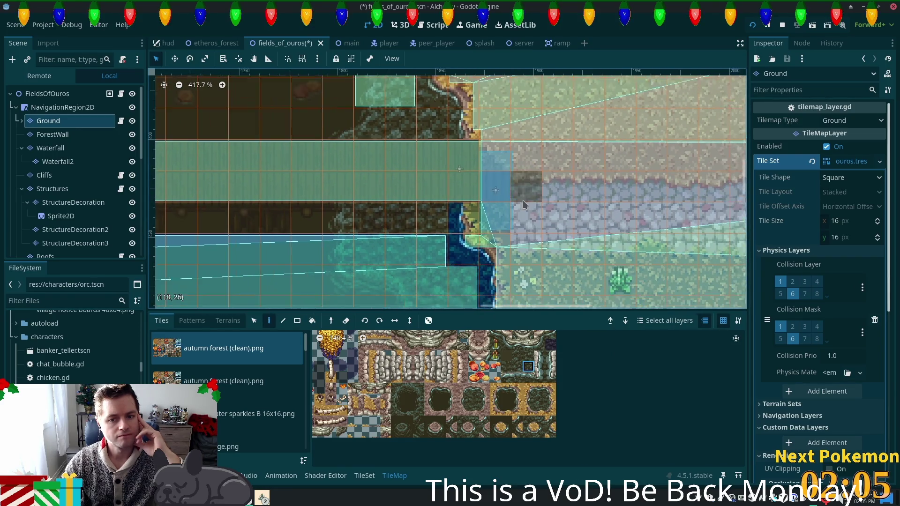
pyautogui.scroll(-2, 522, 200)
pyautogui.scroll(-2, 689, 237)
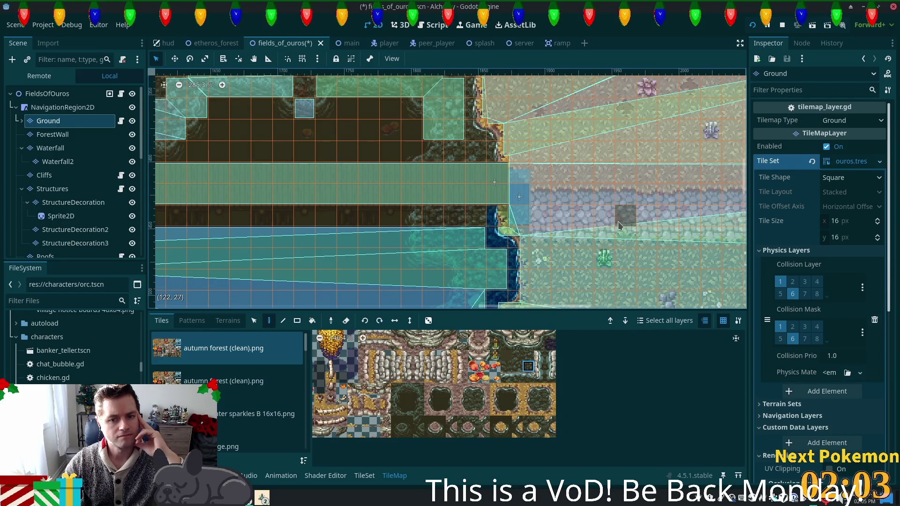
pyautogui.scroll(6, 559, 231)
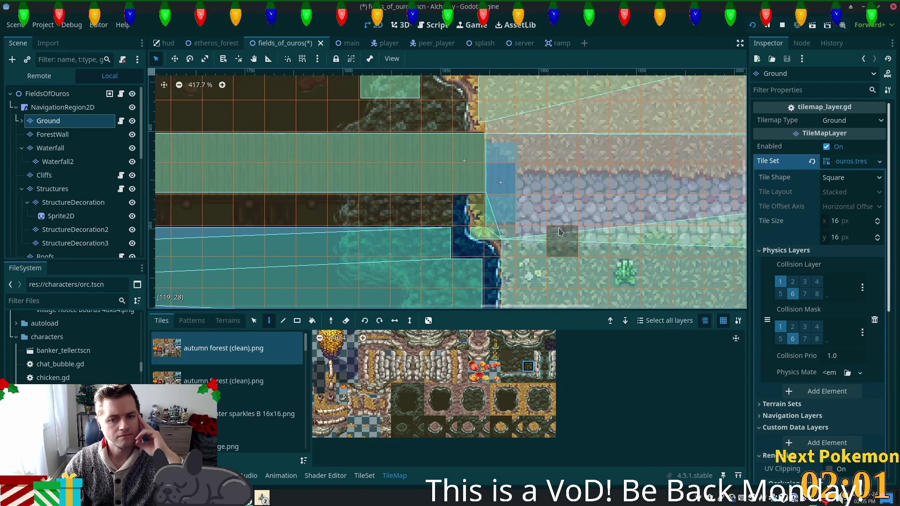
pyautogui.click(550, 399)
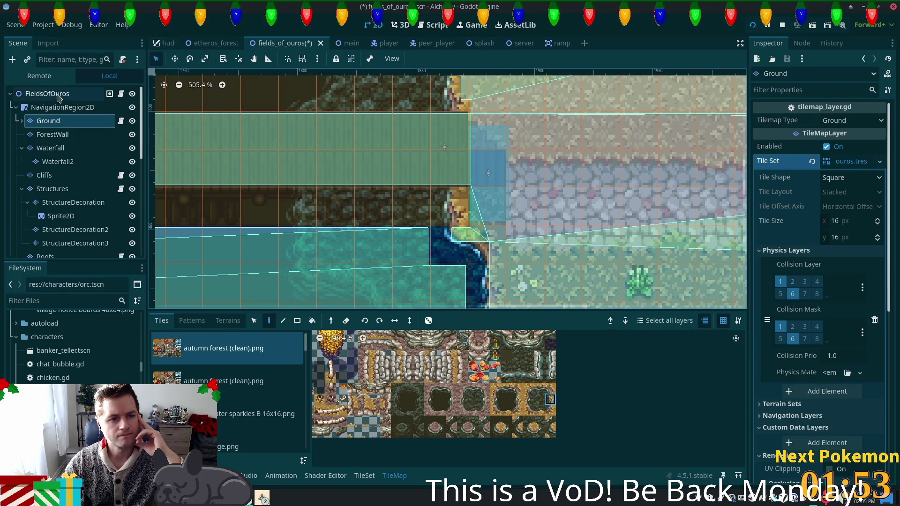
# Review the whole Fields of Ouros map with all layers undimmed.
pyautogui.click(58, 97)
pyautogui.scroll(-2, 488, 157)
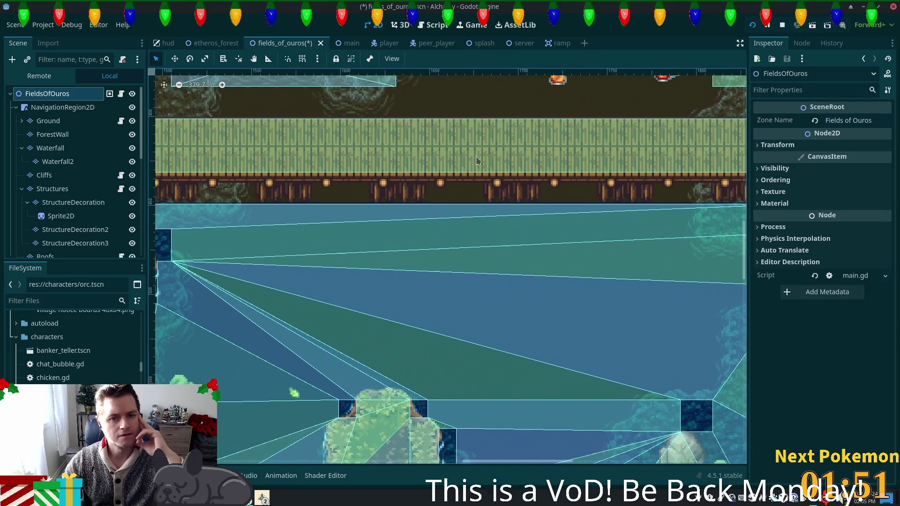
pyautogui.scroll(-3, 374, 160)
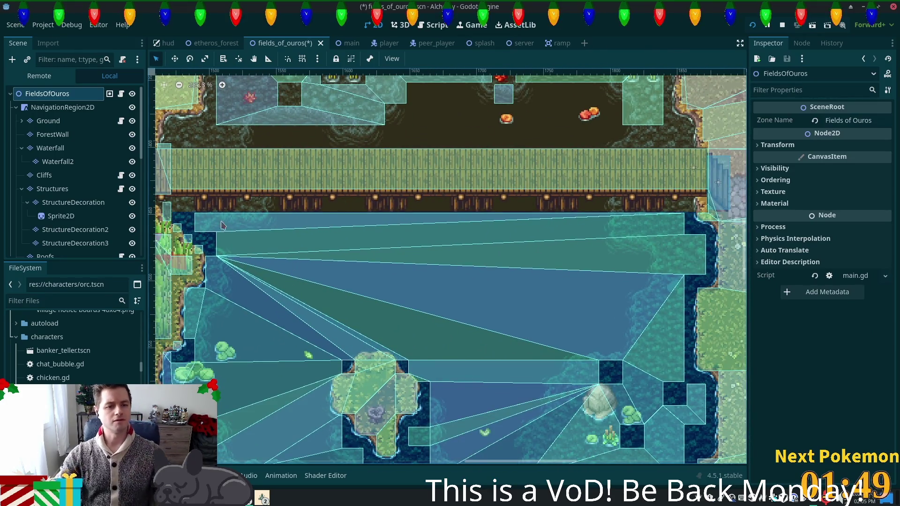
pyautogui.scroll(3, 222, 226)
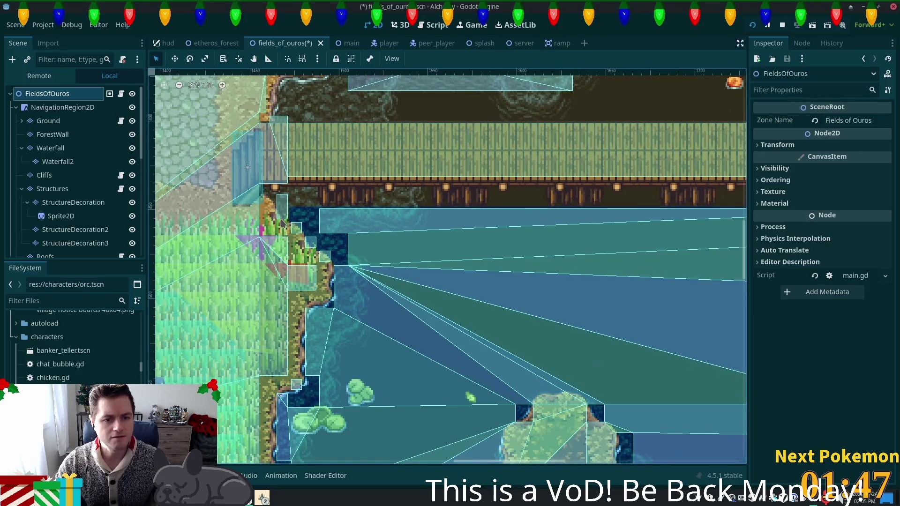
pyautogui.scroll(7, 283, 221)
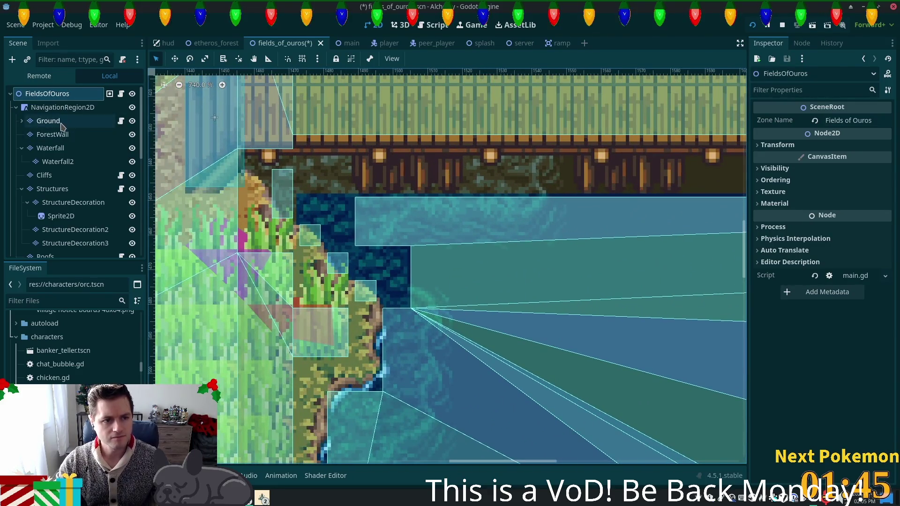
# On the Ground layer, paint an autumn forest (clean).png dirt tile over the leftover water cell.
pyautogui.click(62, 123)
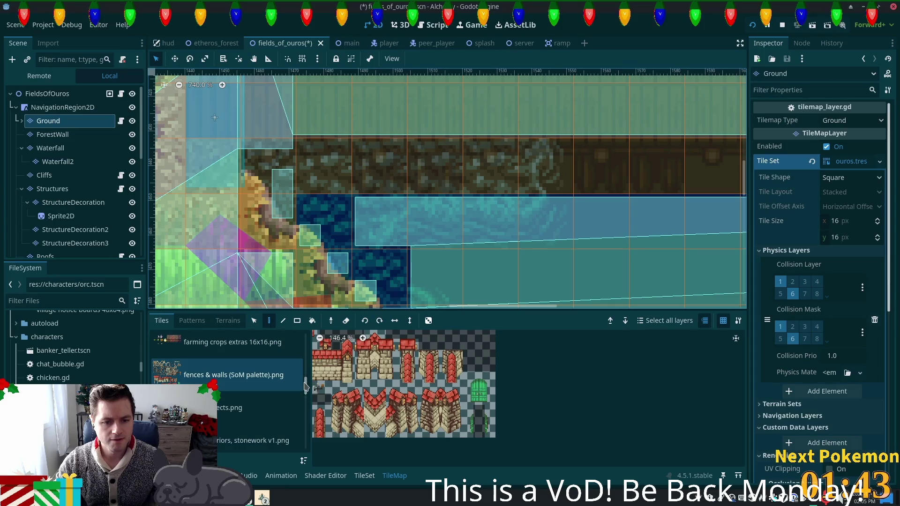
pyautogui.moveTo(305, 387); pyautogui.dragTo(305, 340)
pyautogui.click(220, 348)
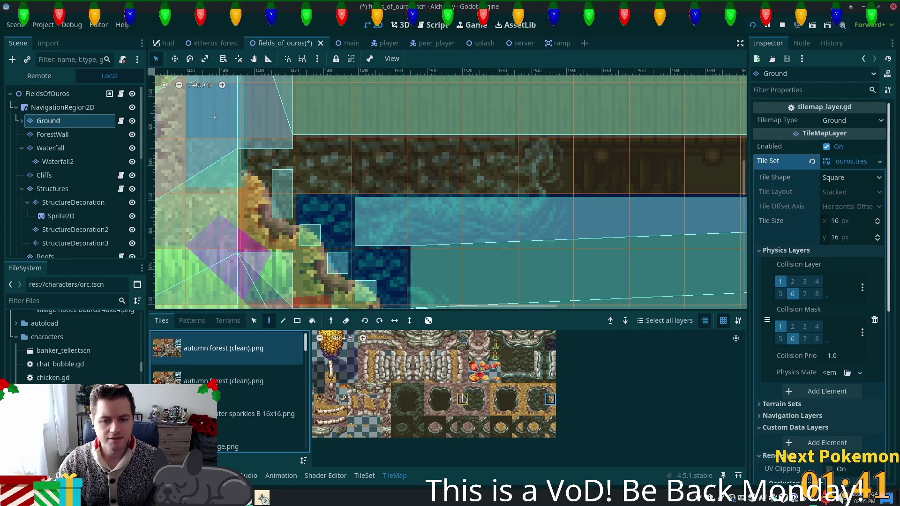
pyautogui.click(539, 420)
pyautogui.click(334, 220)
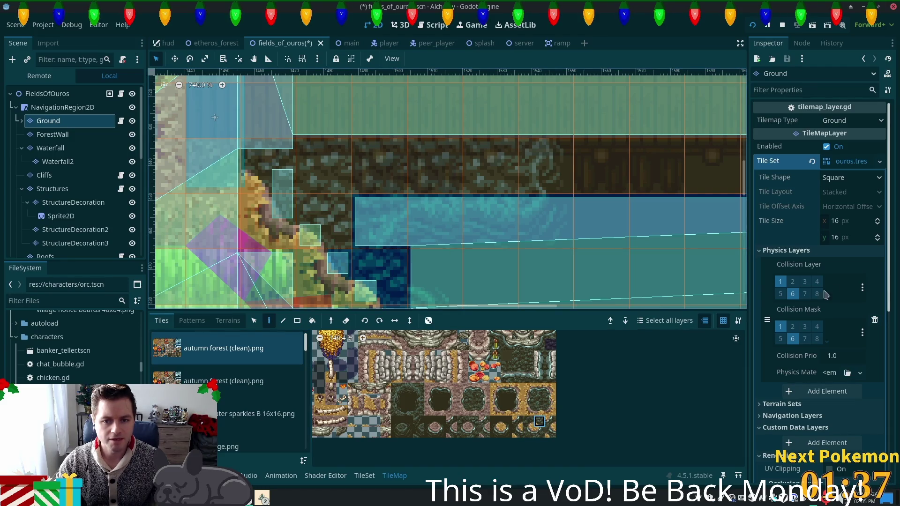
pyautogui.scroll(-3, 630, 290)
# Check the edited bridge and pond area with all layers visible, then save the scene.
pyautogui.click(63, 96)
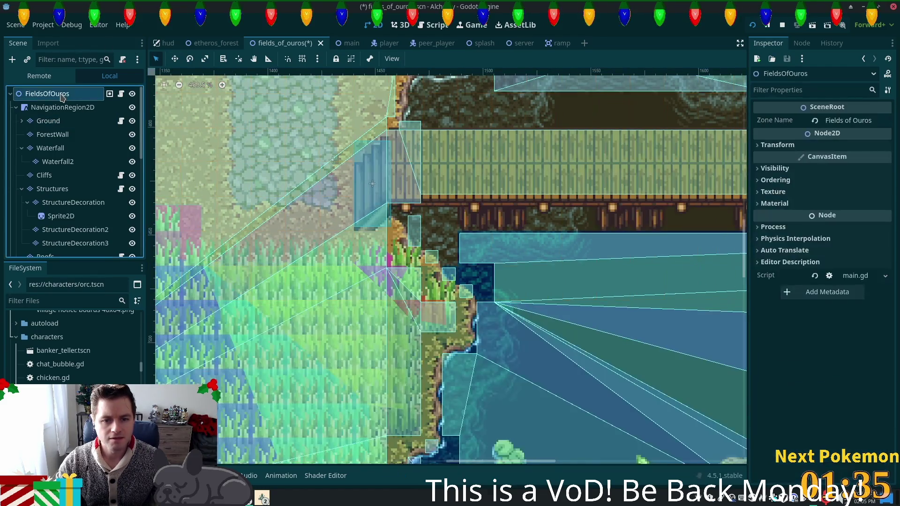
pyautogui.scroll(-2, 412, 230)
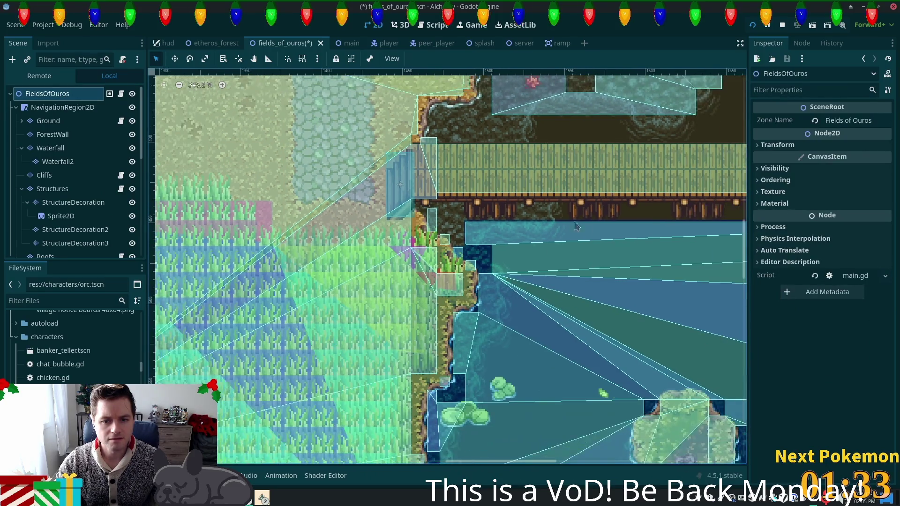
pyautogui.hscroll(1, 411, 229)
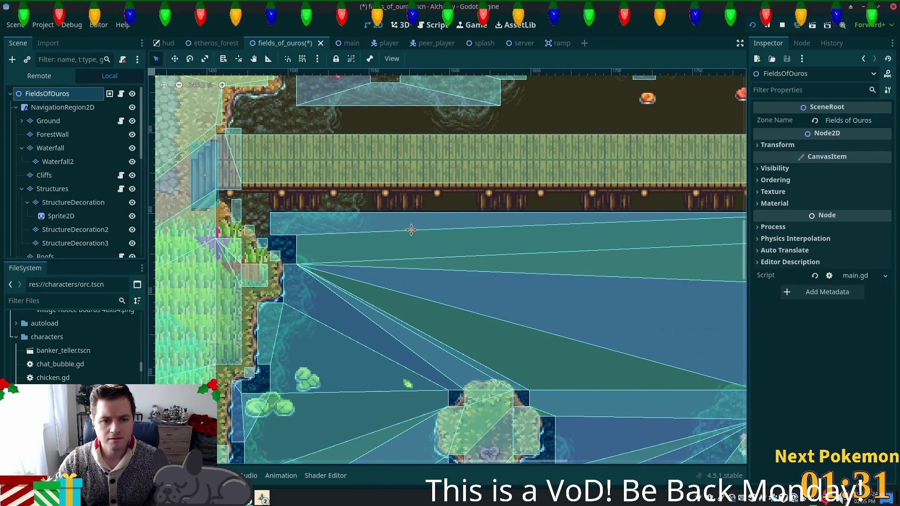
pyautogui.moveTo(411, 230)
pyautogui.mouseDown()
pyautogui.moveTo(412, 188)
pyautogui.moveTo(441, 245)
pyautogui.mouseUp()
pyautogui.hscroll(-1, 440, 245)
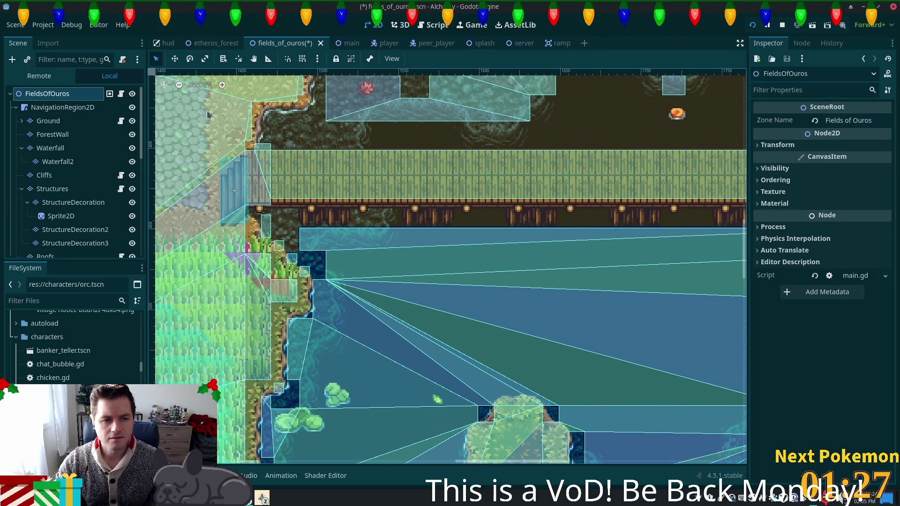
pyautogui.hotkey('ctrl', 's')
# Close the running game and return to the editor, zoomed in on the shoreline below the bridge.
pyautogui.click(262, 498)
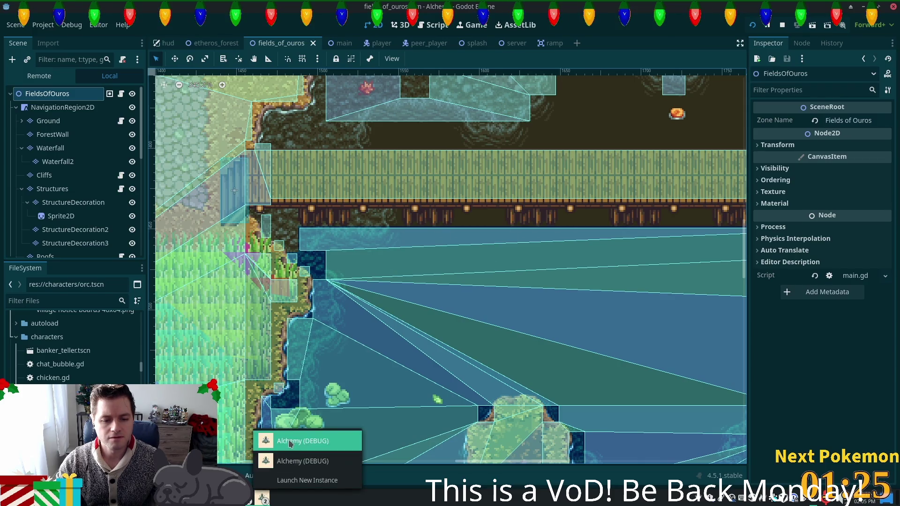
pyautogui.click(289, 442)
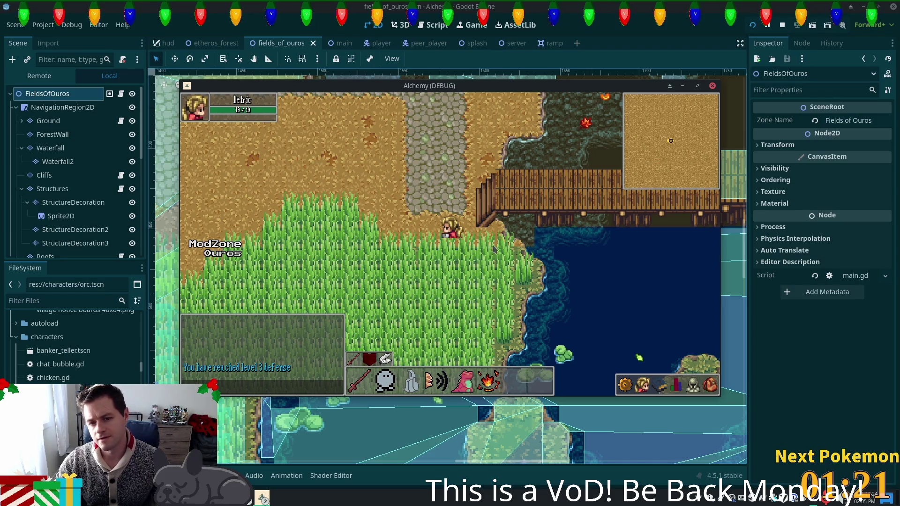
pyautogui.hotkey('alt', 'Tab')
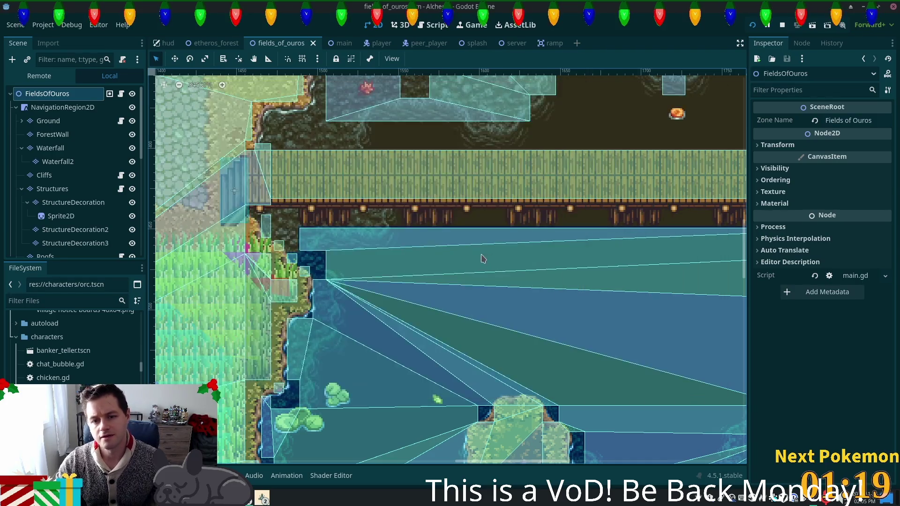
pyautogui.scroll(4, 398, 312)
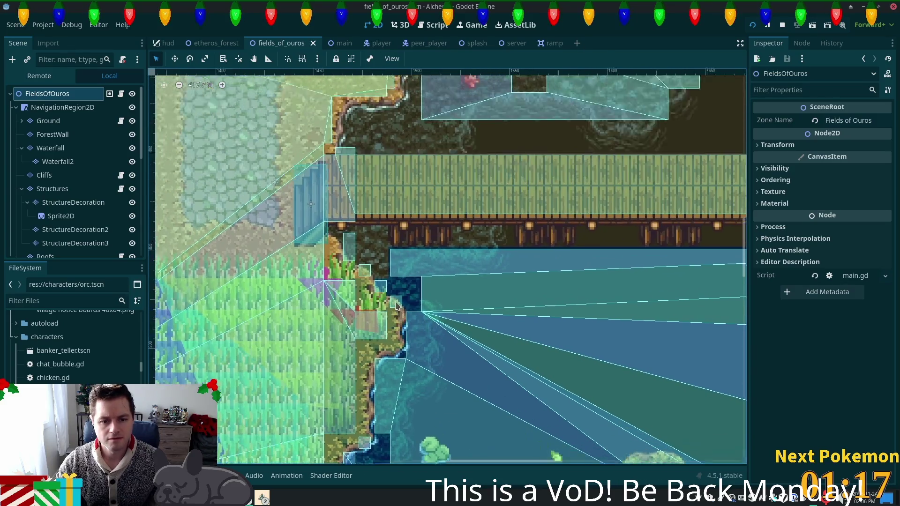
# Paint a deep water tile from summer forest.png into the Ground cell by the shore, then save.
pyautogui.click(48, 121)
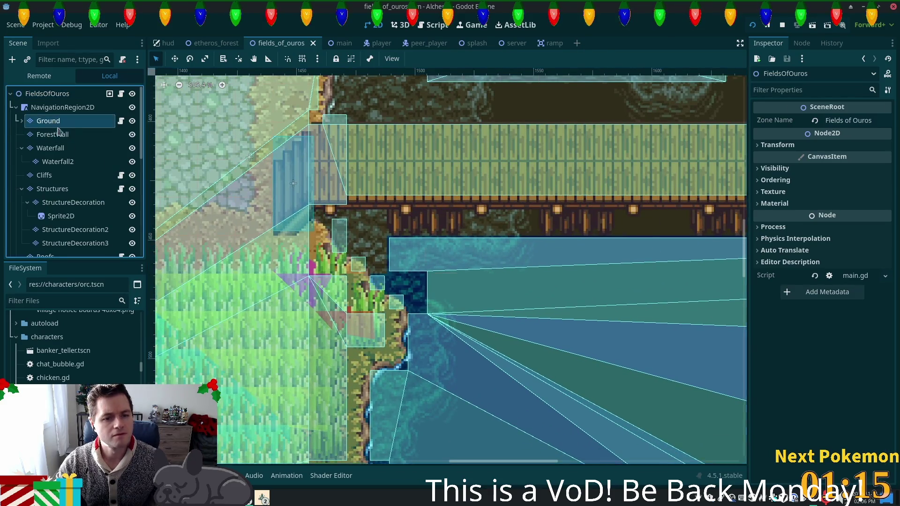
pyautogui.scroll(-5, 230, 389)
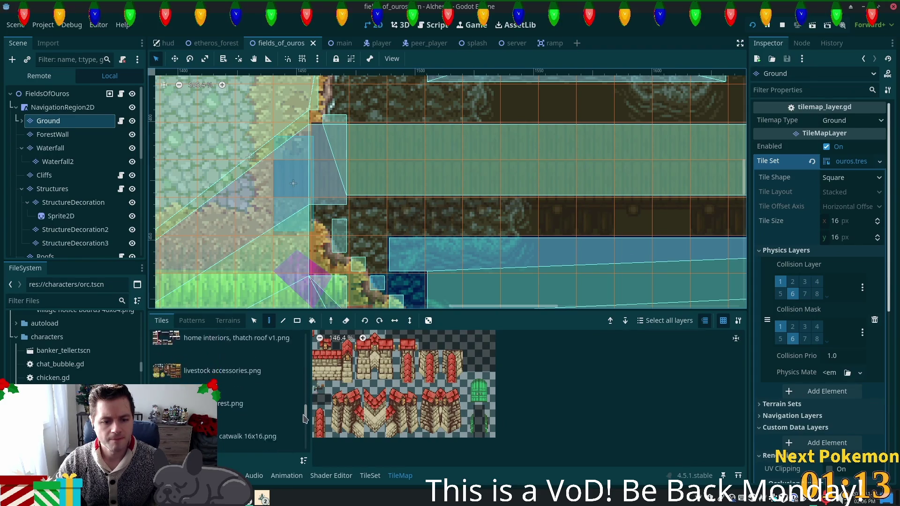
pyautogui.click(214, 367)
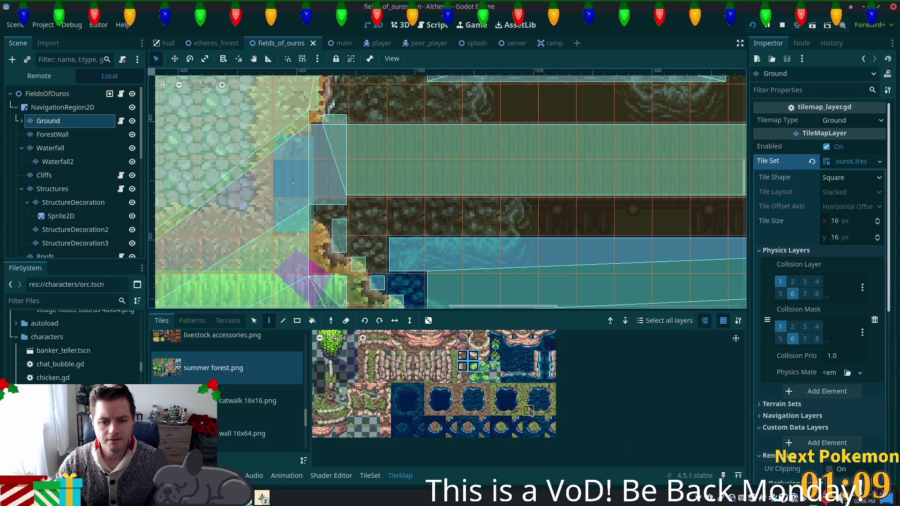
pyautogui.click(539, 421)
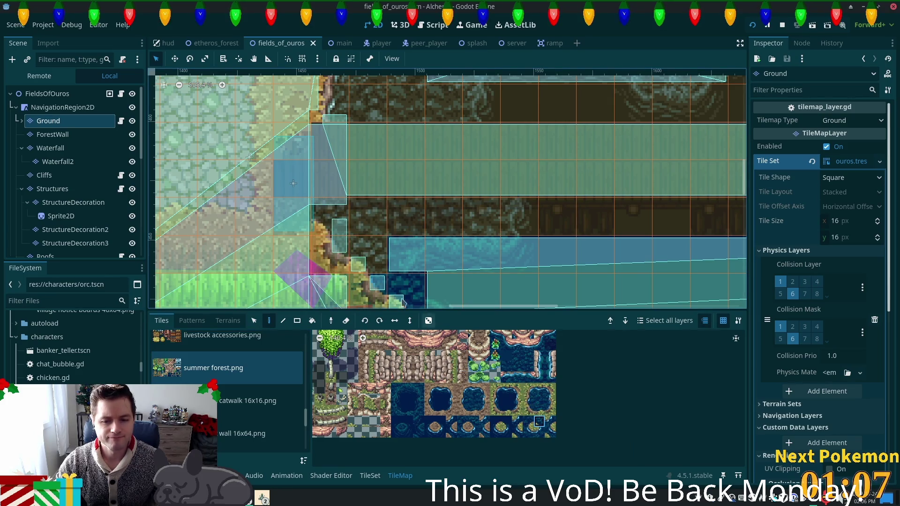
pyautogui.click(371, 257)
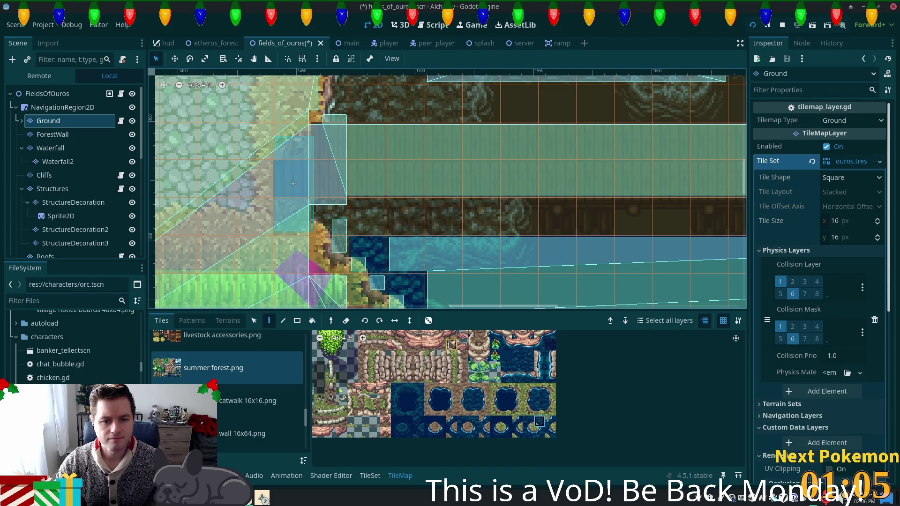
pyautogui.hotkey('ctrl', 's')
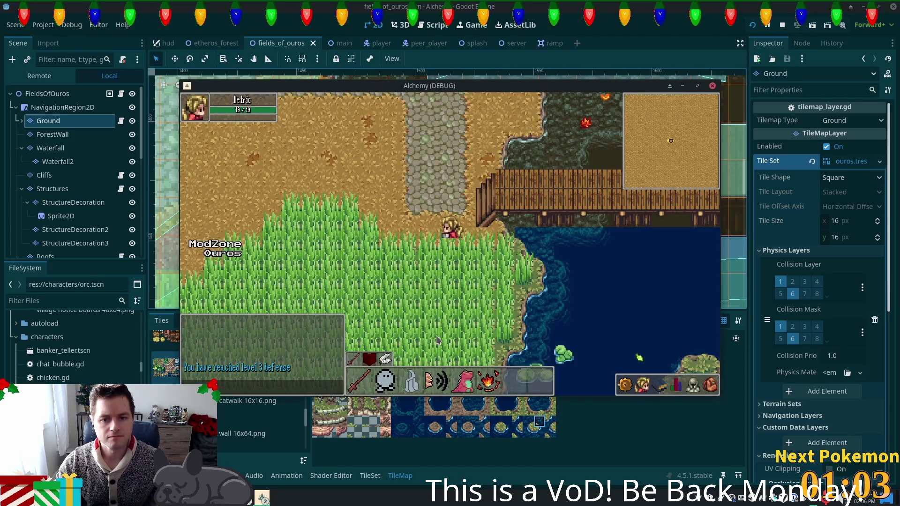
# Walk the character east and west across the bridge and onto the cobblestone path, then stop the game.
pyautogui.press('Up')
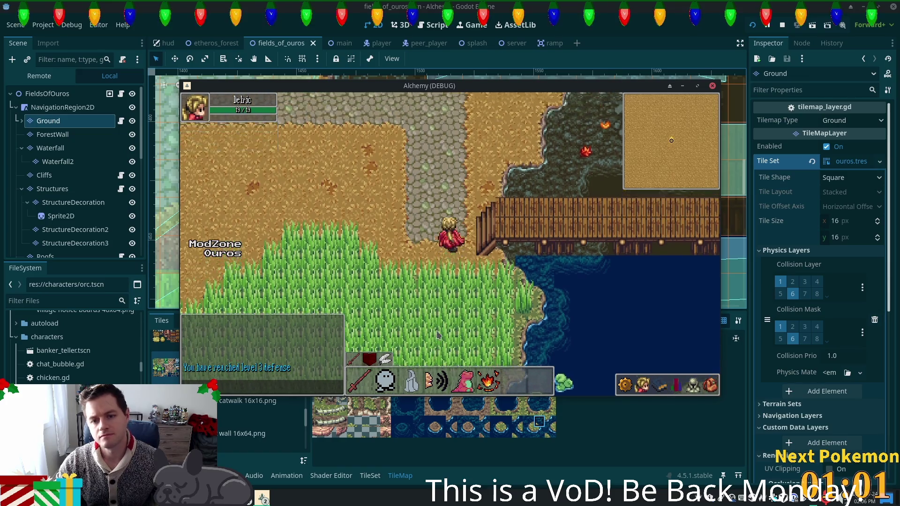
pyautogui.press('Right')
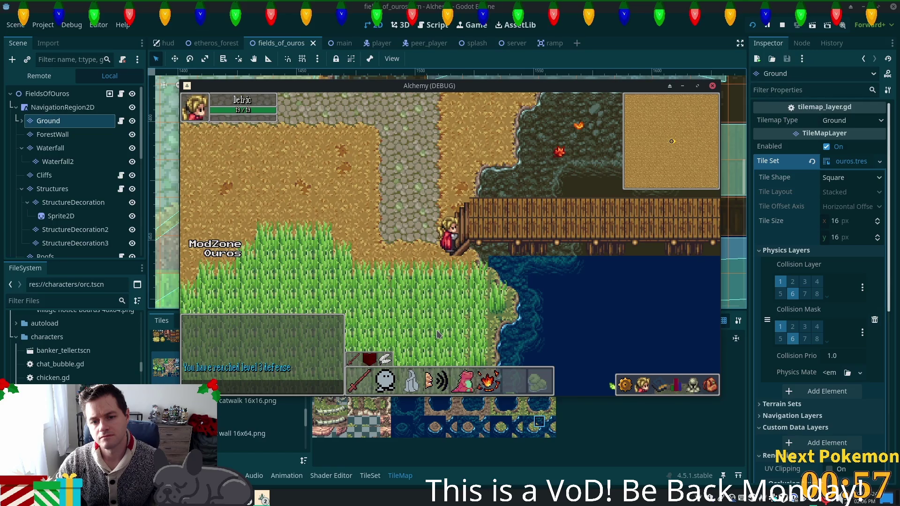
pyautogui.press('Right')
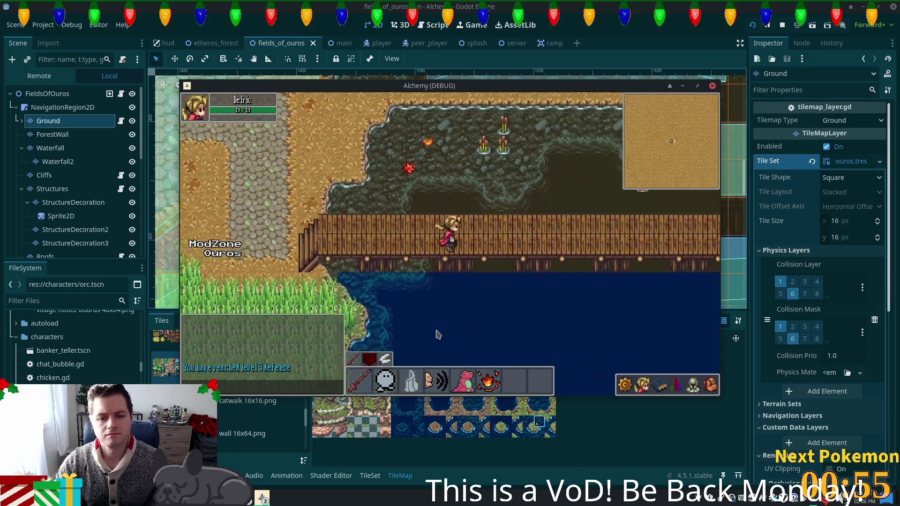
pyautogui.press('Right')
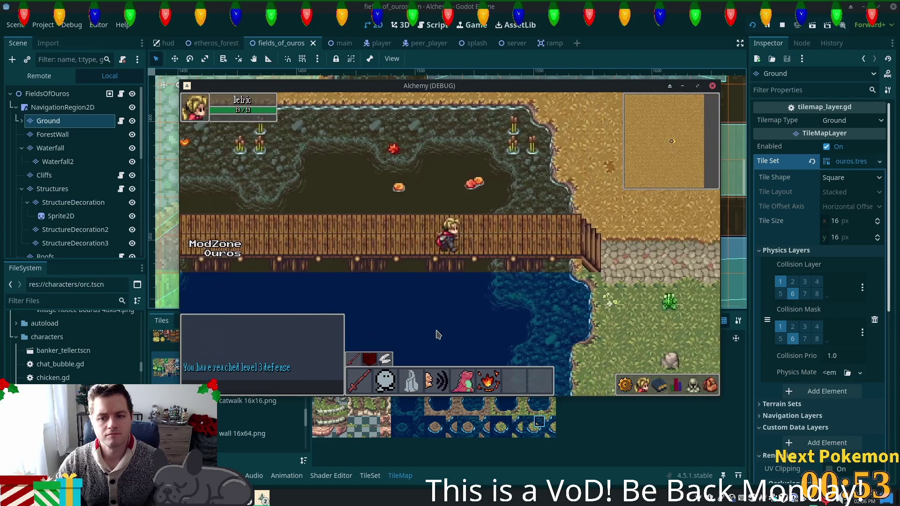
pyautogui.press('Left')
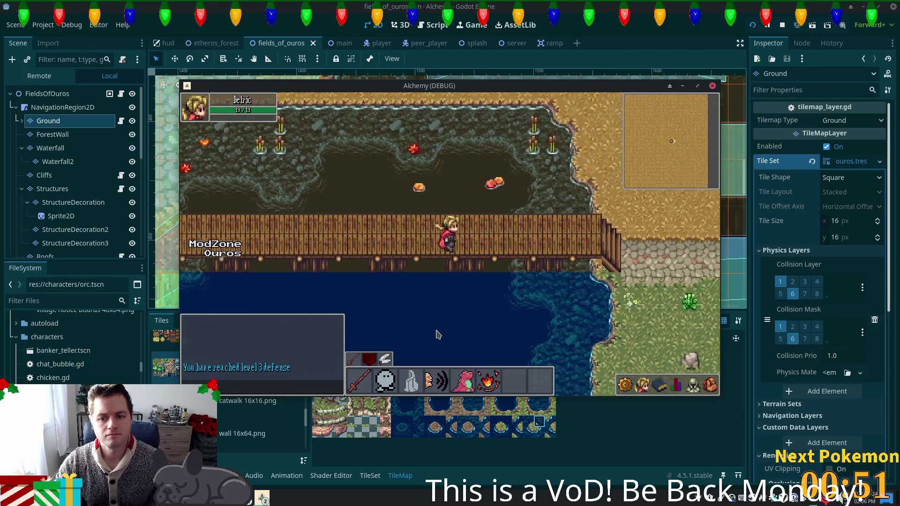
pyautogui.press('Right')
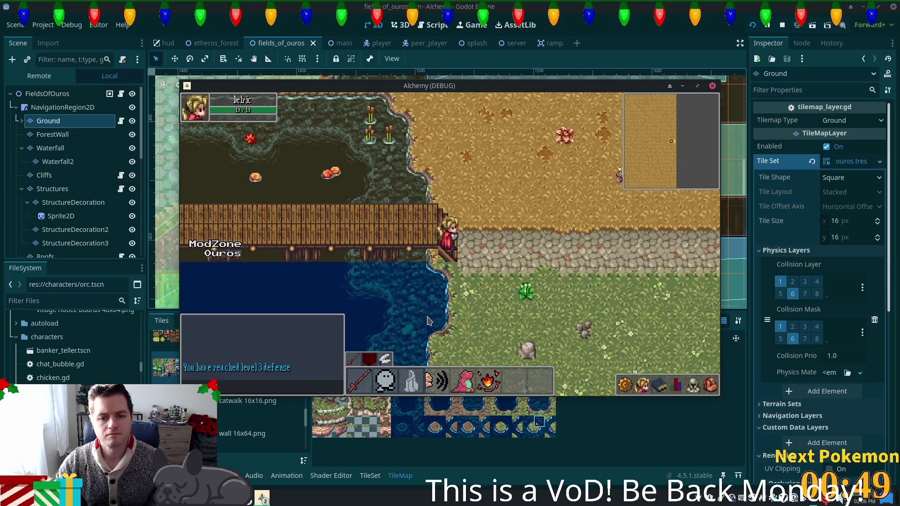
pyautogui.press('Right')
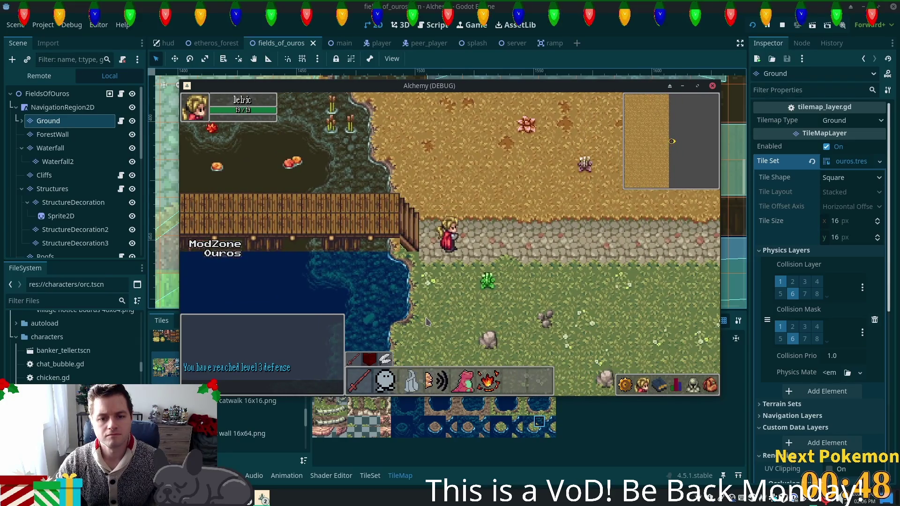
pyautogui.press('Left')
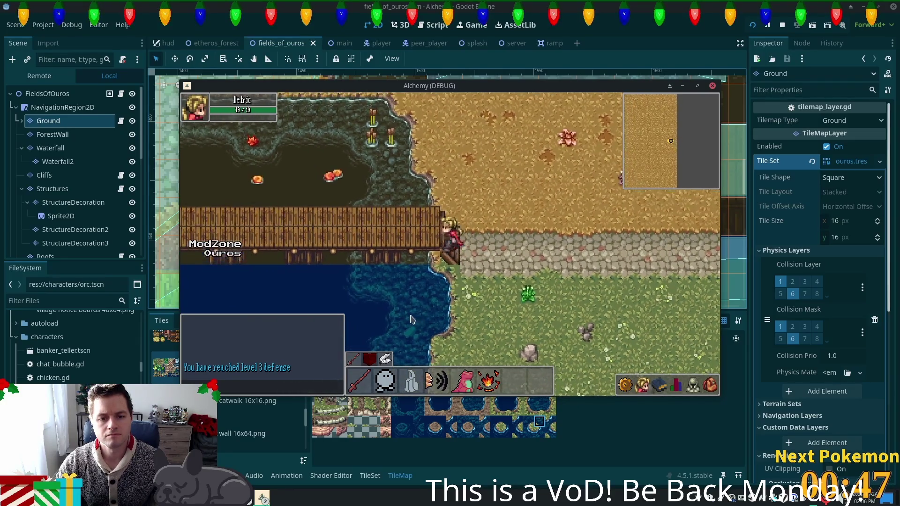
pyautogui.press('Up')
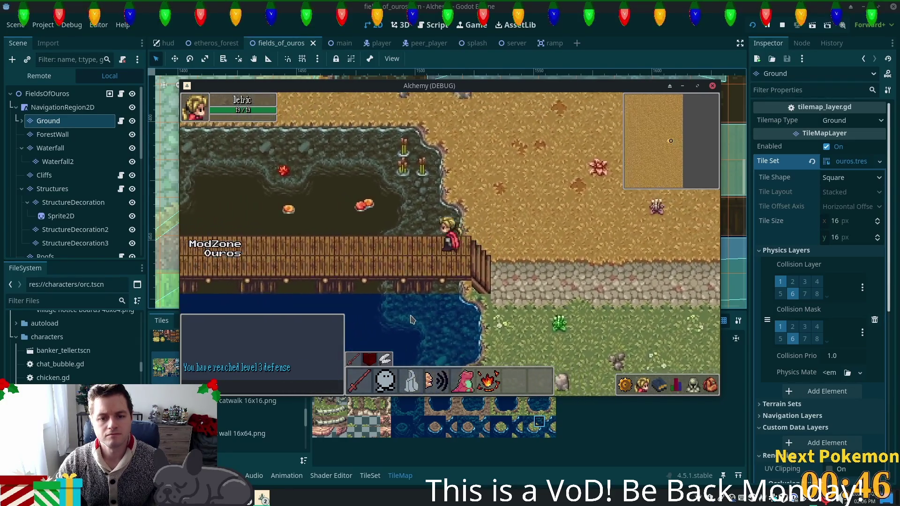
pyautogui.press('Left')
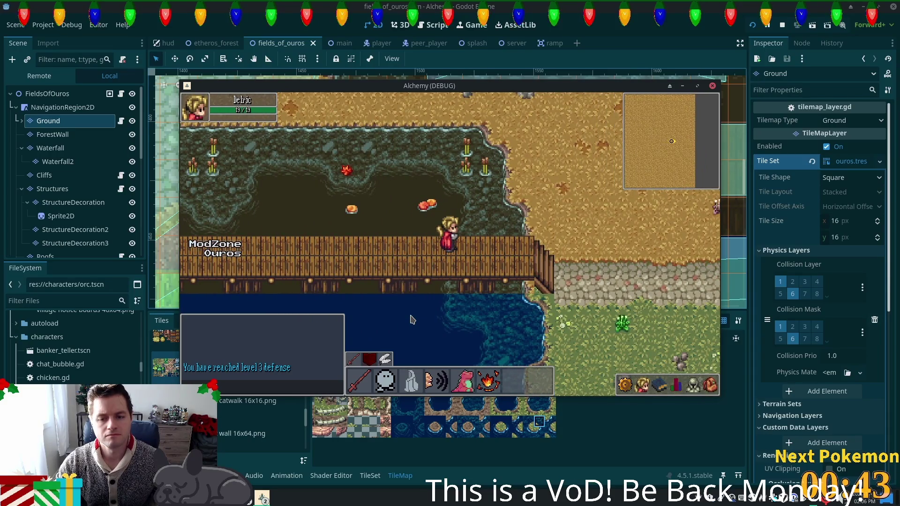
pyautogui.press('Right')
pyautogui.press('F8')
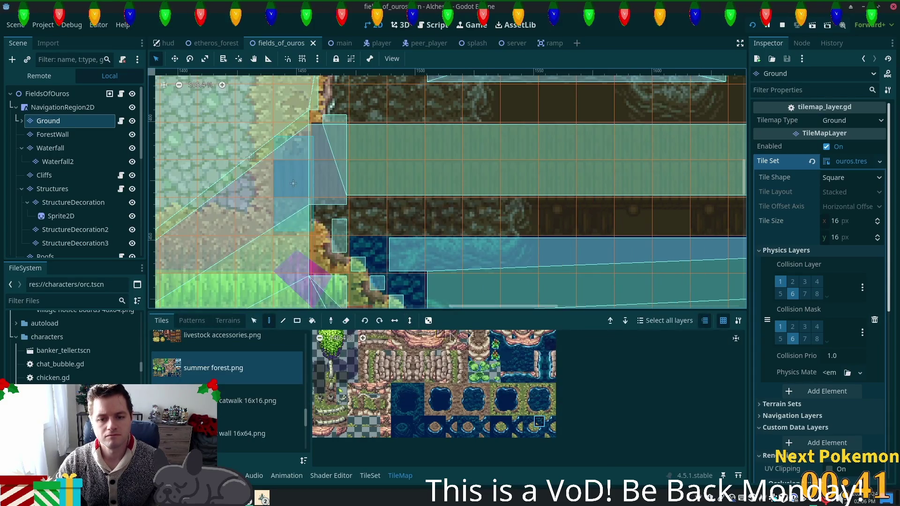
# Select the autumn forest (clean).png tile sheet for the Ground layer, then save and run with F5.
pyautogui.hscroll(10, 328, 155)
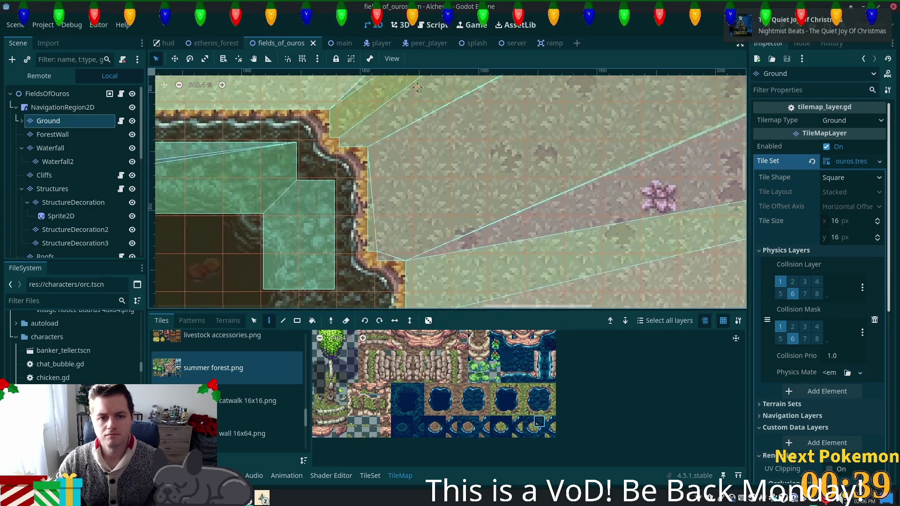
pyautogui.scroll(-5, 414, 97)
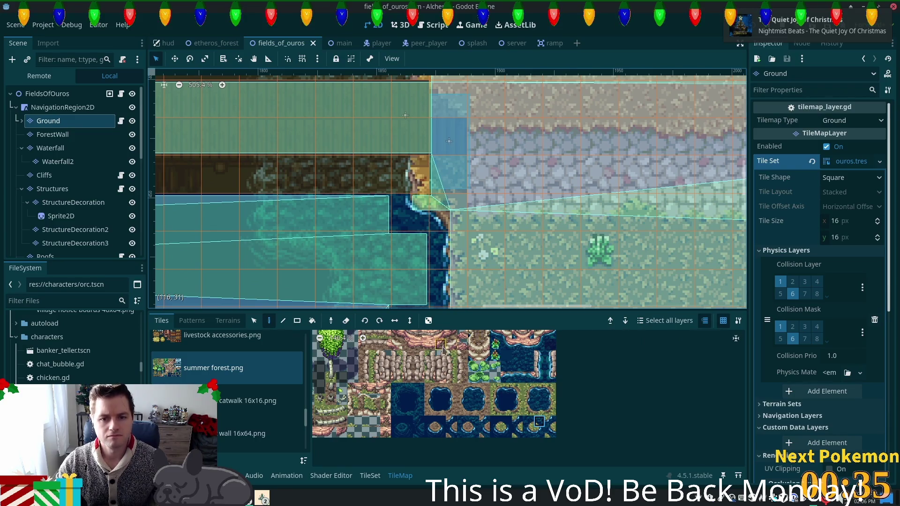
pyautogui.scroll(5, 388, 398)
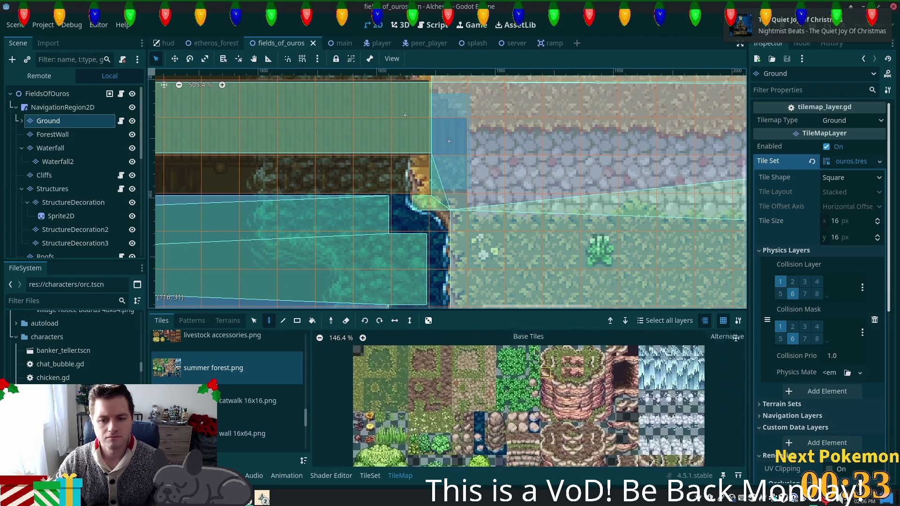
pyautogui.scroll(5, 225, 384)
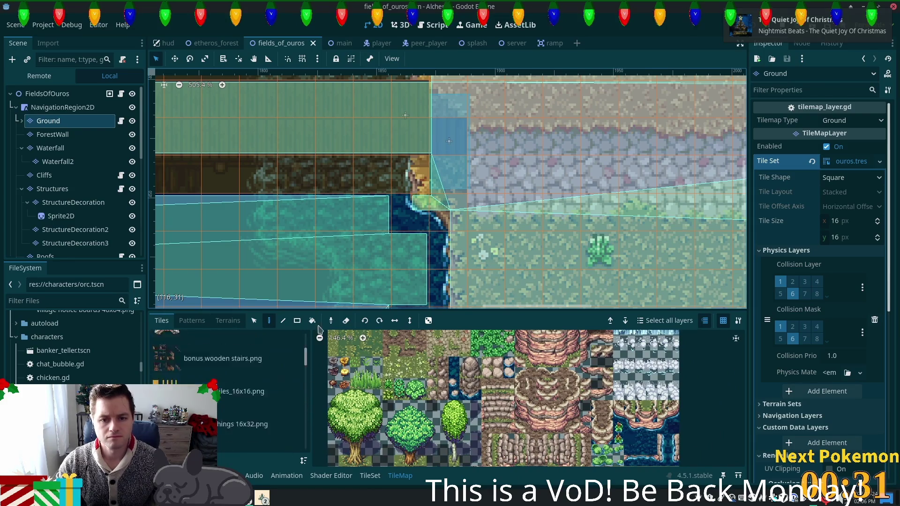
pyautogui.click(197, 348)
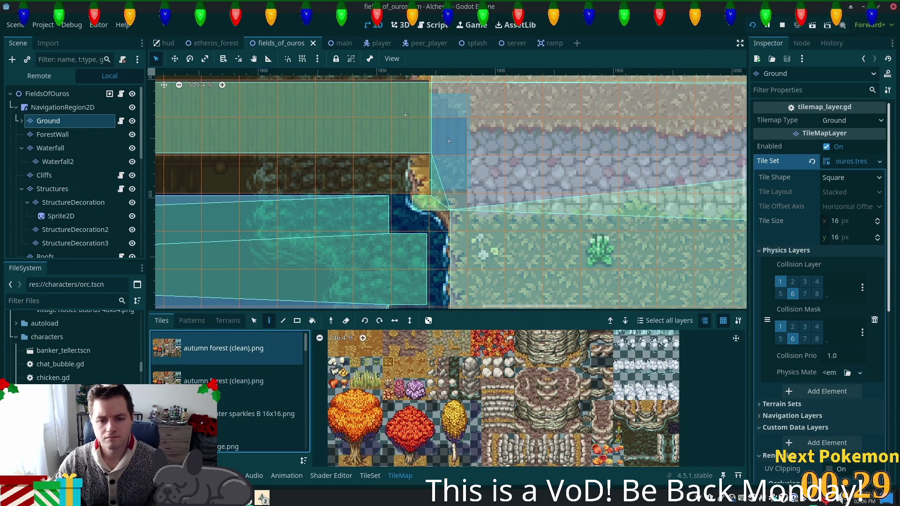
pyautogui.scroll(3, 445, 351)
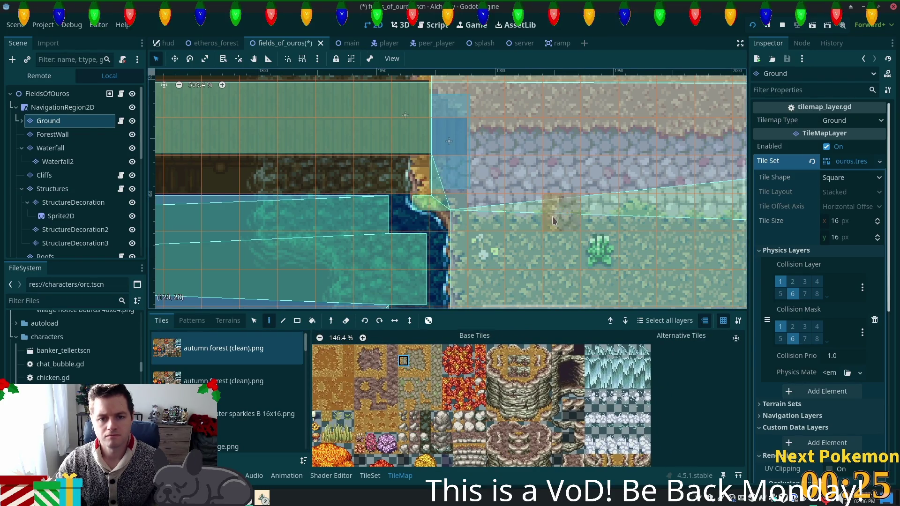
pyautogui.press('F5')
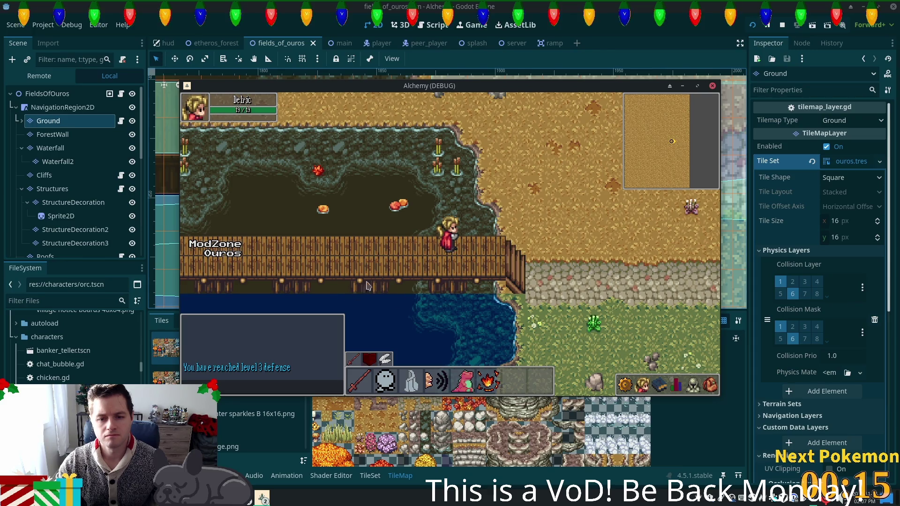
# Walk from the bridge onto the cobblestone path and grass, then west across the bridge to the bank.
pyautogui.press('Right')
pyautogui.press('Down')
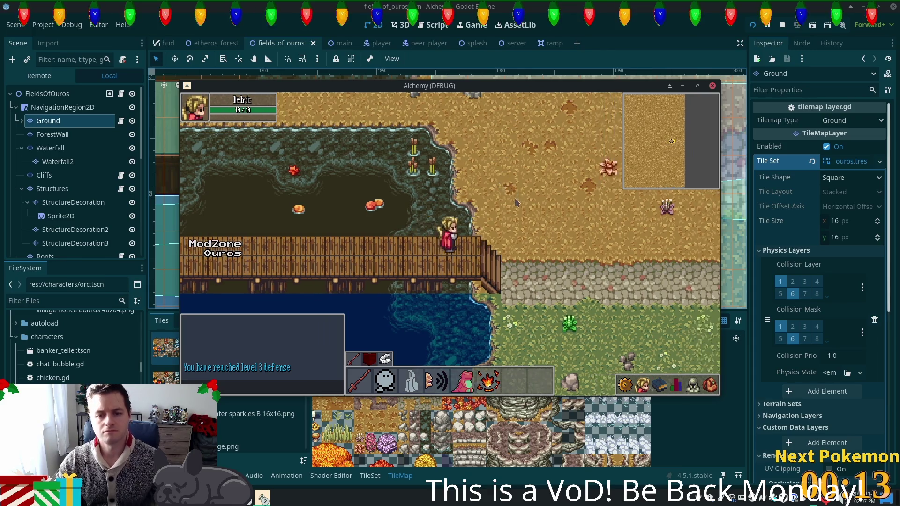
pyautogui.press('Left')
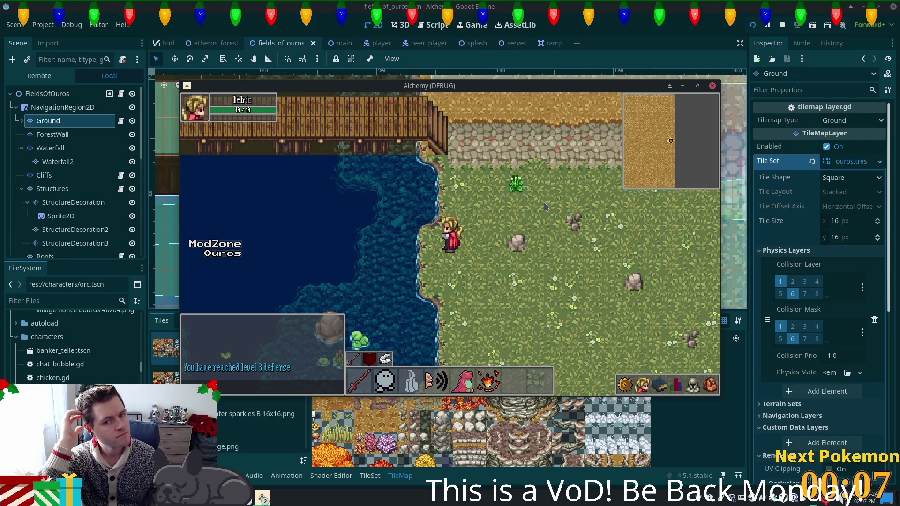
pyautogui.press('Up')
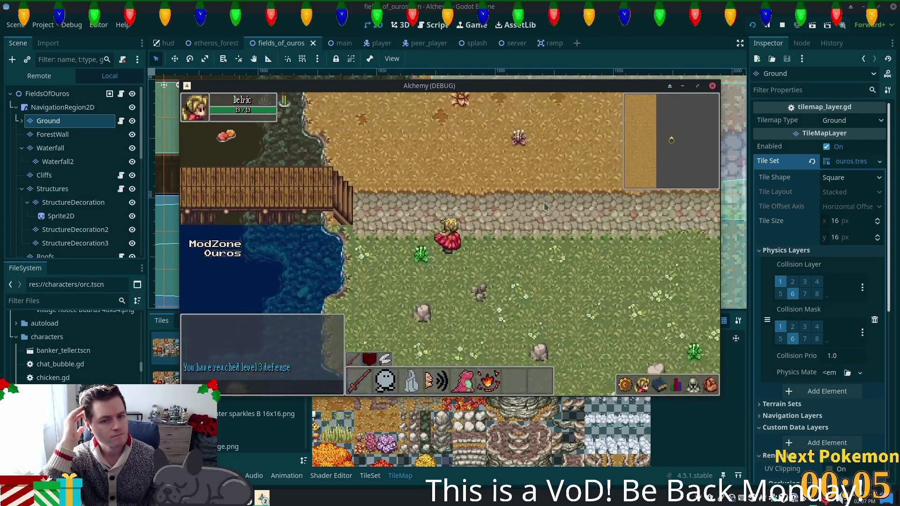
pyautogui.press('Left')
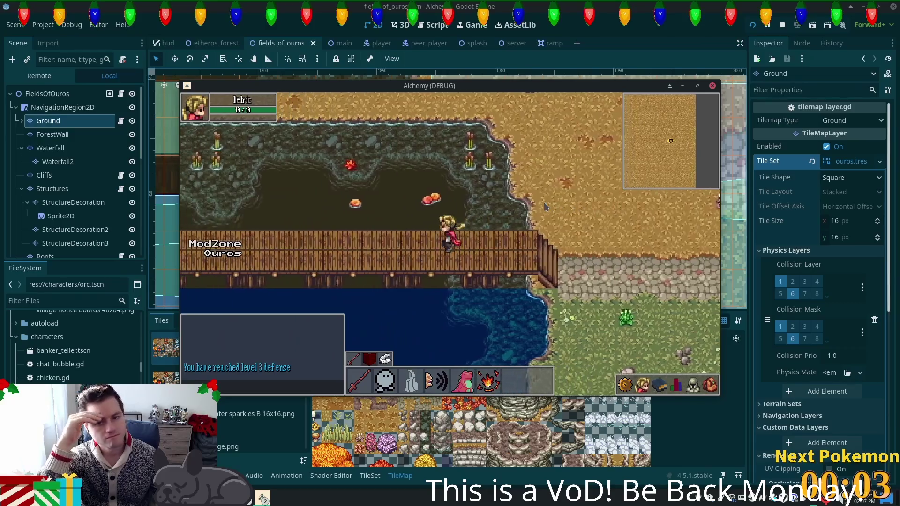
pyautogui.press('Left')
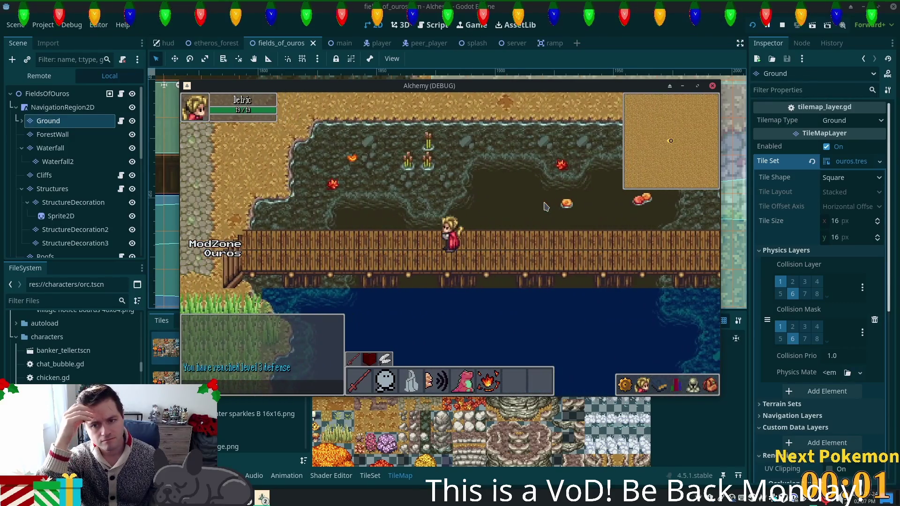
pyautogui.press('Left')
pyautogui.press('Left')
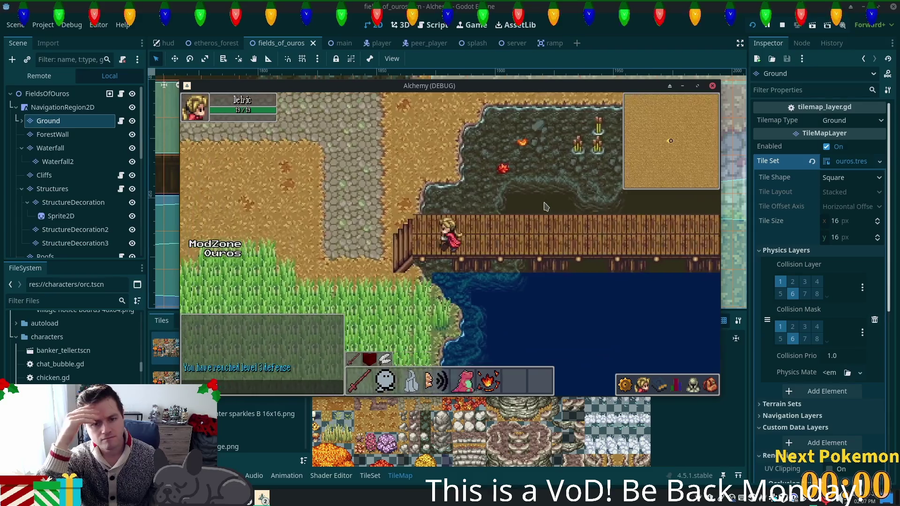
pyautogui.press('Left')
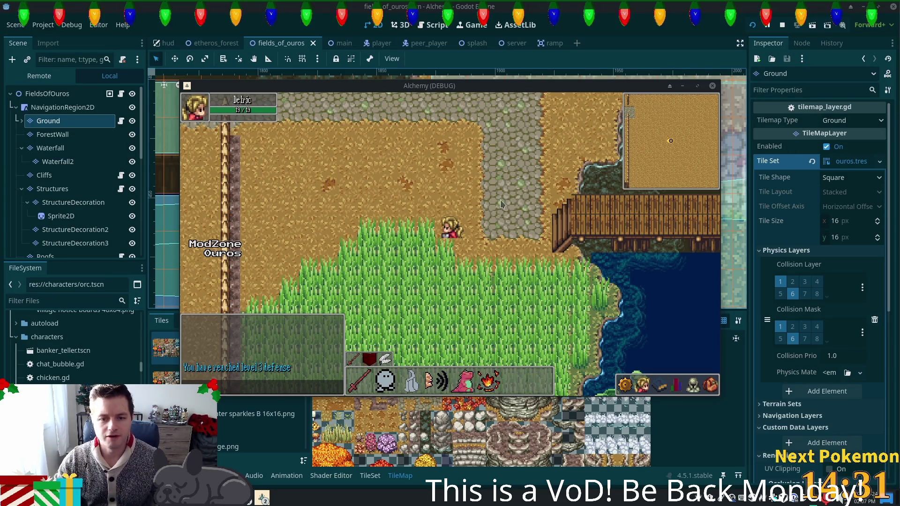
# Walk the character east, left and down-right, then bring the map editor back in front.
pyautogui.press('Right')
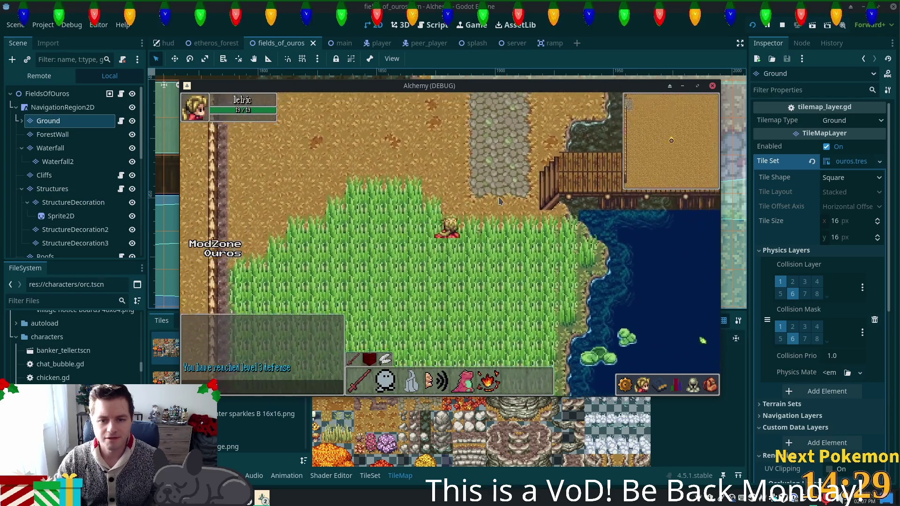
pyautogui.press('Left')
pyautogui.press('Left')
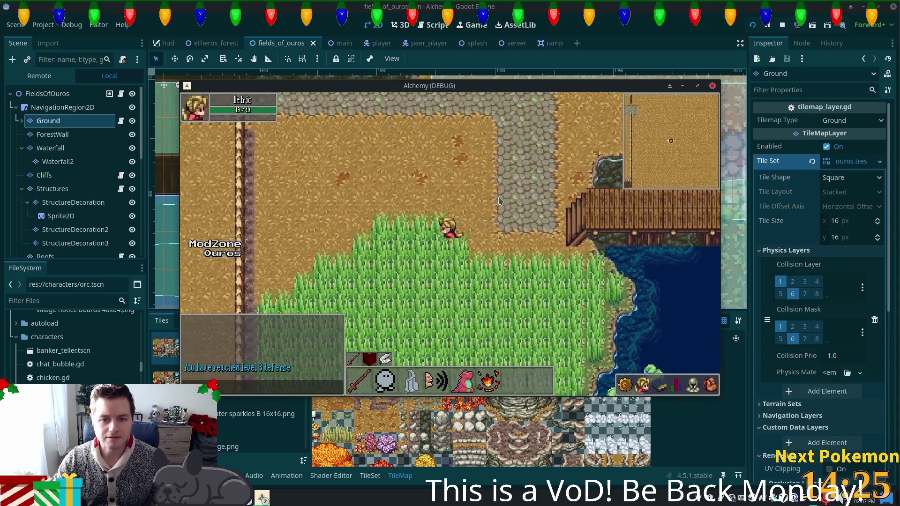
pyautogui.press('Right')
pyautogui.press('Down')
pyautogui.click(599, 23)
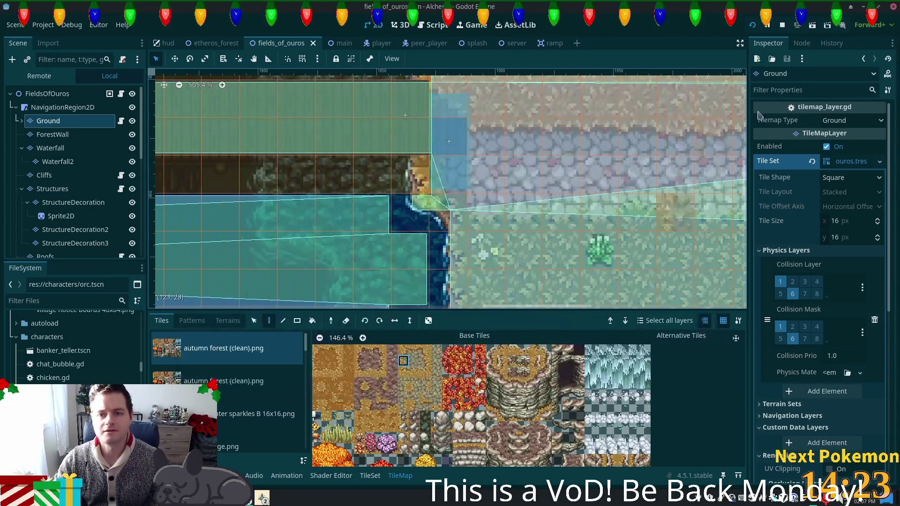
# Stop tile painting, switch to select mode, and select the Highgrass collision polygon under Ground.
pyautogui.hscroll(-10, 372, 181)
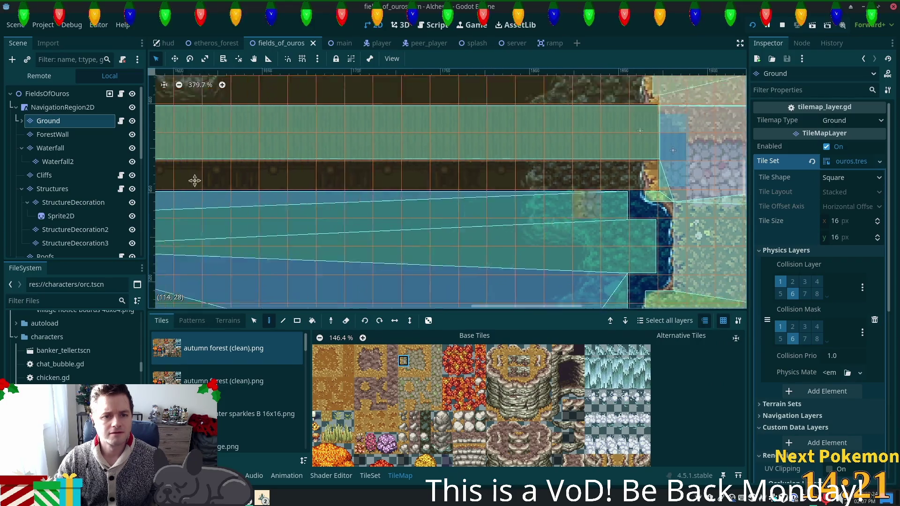
pyautogui.scroll(-4, 41, 173)
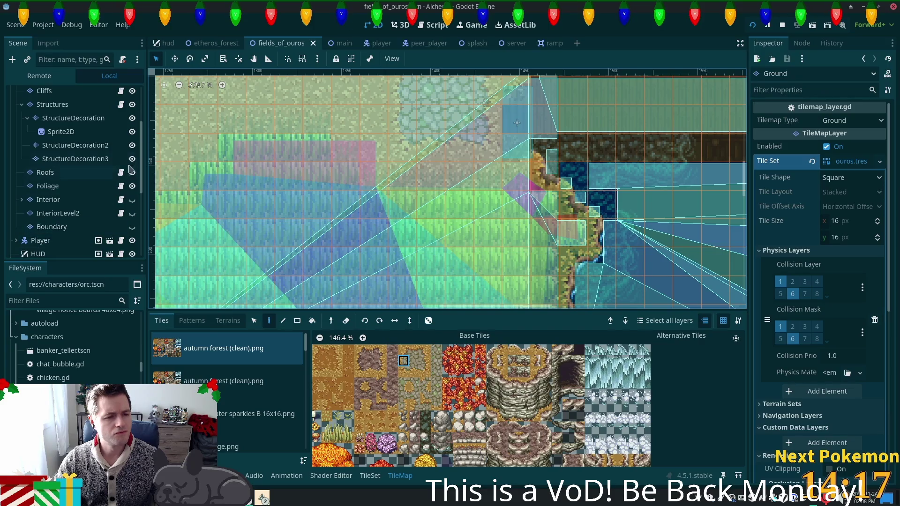
pyautogui.scroll(4, 117, 157)
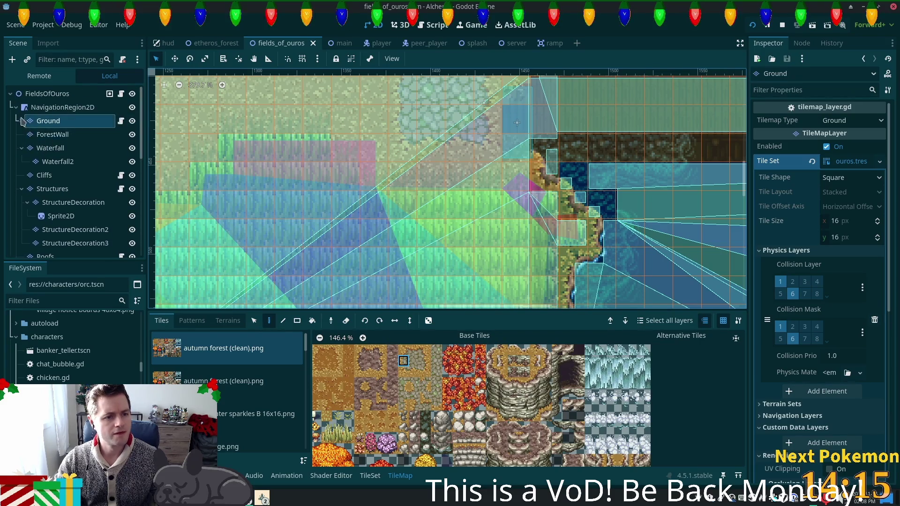
pyautogui.click(21, 120)
pyautogui.click(61, 148)
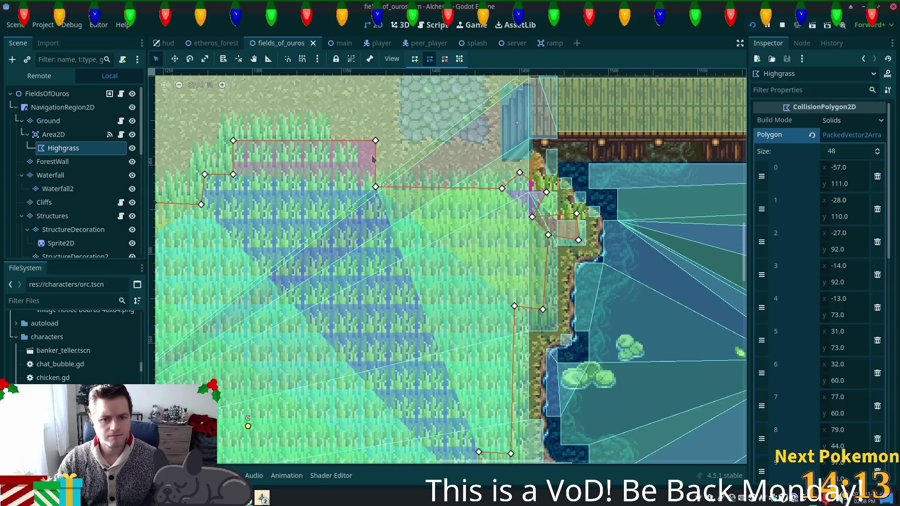
pyautogui.click(300, 145)
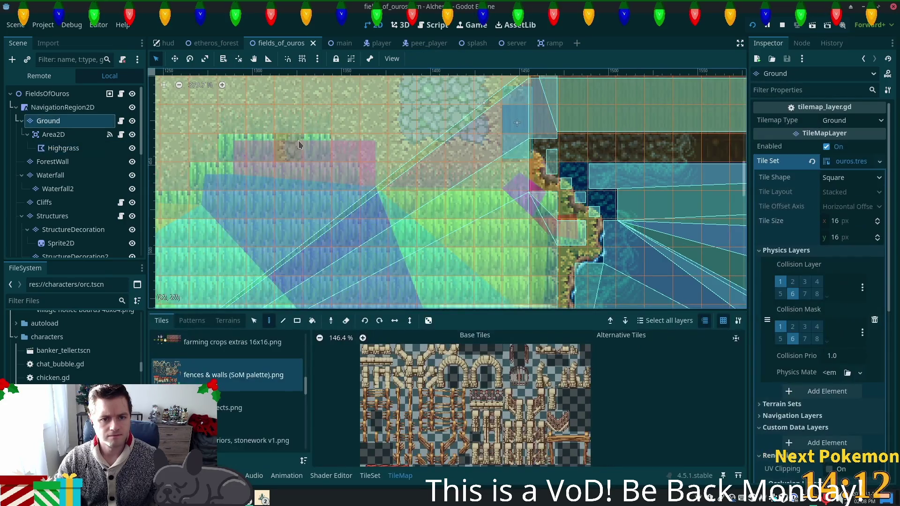
pyautogui.click(362, 185)
pyautogui.click(156, 59)
pyautogui.click(253, 322)
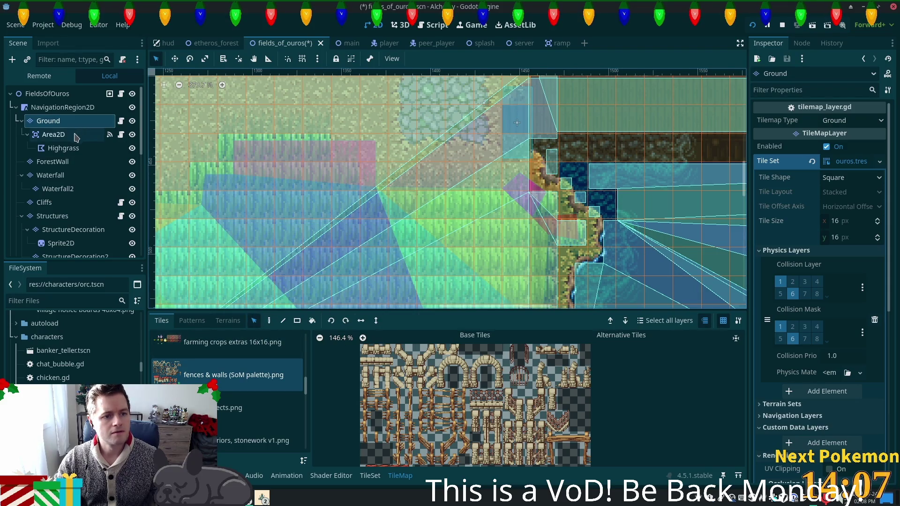
pyautogui.click(65, 149)
# Move two Highgrass polygon corners left to follow the grass, save, and run the game.
pyautogui.moveTo(376, 142); pyautogui.dragTo(311, 140)
pyautogui.hotkey('ctrl', 's')
pyautogui.moveTo(376, 189); pyautogui.dragTo(345, 189)
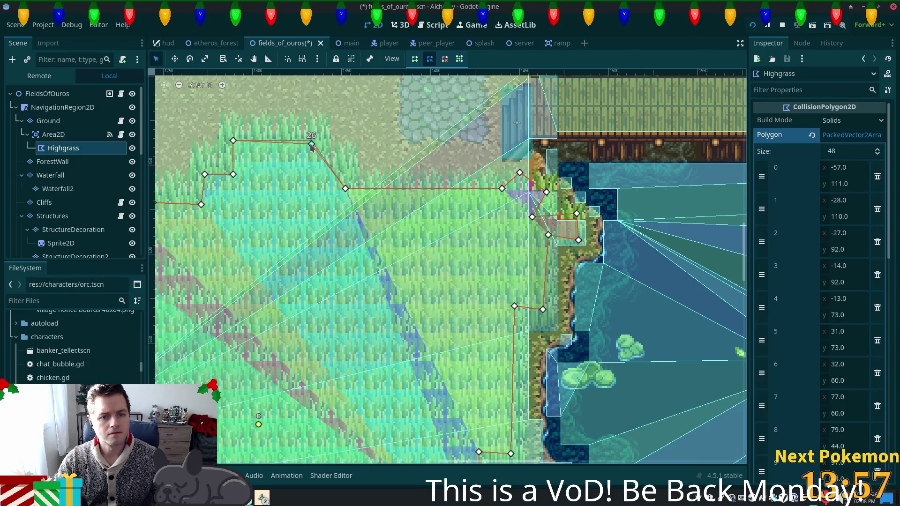
pyautogui.moveTo(312, 141); pyautogui.dragTo(309, 143)
pyautogui.hotkey('ctrl', 's')
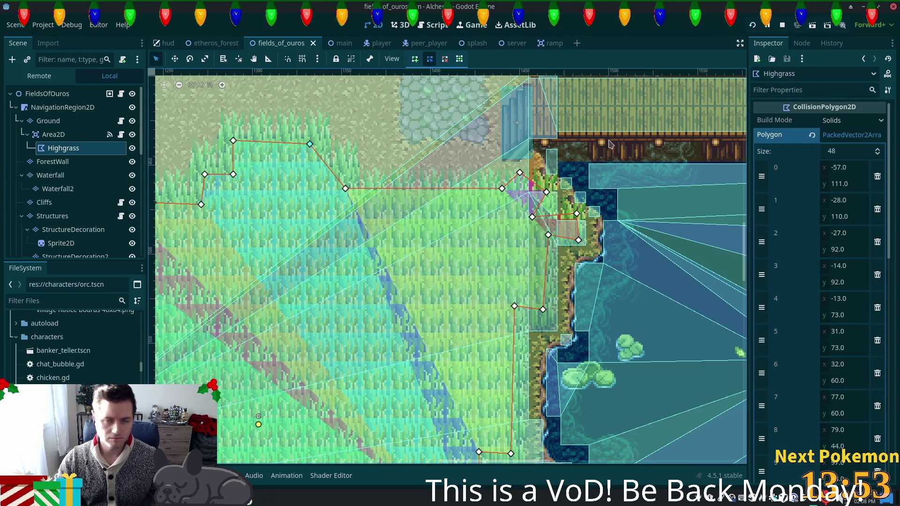
pyautogui.press('F5')
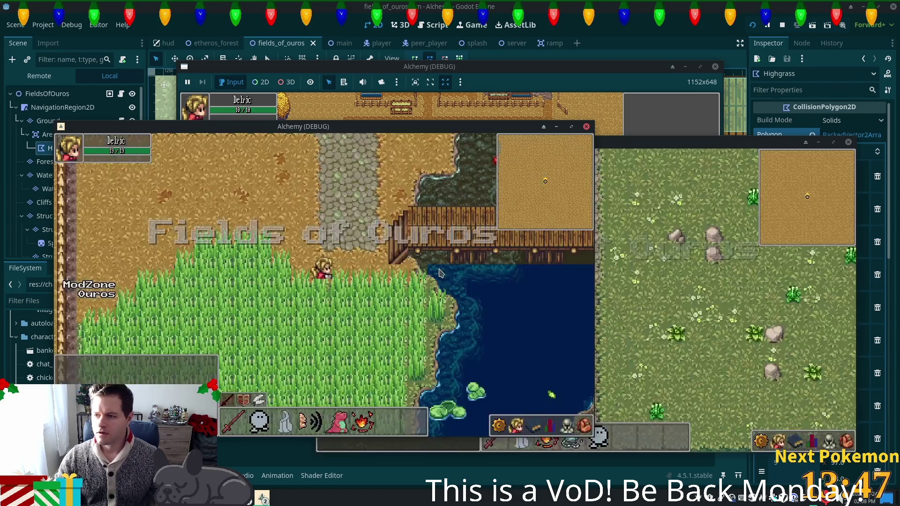
# Walk the character down-left through the tall grass and back toward its edge.
pyautogui.press('Down')
pyautogui.press('Left')
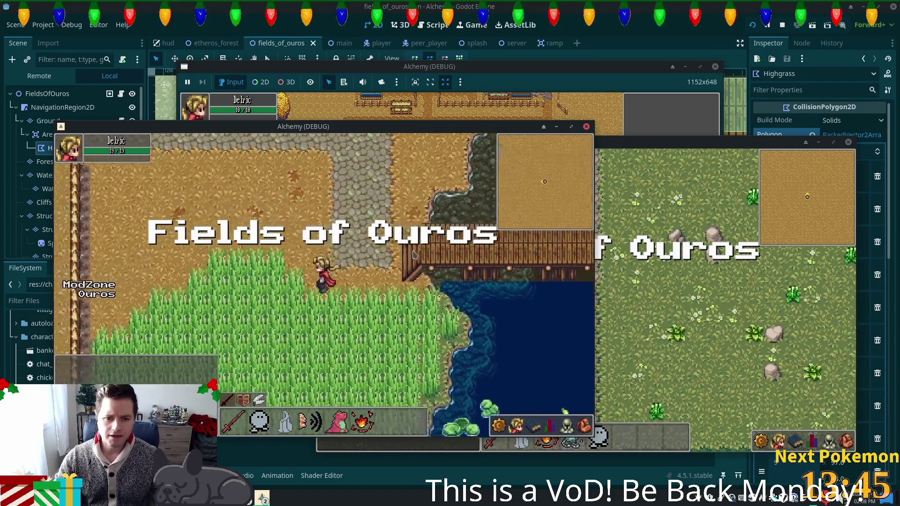
pyautogui.press('Up')
pyautogui.press('Right')
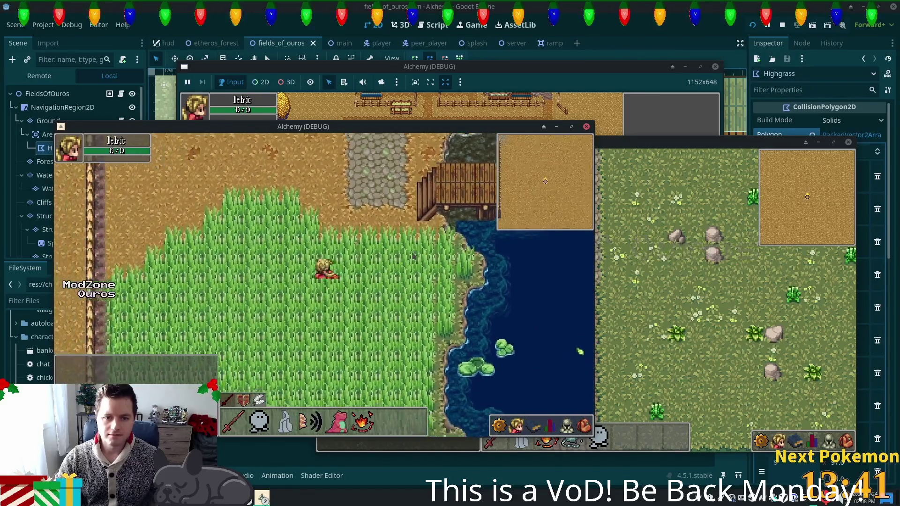
pyautogui.press('Down')
pyautogui.press('Left')
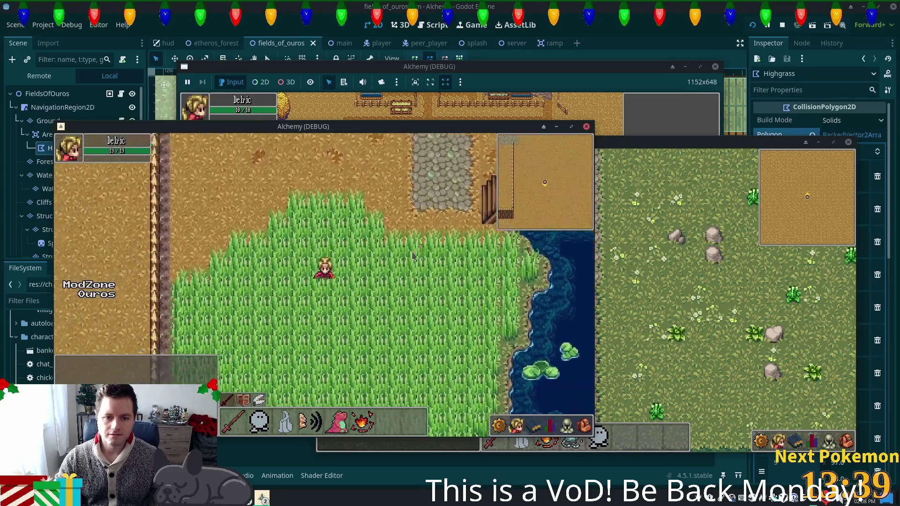
pyautogui.press('Down')
pyautogui.press('Left')
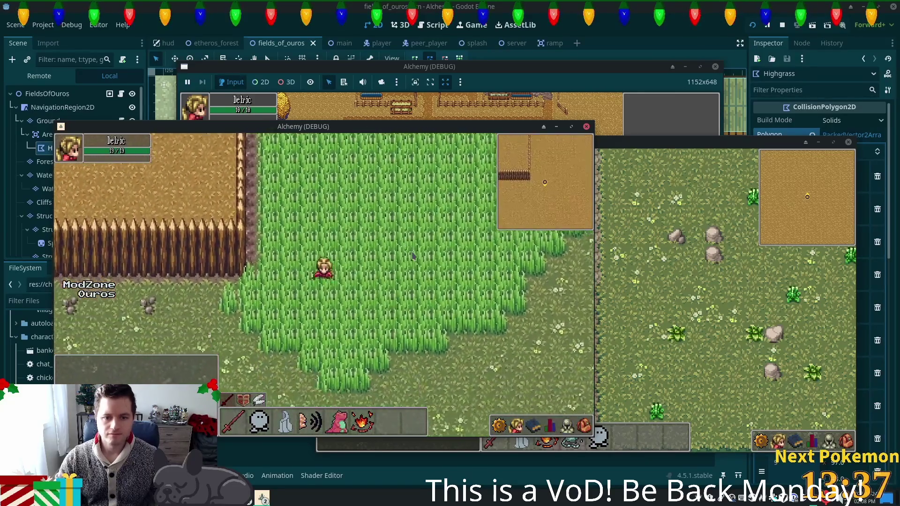
pyautogui.press('Down')
pyautogui.press('Right')
# Walk up past the pond, across the wooden bridge onto the cobblestone path, and back onto the bridge.
pyautogui.press('Up')
pyautogui.press('Right')
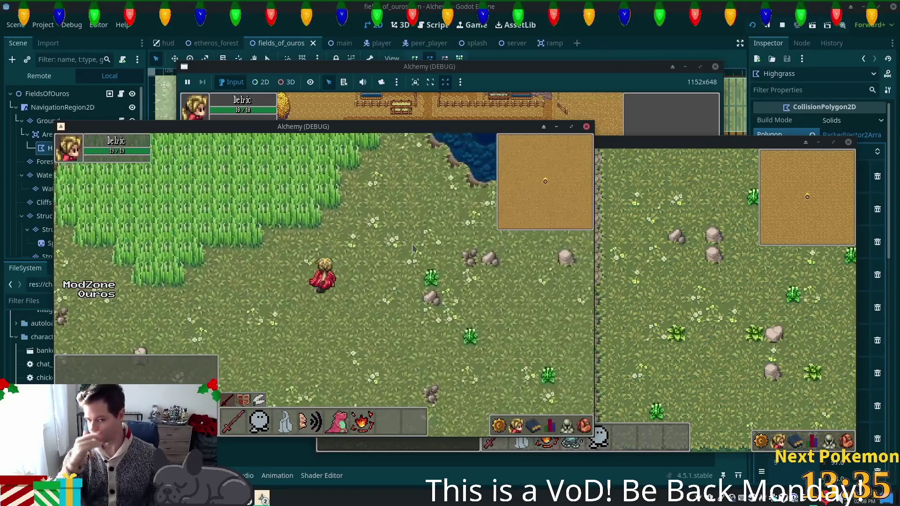
pyautogui.press('Up')
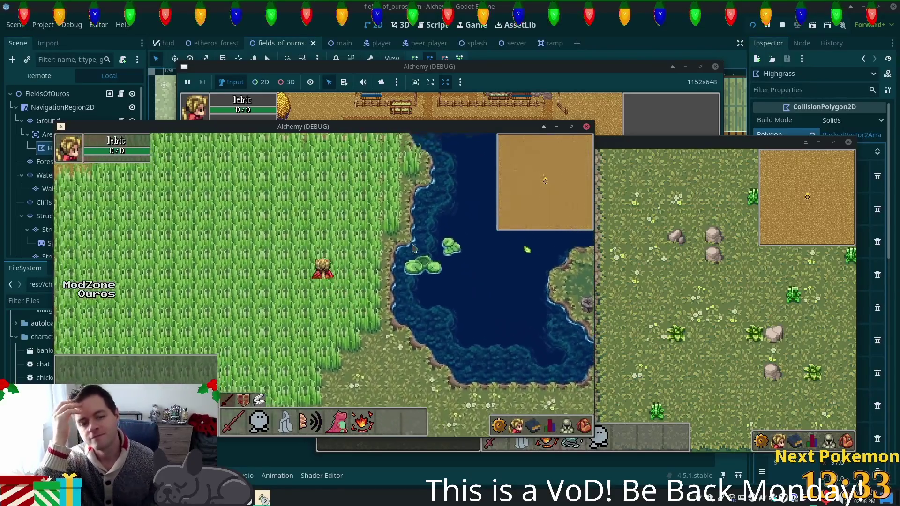
pyautogui.press('Up')
pyautogui.press('Left')
pyautogui.press('Up')
pyautogui.press('Right')
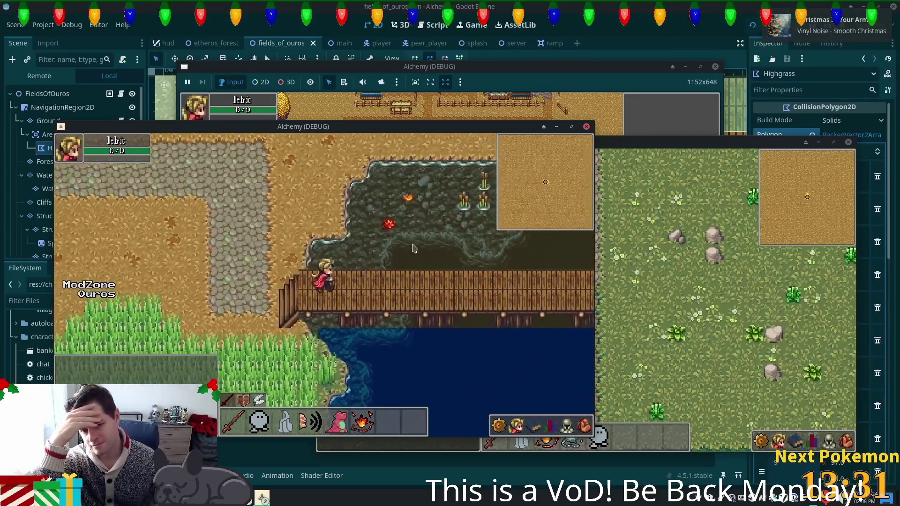
pyautogui.press('Right')
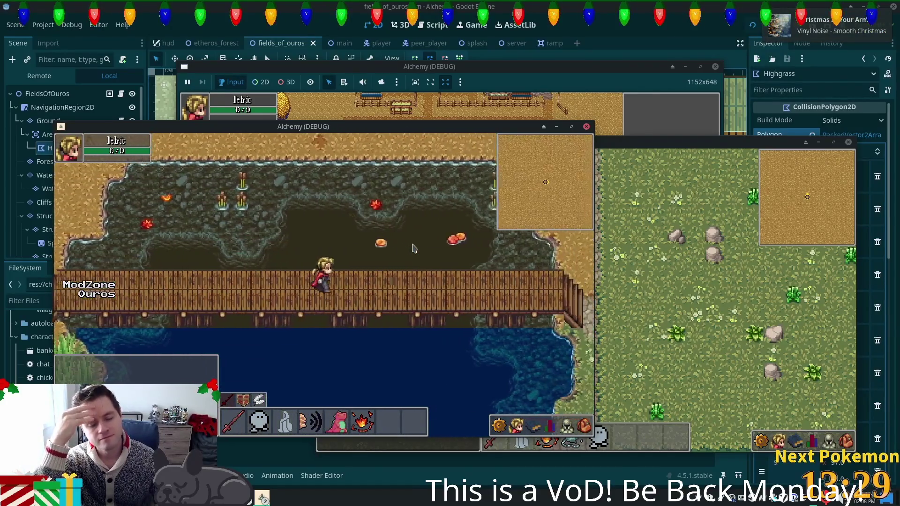
pyautogui.press('Right')
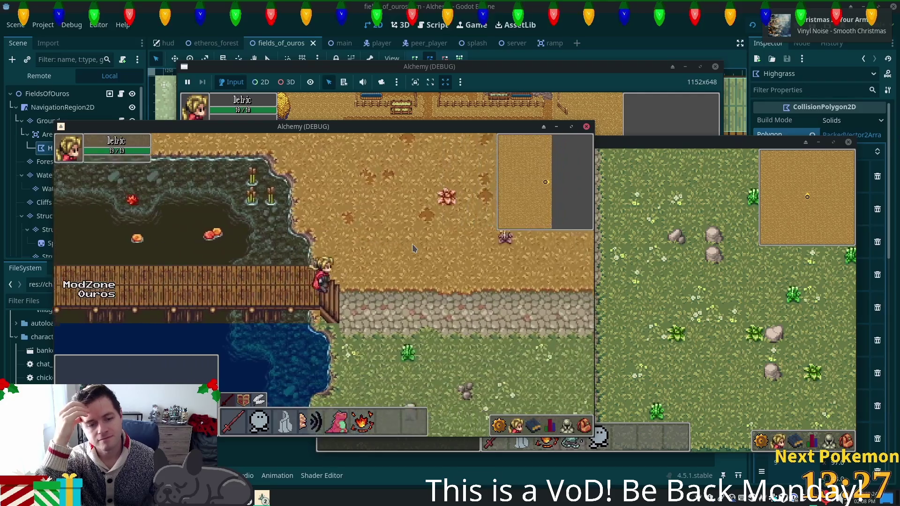
pyautogui.press('Left')
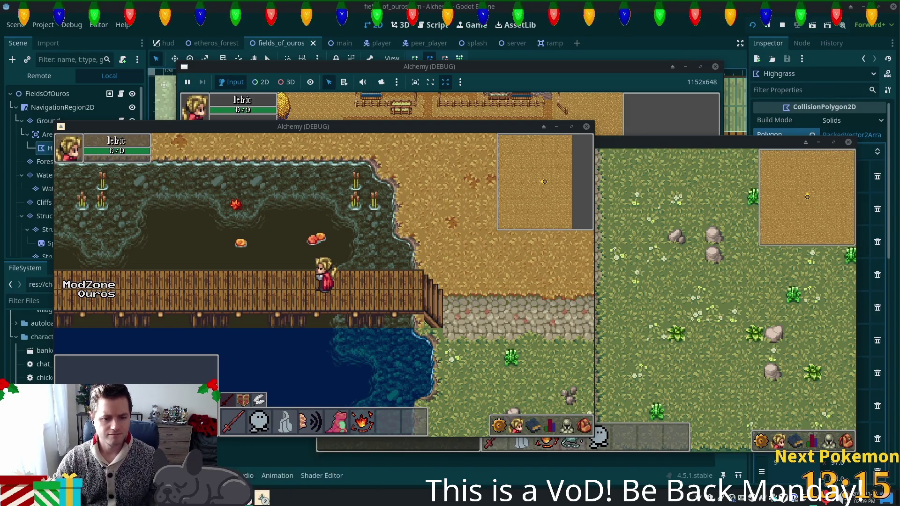
pyautogui.click(262, 498)
# Close Muk's popup, refresh the Pokémon list, and scroll through Drampa's stats.
pyautogui.click(295, 452)
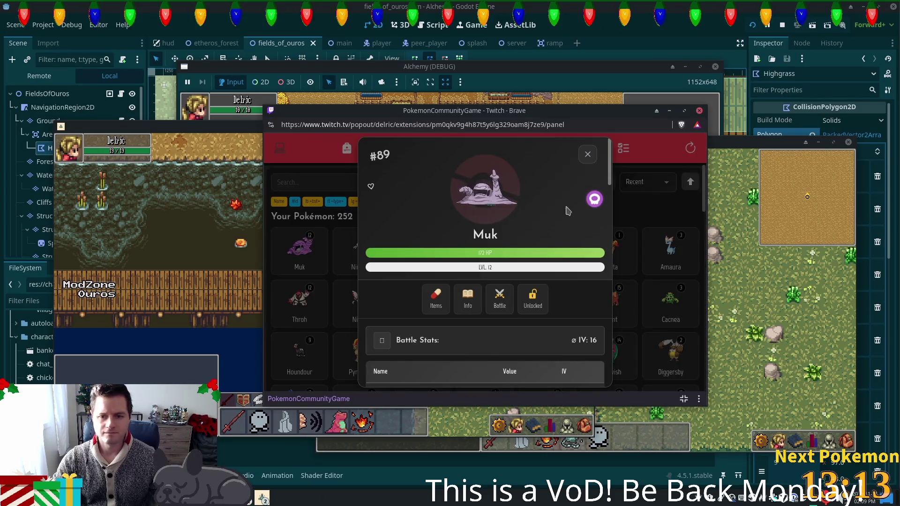
pyautogui.click(587, 154)
pyautogui.click(689, 149)
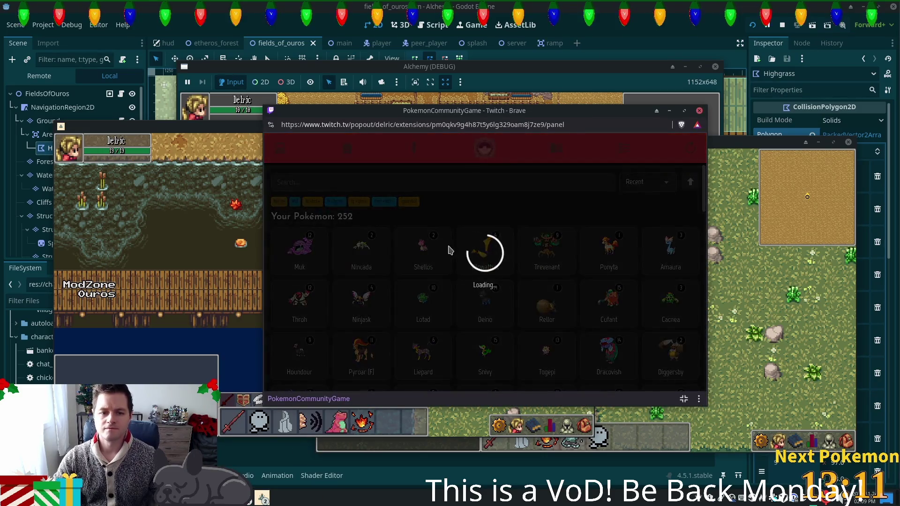
pyautogui.click(317, 260)
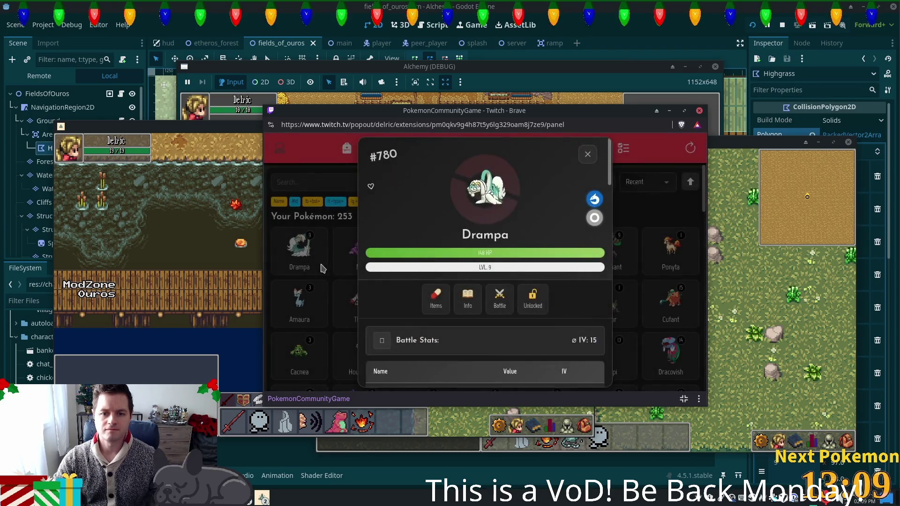
pyautogui.scroll(-1, 467, 297)
pyautogui.scroll(-4, 467, 297)
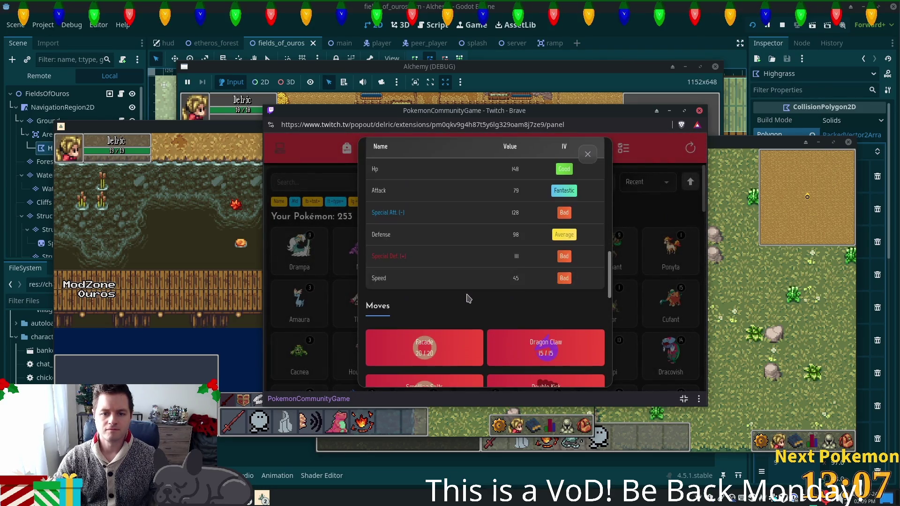
pyautogui.scroll(3, 469, 299)
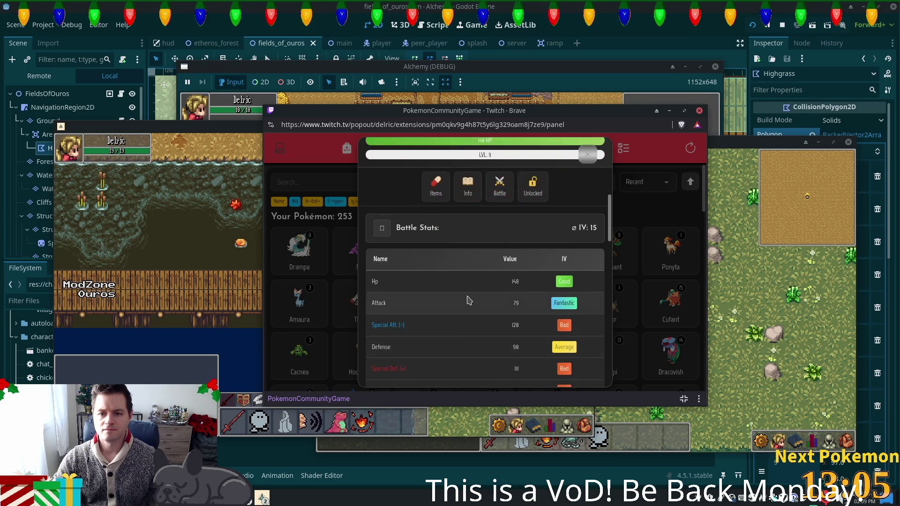
pyautogui.scroll(-2, 468, 301)
pyautogui.scroll(-3, 467, 300)
# Close Drampa, briefly view Muk's details, then return to the Godot editor.
pyautogui.press('Escape')
pyautogui.click(375, 270)
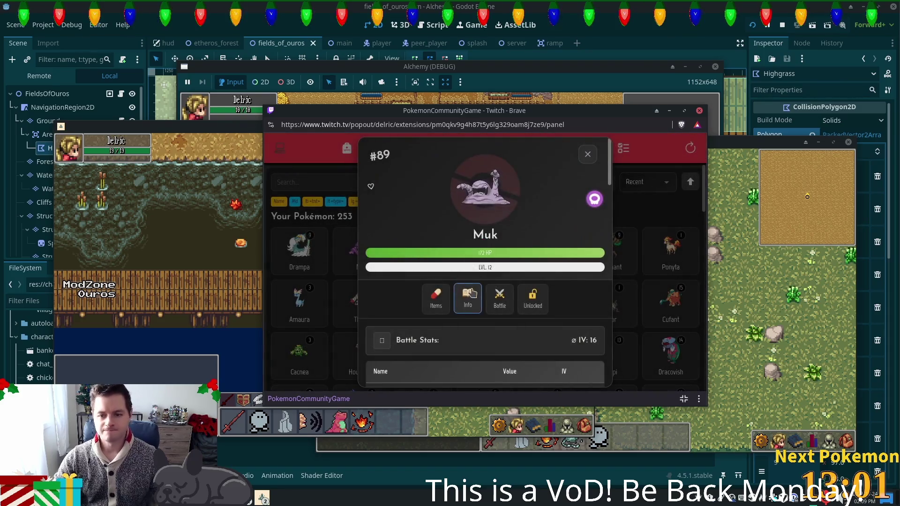
pyautogui.press('Escape')
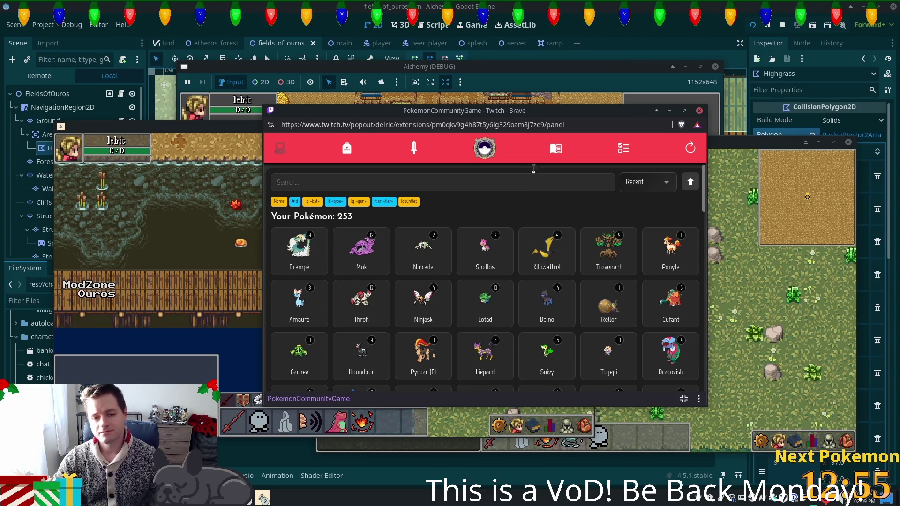
pyautogui.hotkey('alt', 'Tab')
pyautogui.scroll(-10, 475, 126)
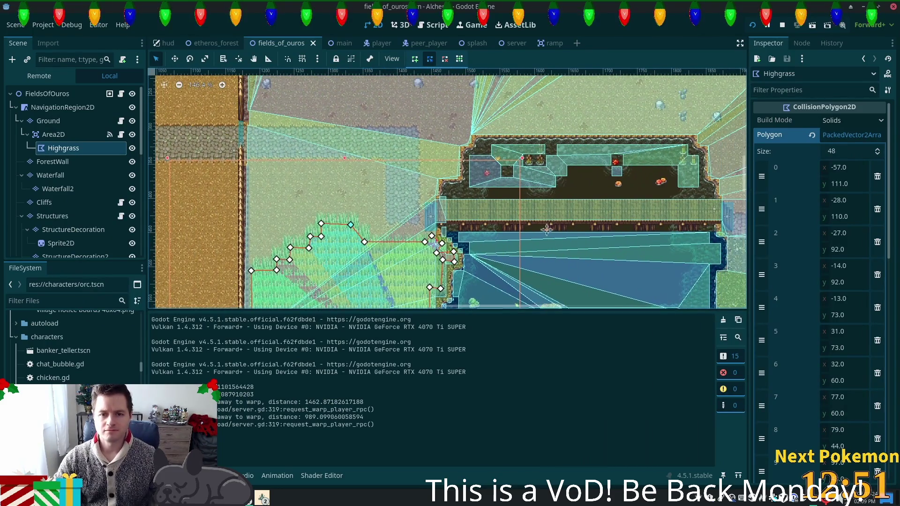
pyautogui.scroll(2, 538, 253)
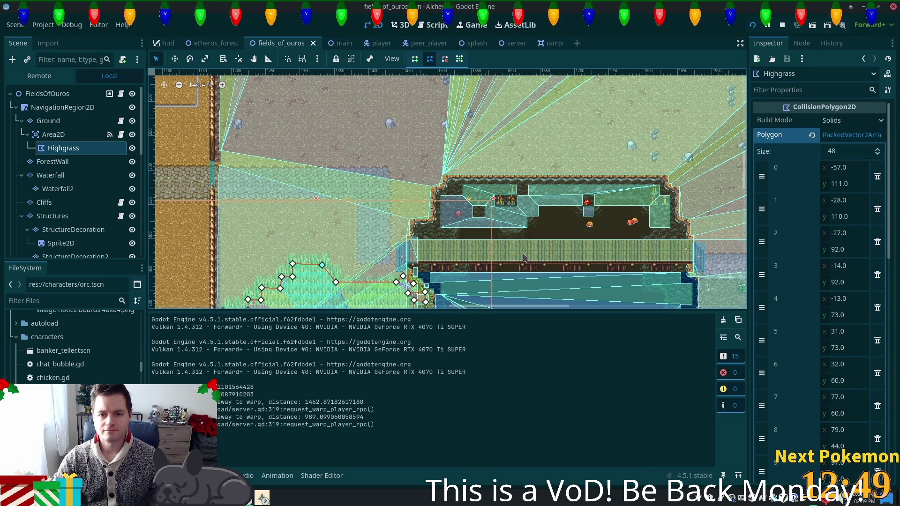
pyautogui.scroll(2, 486, 280)
pyautogui.scroll(2, 486, 280)
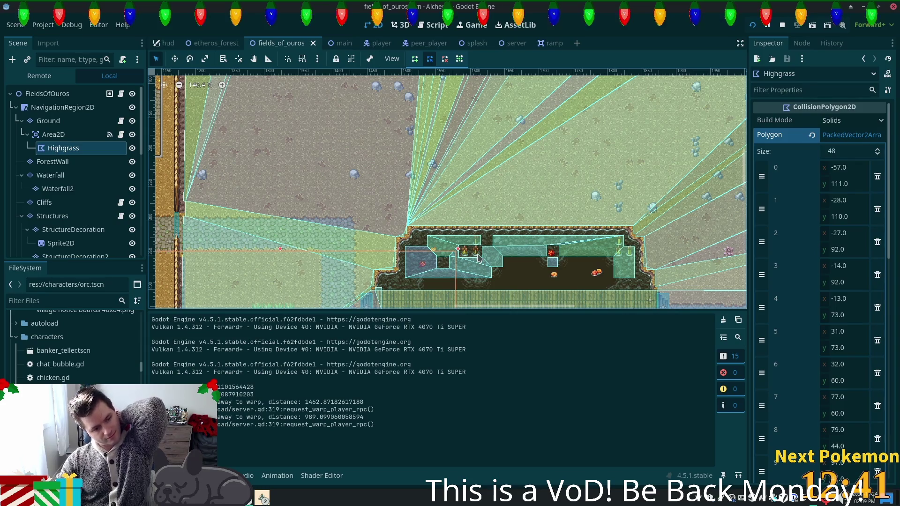
pyautogui.scroll(-3, 487, 250)
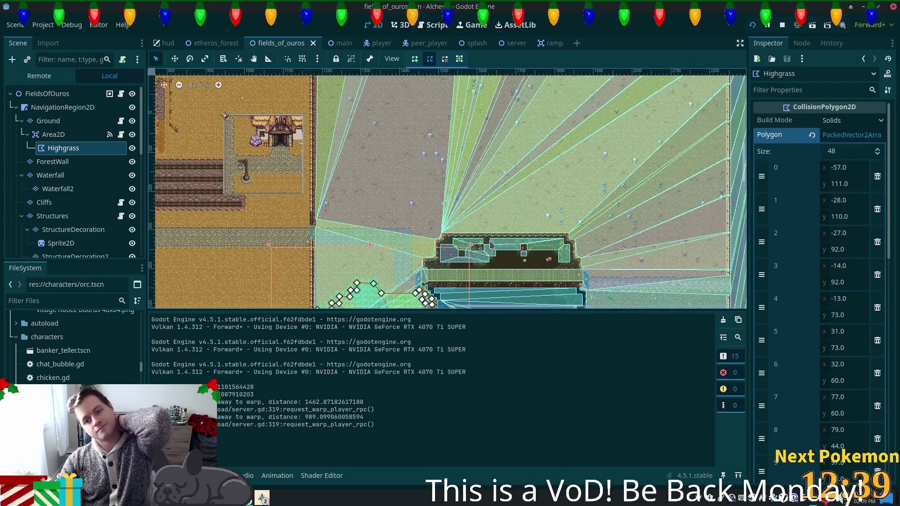
pyautogui.scroll(-3, 491, 244)
pyautogui.moveTo(319, 202)
pyautogui.mouseDown()
pyautogui.moveTo(520, 131)
pyautogui.moveTo(450, 150)
pyautogui.moveTo(389, 119)
pyautogui.moveTo(394, 84)
pyautogui.moveTo(384, 141)
pyautogui.mouseUp()
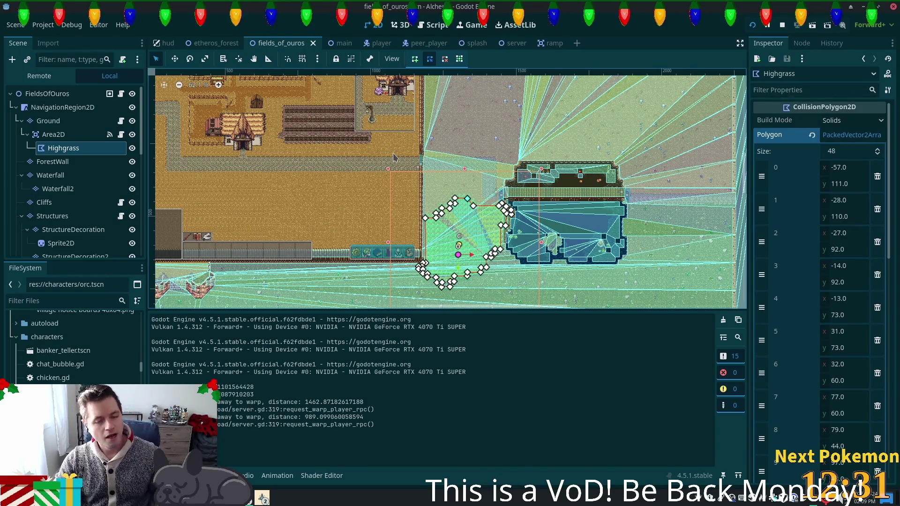
pyautogui.hotkey('alt', 'Tab')
pyautogui.hotkey('alt', 'Tab')
# In the Alchemy (DEBUG) window, walk the character off the bridge along the stone path, then close the game.
pyautogui.click(262, 498)
pyautogui.click(286, 441)
pyautogui.press('a')
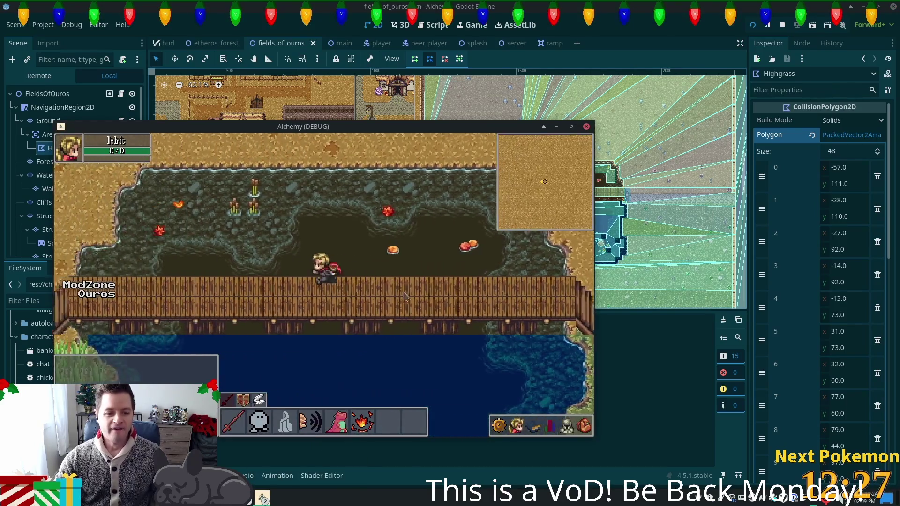
pyautogui.press('w')
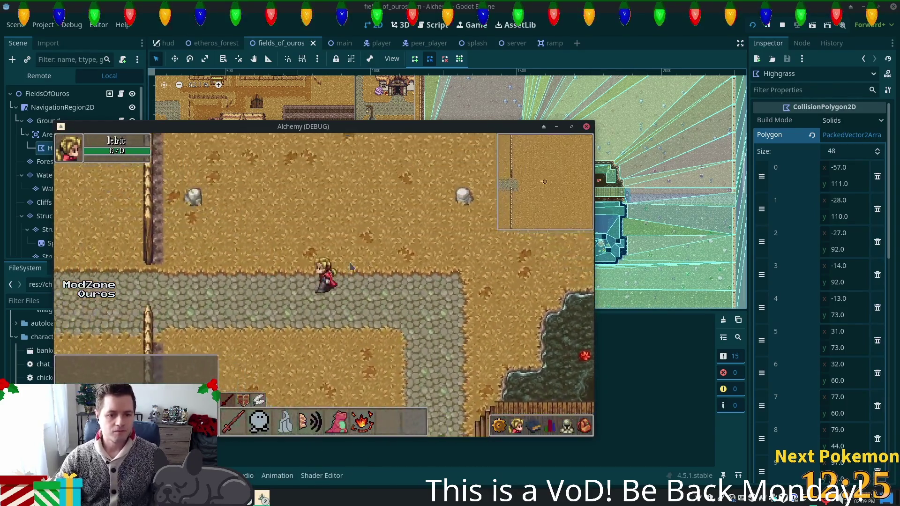
pyautogui.press('a')
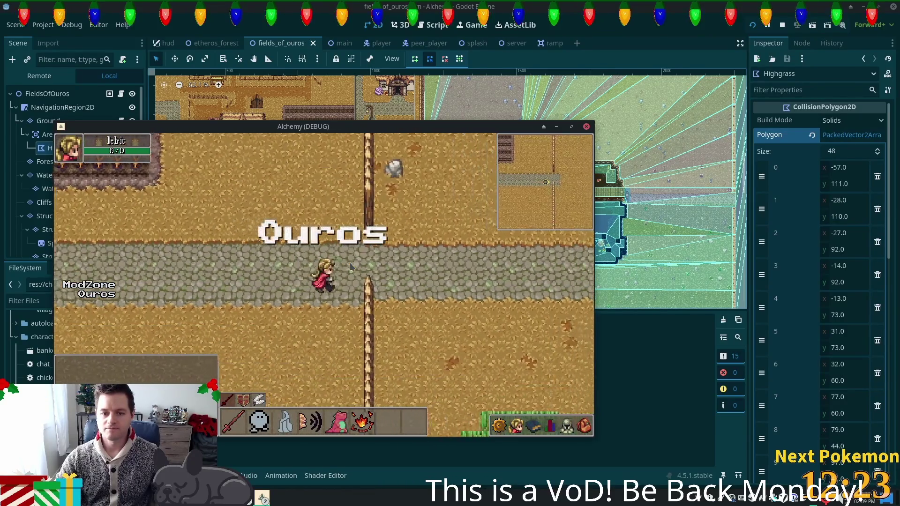
pyautogui.press('d')
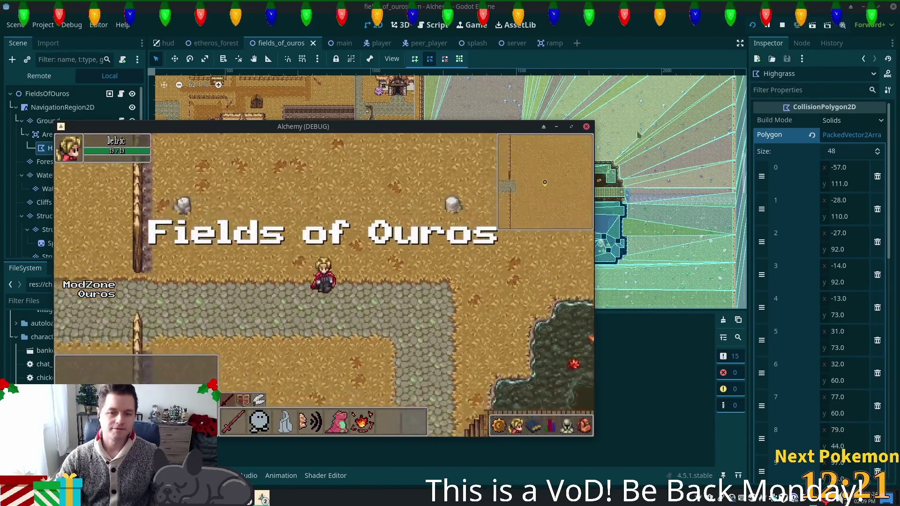
pyautogui.click(586, 127)
# Zoom in on the bridge and select the Ground tile layer to reopen its TileMap painting panel.
pyautogui.scroll(5, 558, 150)
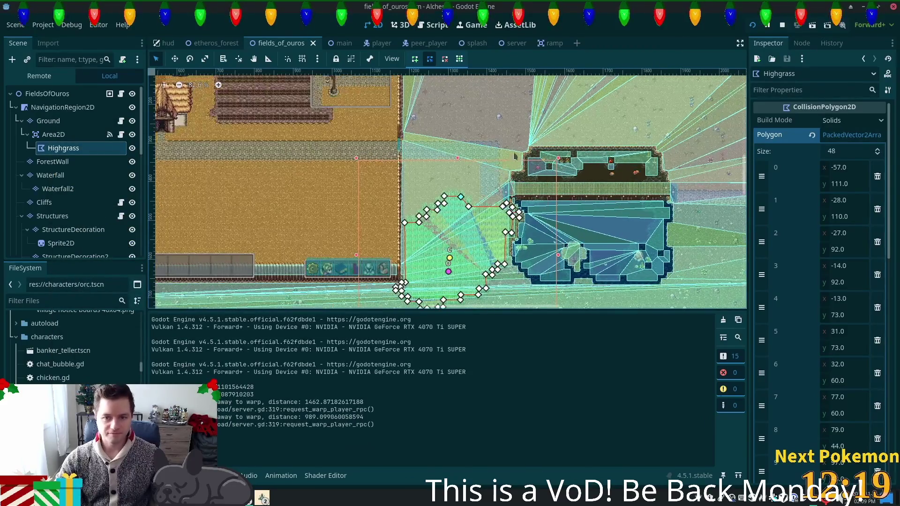
pyautogui.scroll(5, 541, 174)
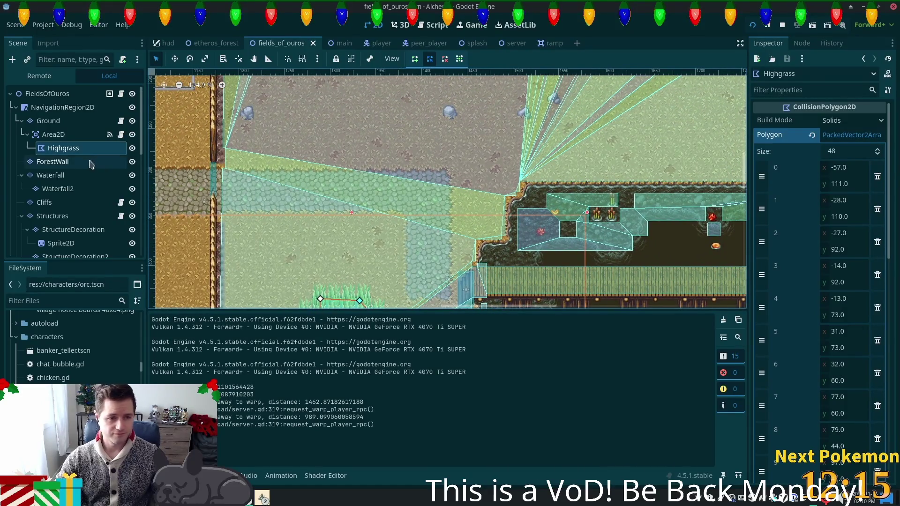
pyautogui.click(66, 121)
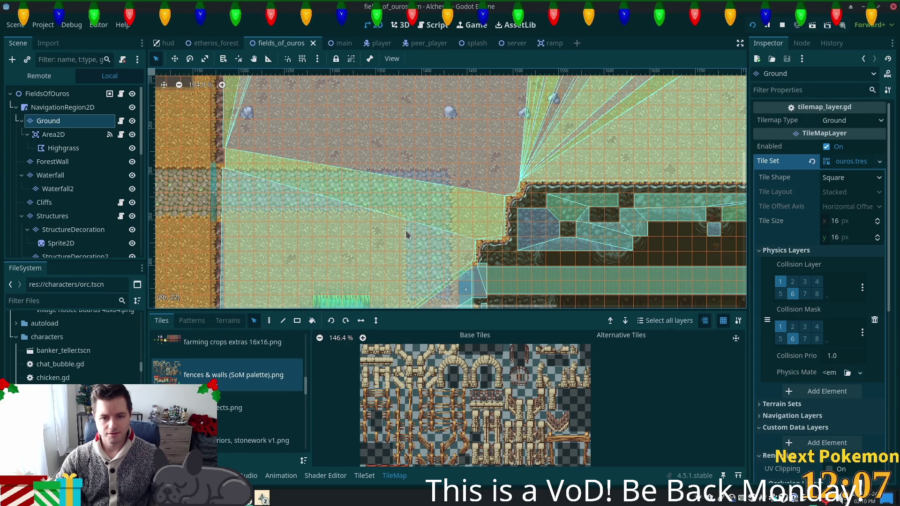
pyautogui.moveTo(406, 235); pyautogui.dragTo(448, 293)
# In the Terrains palette, choose the cobblestone path terrain from Terrain Set 0.
pyautogui.click(227, 320)
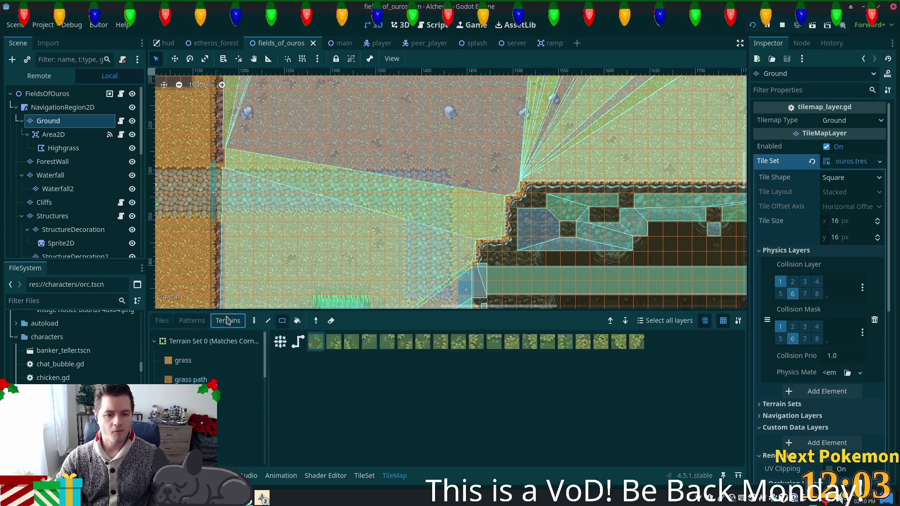
pyautogui.click(177, 357)
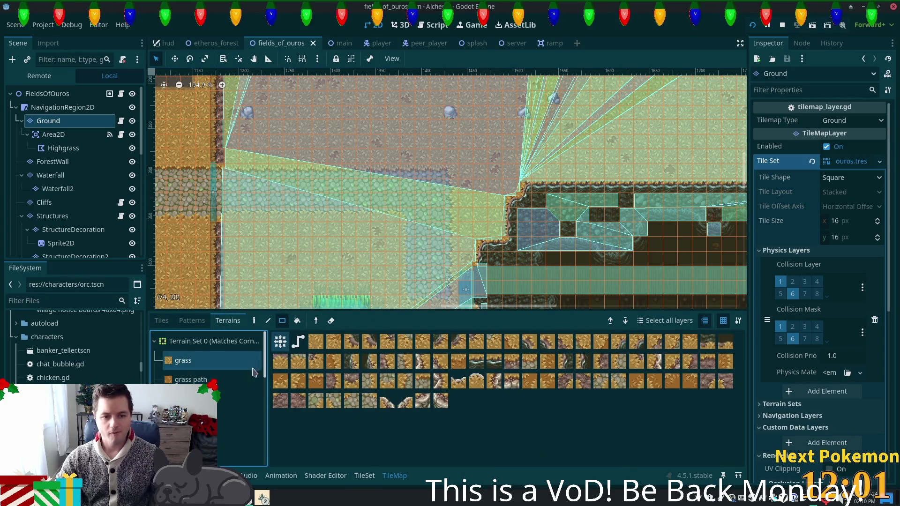
pyautogui.scroll(-1, 217, 436)
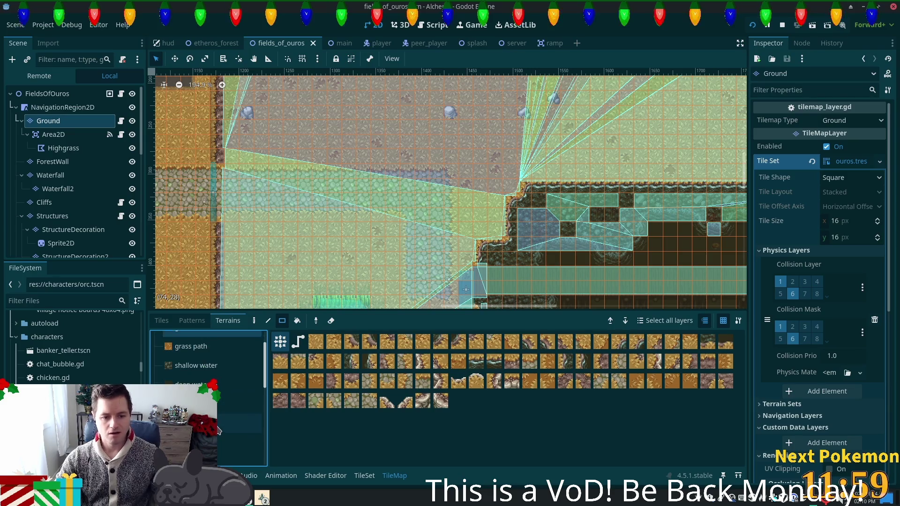
pyautogui.click(217, 443)
pyautogui.scroll(3, 526, 213)
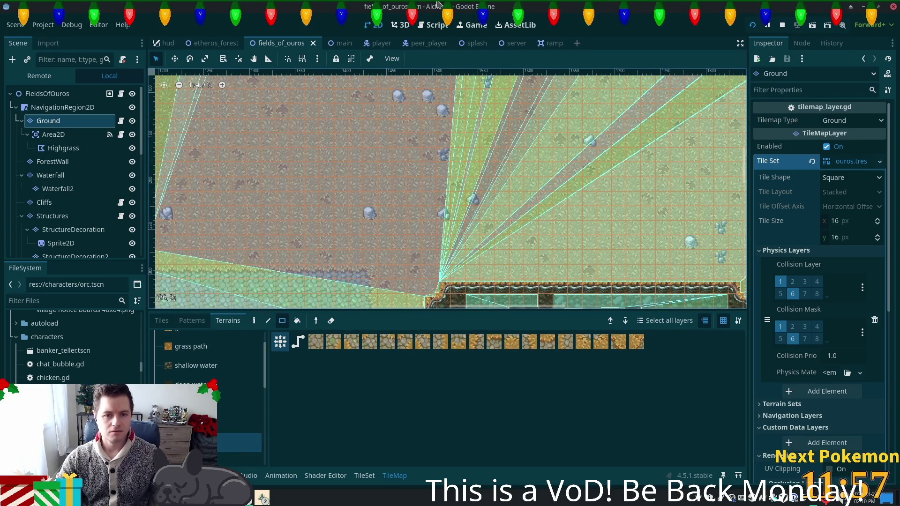
pyautogui.scroll(-3, 445, 124)
# Paint a vertical cobblestone column and a horizontal strip above the pit with rectangles.
pyautogui.moveTo(424, 170); pyautogui.dragTo(442, 156)
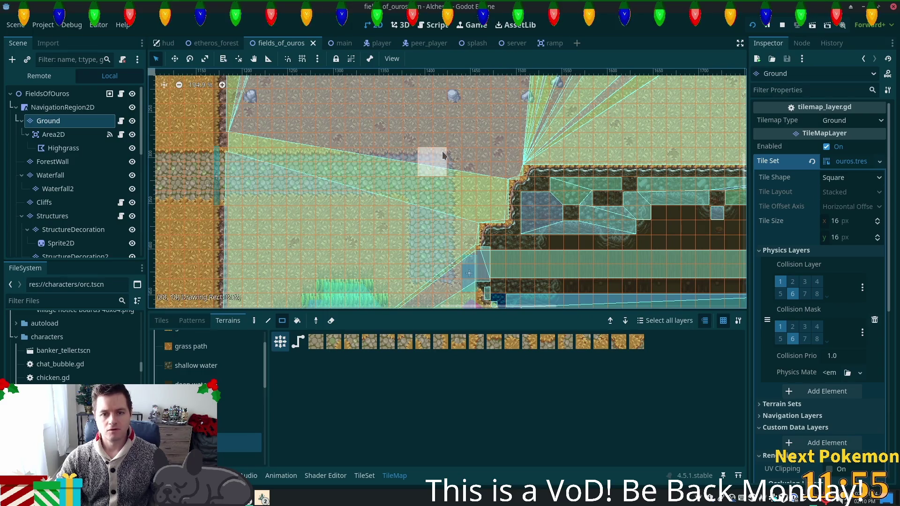
pyautogui.moveTo(446, 112); pyautogui.dragTo(445, 92)
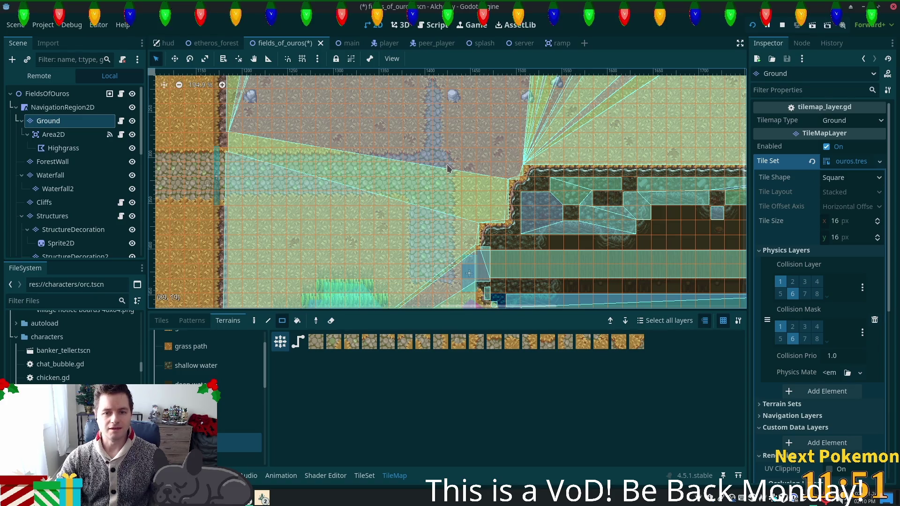
pyautogui.moveTo(410, 151); pyautogui.dragTo(414, 87)
pyautogui.scroll(3, 469, 154)
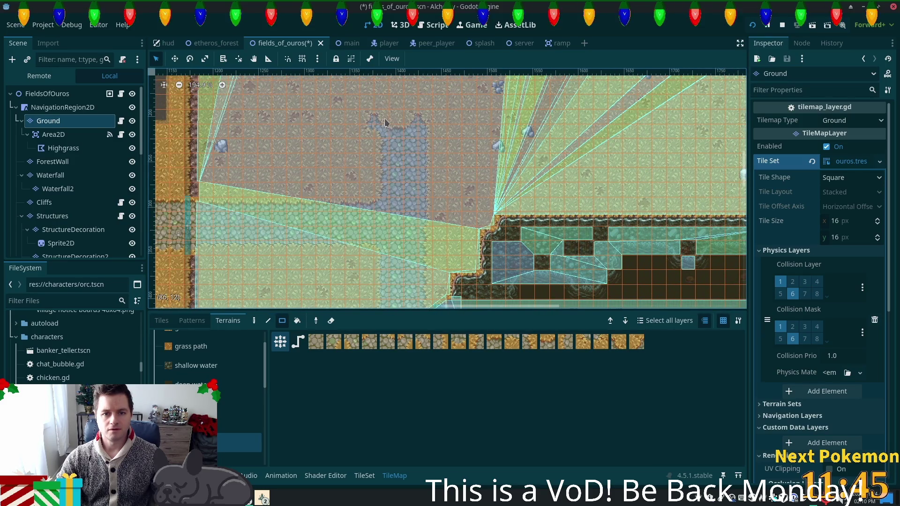
pyautogui.moveTo(405, 126)
pyautogui.mouseDown()
pyautogui.moveTo(577, 145)
pyautogui.moveTo(732, 144)
pyautogui.moveTo(423, 140)
pyautogui.moveTo(597, 169)
pyautogui.mouseUp()
pyautogui.scroll(-5, 571, 166)
pyautogui.hscroll(5, 553, 164)
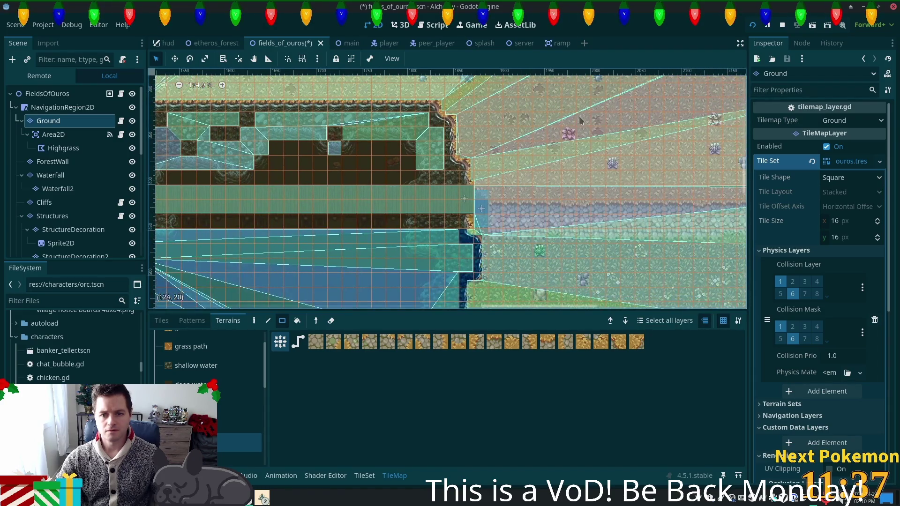
pyautogui.scroll(4, 544, 163)
pyautogui.hscroll(3, 544, 163)
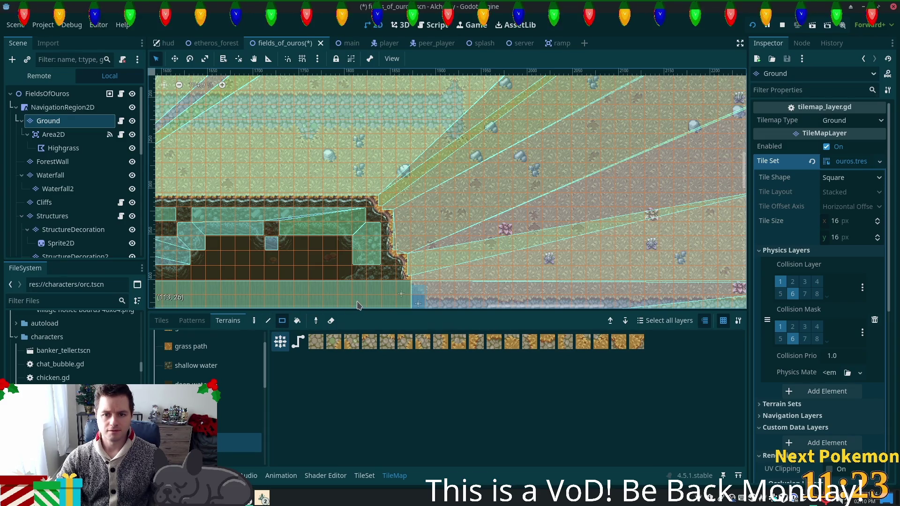
pyautogui.scroll(5, 413, 282)
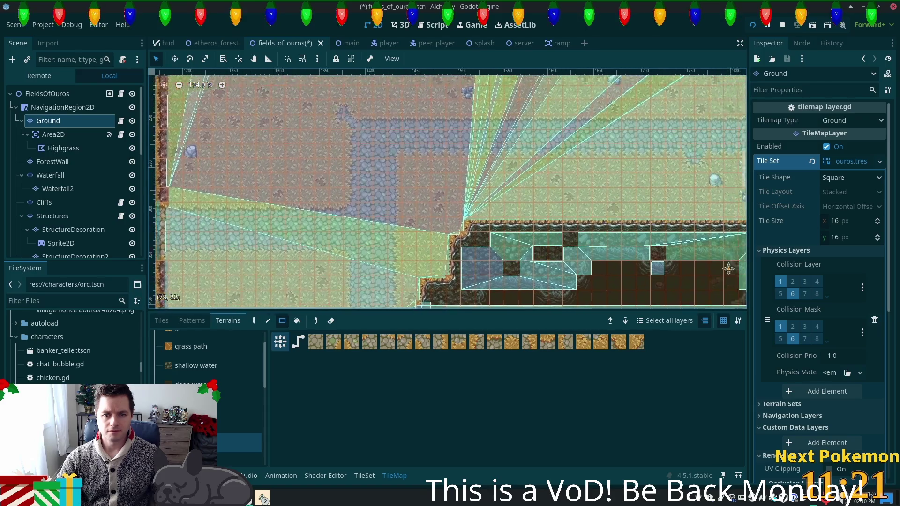
pyautogui.scroll(-2, 446, 271)
# Use the Line tool to paint several diagonal cobblestone stretches across the field.
pyautogui.click(268, 321)
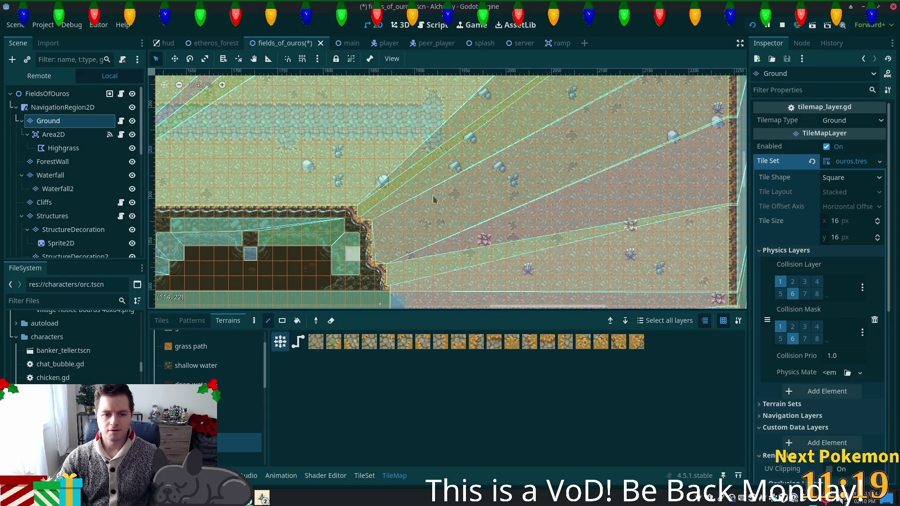
pyautogui.moveTo(425, 137)
pyautogui.mouseDown()
pyautogui.moveTo(522, 255)
pyautogui.moveTo(511, 300)
pyautogui.moveTo(469, 300)
pyautogui.moveTo(573, 294)
pyautogui.moveTo(485, 296)
pyautogui.mouseUp()
pyautogui.moveTo(570, 285)
pyautogui.mouseDown()
pyautogui.moveTo(502, 227)
pyautogui.moveTo(493, 253)
pyautogui.mouseUp()
pyautogui.scroll(2, 493, 253)
pyautogui.hscroll(1, 493, 253)
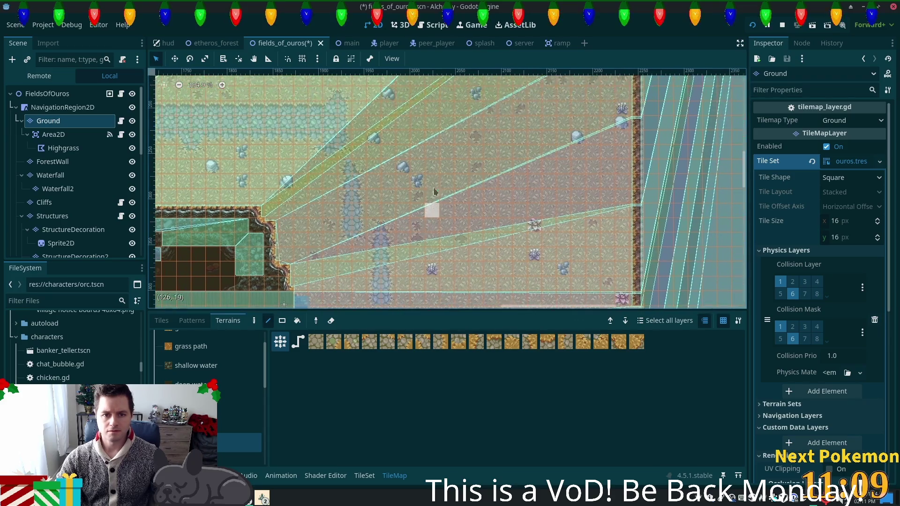
pyautogui.moveTo(342, 137)
pyautogui.mouseDown()
pyautogui.moveTo(399, 263)
pyautogui.moveTo(402, 300)
pyautogui.mouseUp()
pyautogui.moveTo(344, 108); pyautogui.dragTo(411, 282)
pyautogui.moveTo(365, 133)
pyautogui.mouseDown()
pyautogui.moveTo(413, 211)
pyautogui.moveTo(433, 288)
pyautogui.moveTo(443, 283)
pyautogui.mouseUp()
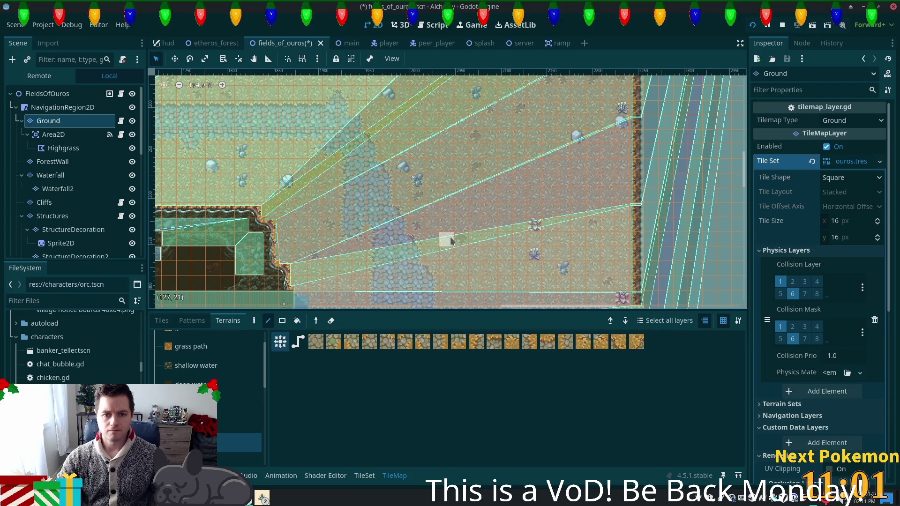
# Add more stair-stepped diagonal path lines downward beside the walled dirt pit.
pyautogui.scroll(-2, 464, 211)
pyautogui.hscroll(-4, 464, 211)
pyautogui.moveTo(405, 118); pyautogui.dragTo(488, 282)
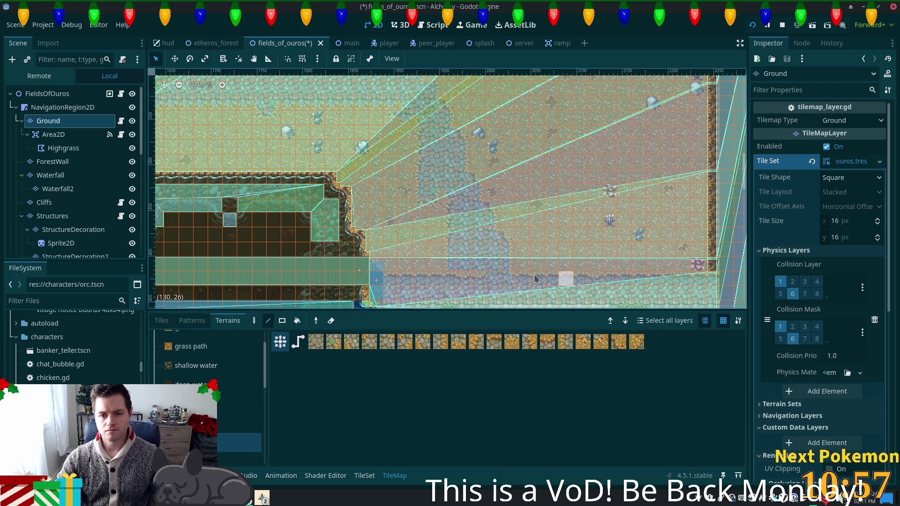
pyautogui.scroll(3, 464, 178)
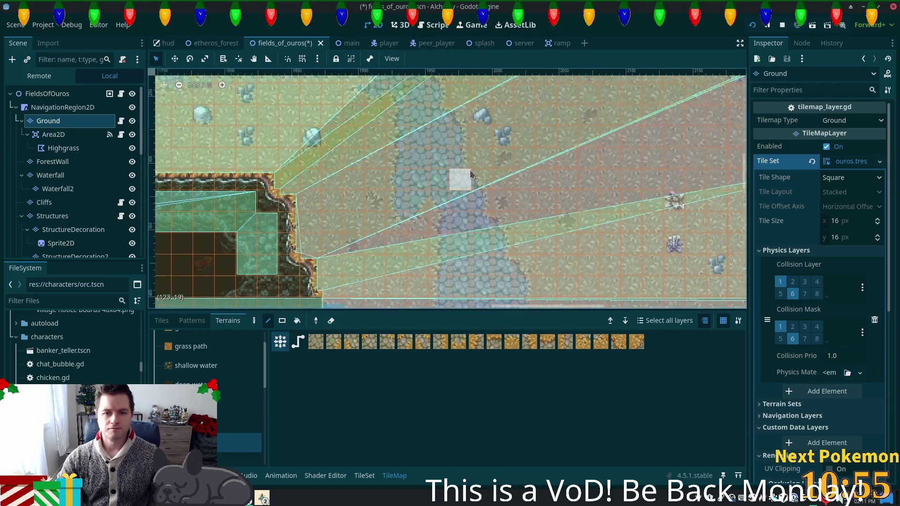
pyautogui.scroll(-1, 447, 194)
pyautogui.scroll(-1, 448, 194)
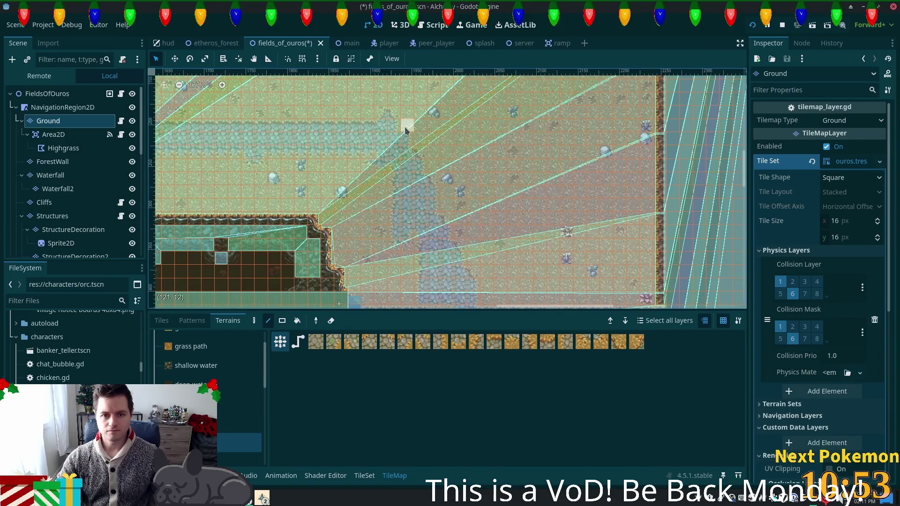
pyautogui.moveTo(406, 128); pyautogui.dragTo(492, 307)
pyautogui.moveTo(498, 249)
pyautogui.mouseDown()
pyautogui.moveTo(492, 201)
pyautogui.moveTo(545, 225)
pyautogui.moveTo(556, 239)
pyautogui.mouseUp()
pyautogui.scroll(-3, 556, 239)
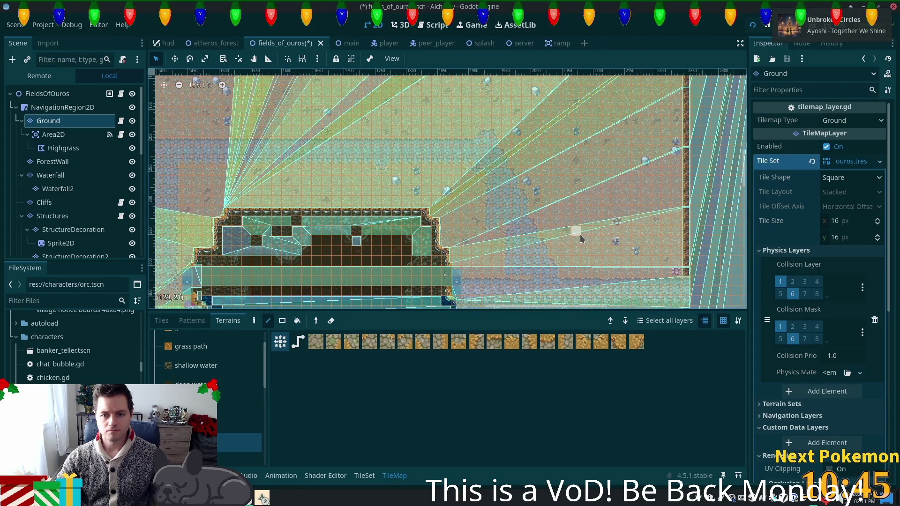
pyautogui.scroll(-5, 546, 227)
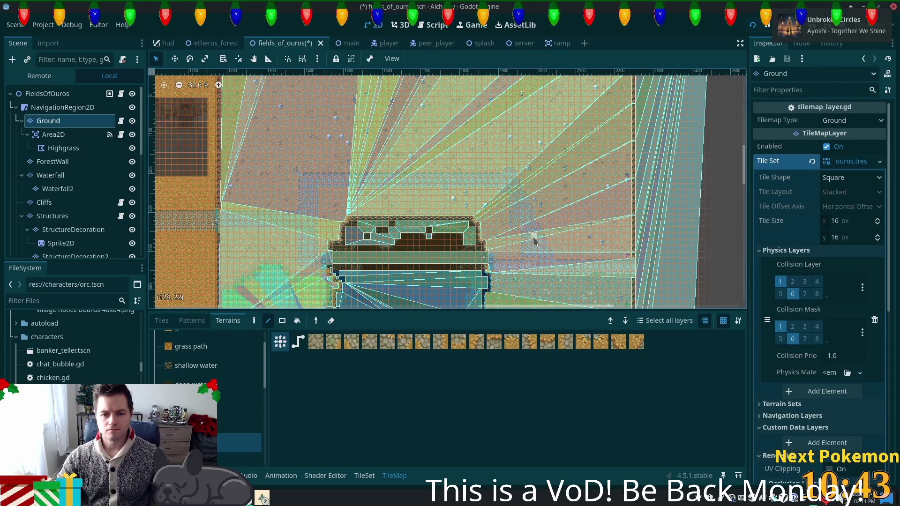
pyautogui.scroll(10, 520, 240)
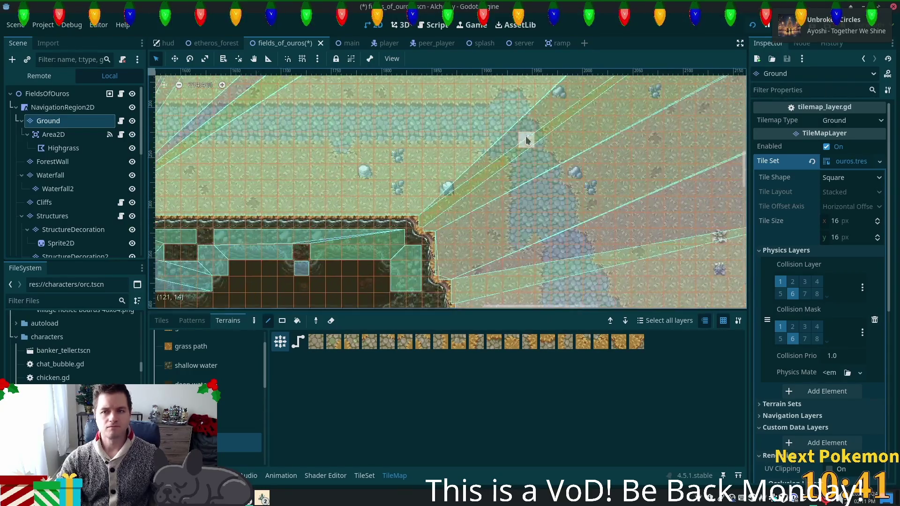
pyautogui.scroll(4, 491, 209)
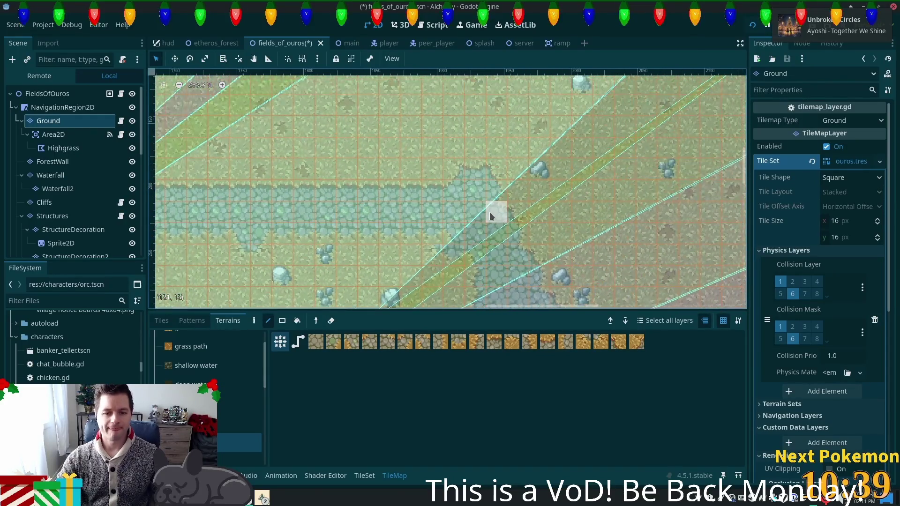
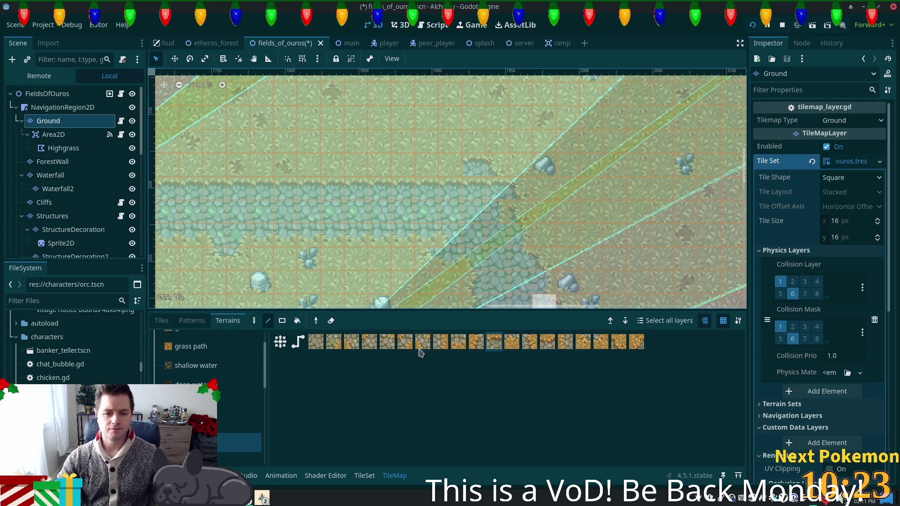
# Inspect a tile of the autumn forest (clean) source in the TileSet editor, then return to the TileMap Tiles palette.
pyautogui.click(619, 342)
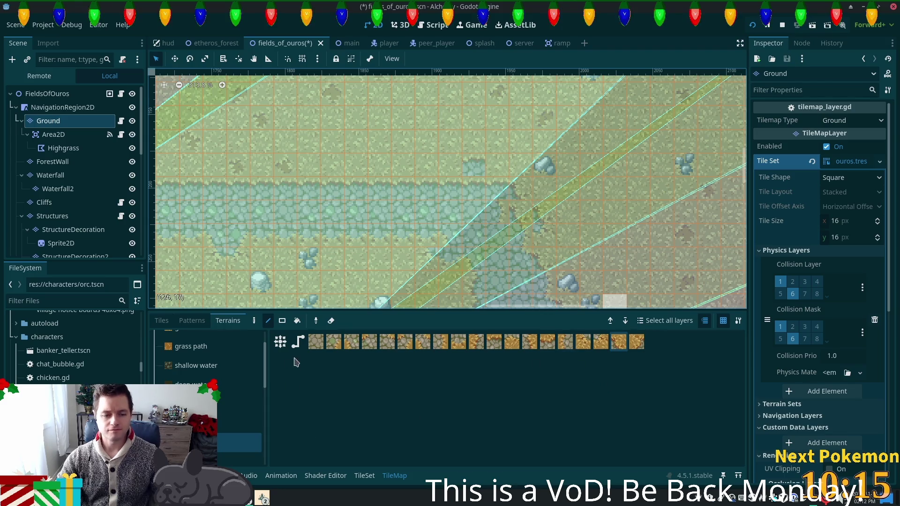
pyautogui.click(372, 477)
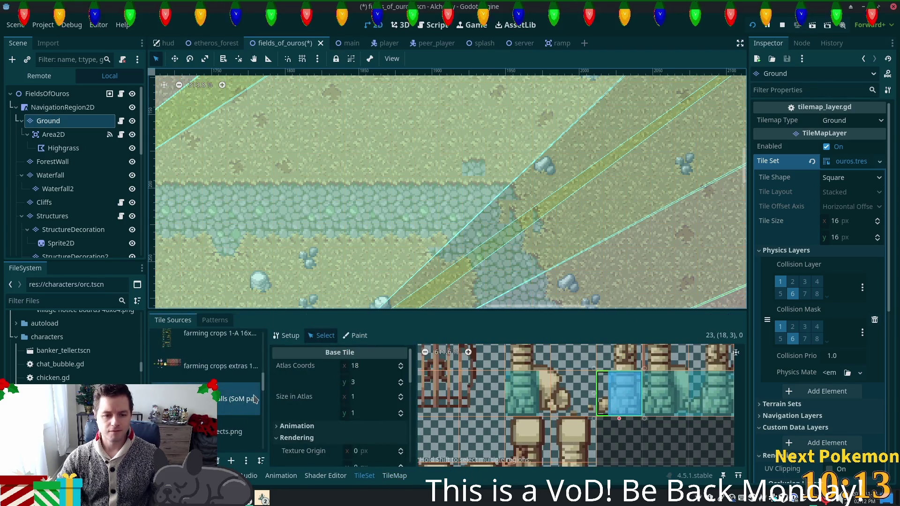
pyautogui.scroll(3, 206, 356)
pyautogui.click(207, 346)
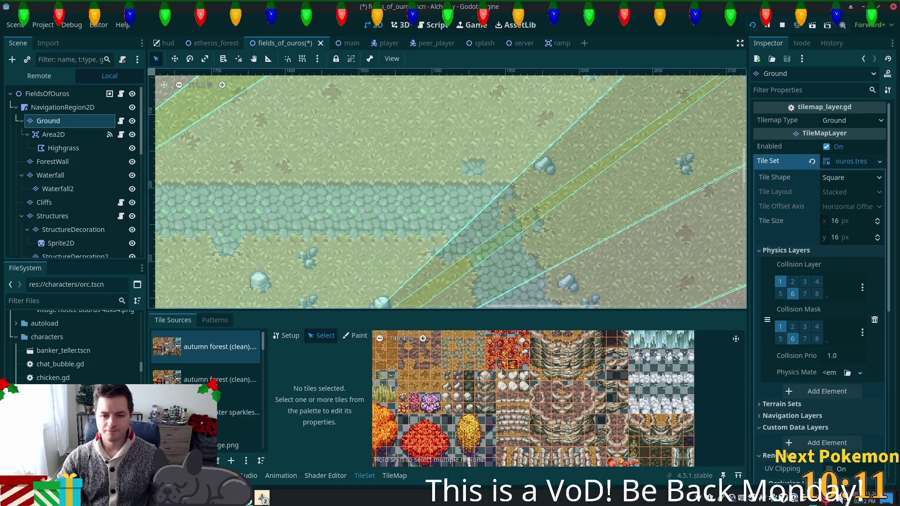
pyautogui.scroll(5, 497, 361)
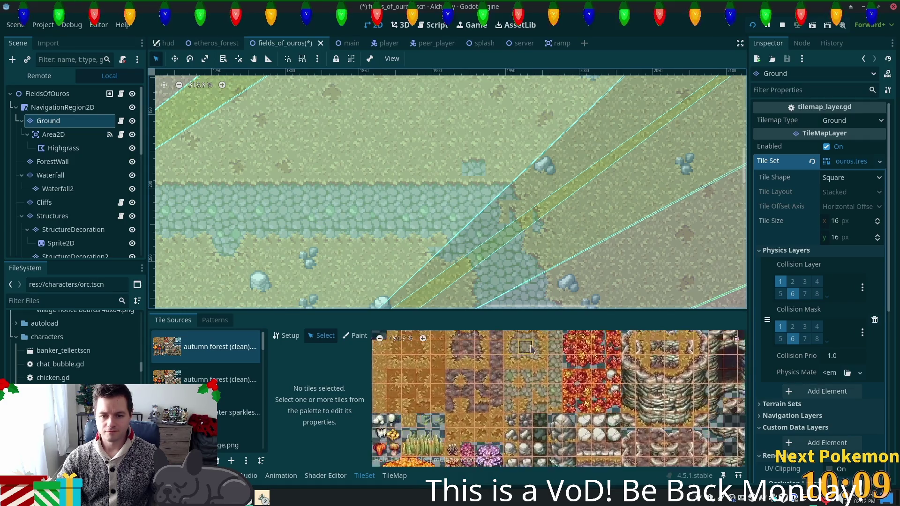
pyautogui.scroll(1, 560, 347)
pyautogui.click(553, 359)
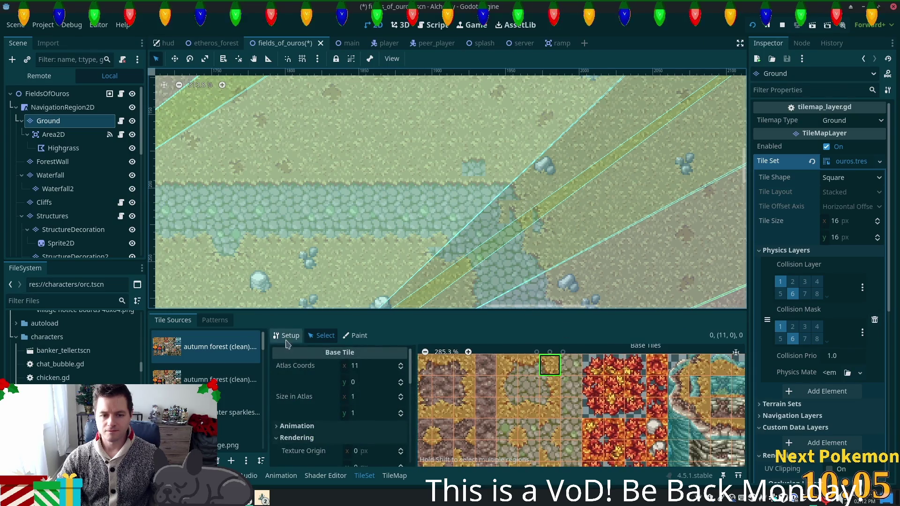
pyautogui.click(394, 476)
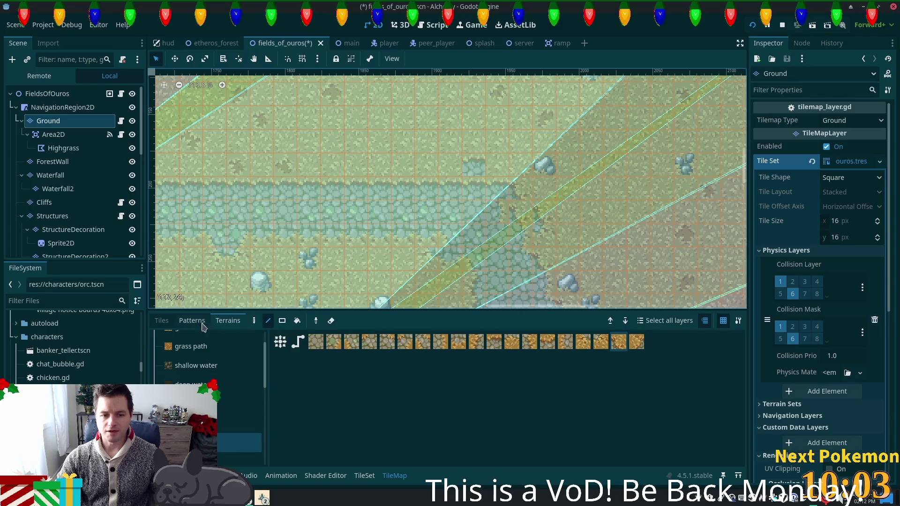
pyautogui.scroll(4, 411, 351)
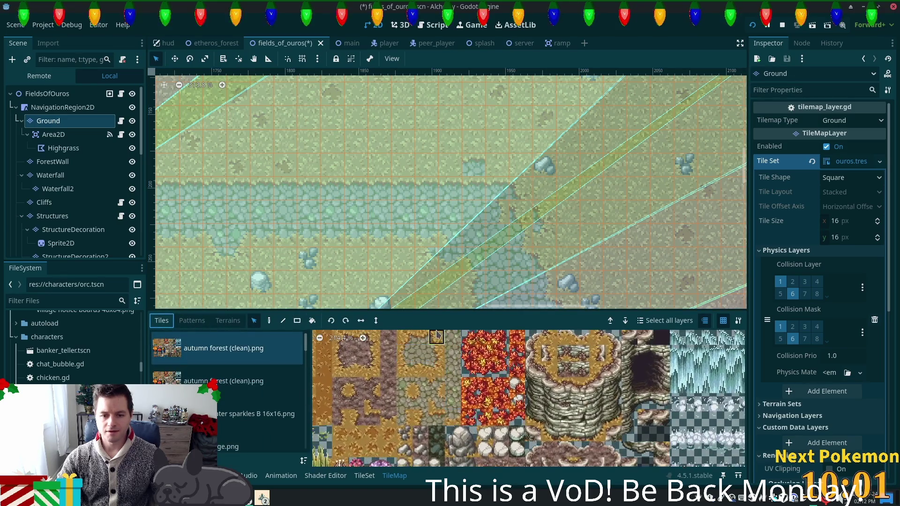
# Pick an autumn tile and a grass tile, checking the map's lower-right and upper-right areas.
pyautogui.scroll(6, 495, 364)
pyautogui.click(494, 365)
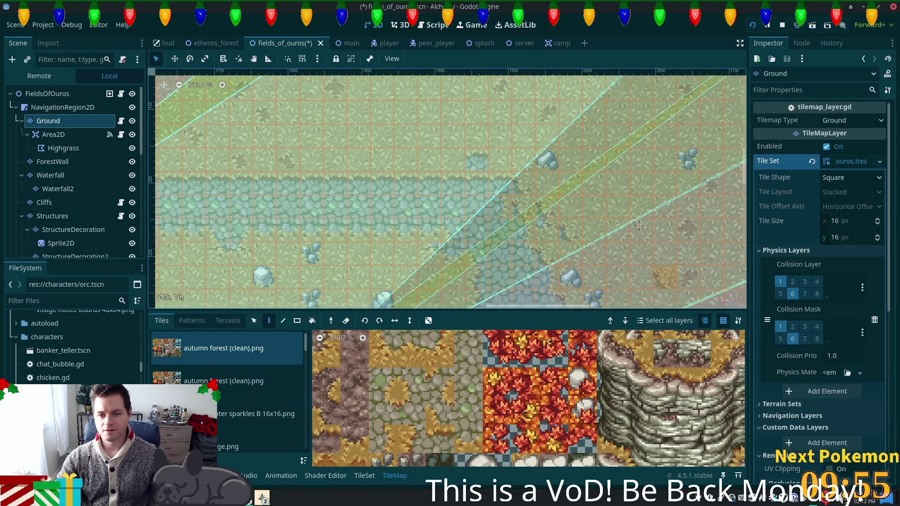
pyautogui.scroll(-5, 642, 239)
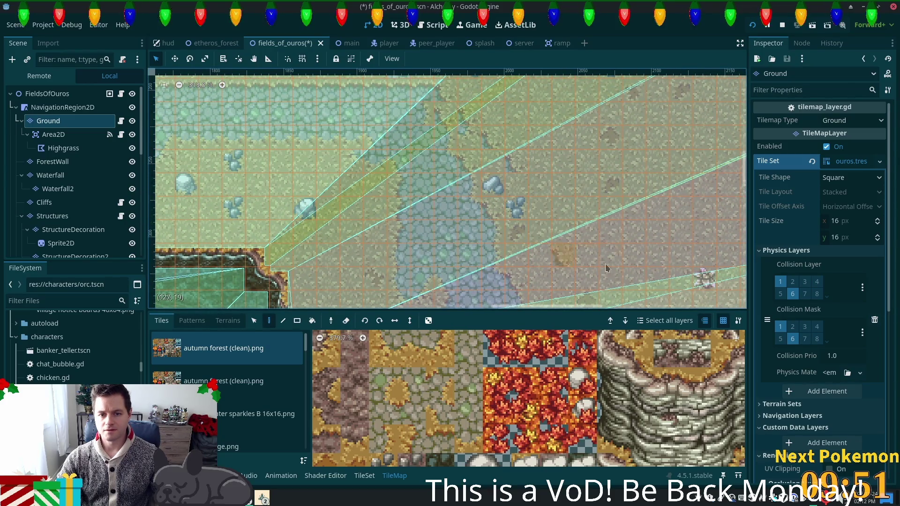
pyautogui.hscroll(-4, 473, 227)
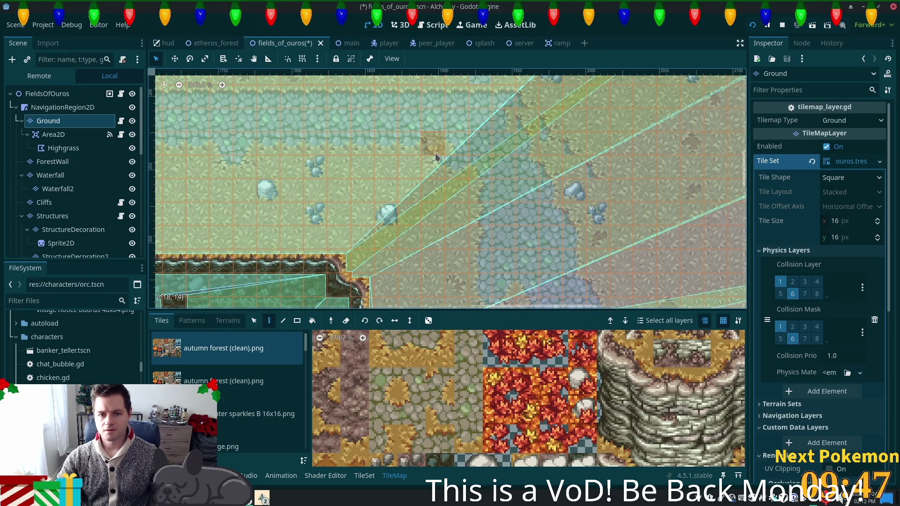
pyautogui.click(383, 352)
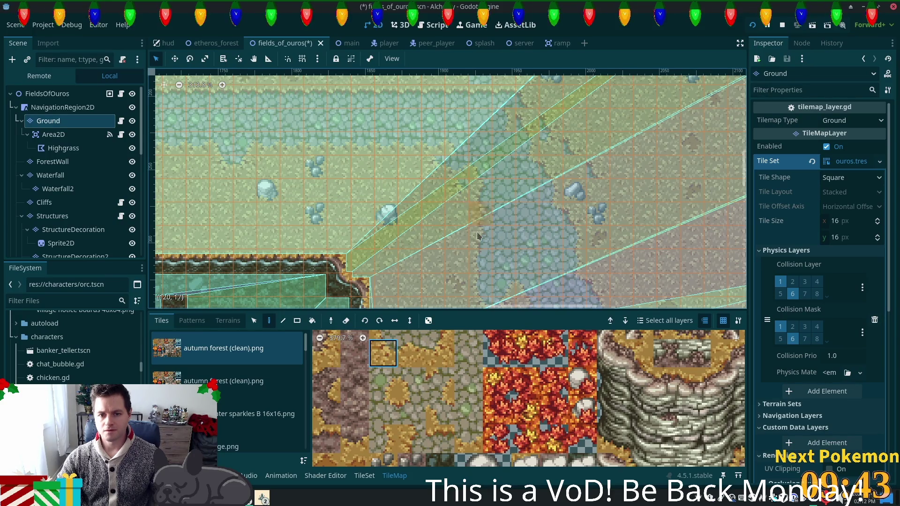
pyautogui.moveTo(512, 252); pyautogui.dragTo(462, 119)
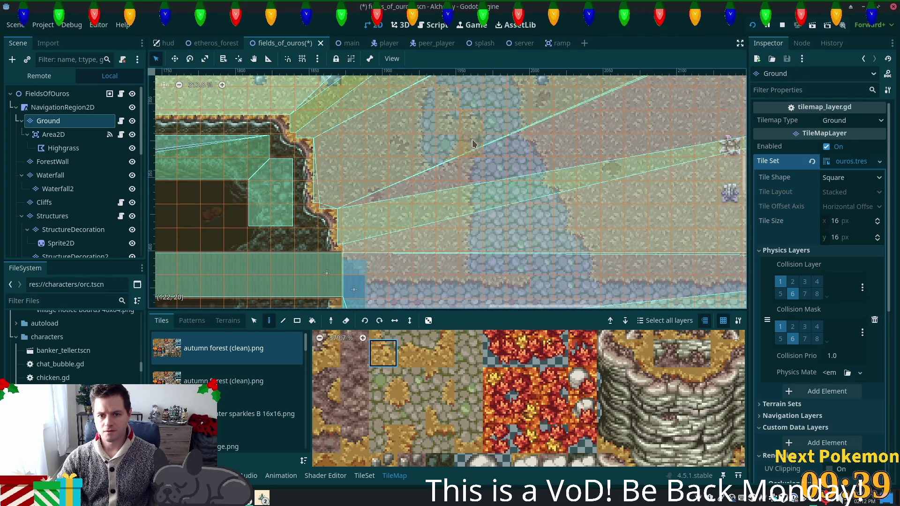
pyautogui.moveTo(553, 184)
pyautogui.mouseDown()
pyautogui.moveTo(496, 300)
pyautogui.moveTo(515, 150)
pyautogui.moveTo(494, 261)
pyautogui.moveTo(499, 184)
pyautogui.mouseUp()
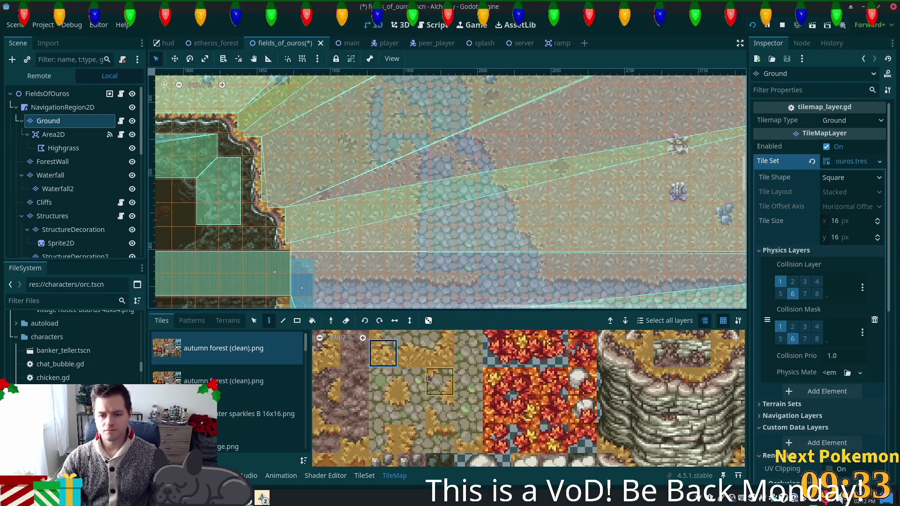
pyautogui.scroll(2, 392, 366)
# Compare upper and lower autumn atlas tiles across the map, then switch to the Terrains tab.
pyautogui.click(377, 363)
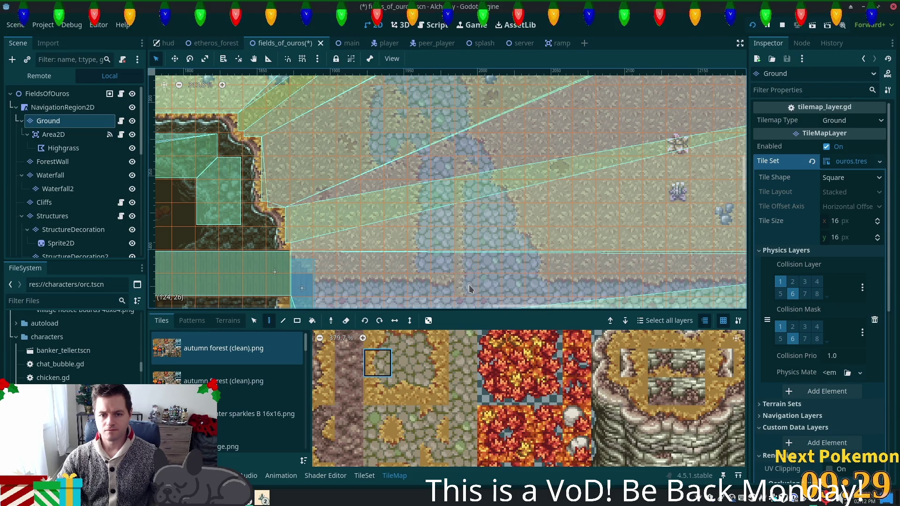
pyautogui.moveTo(491, 307); pyautogui.dragTo(489, 253)
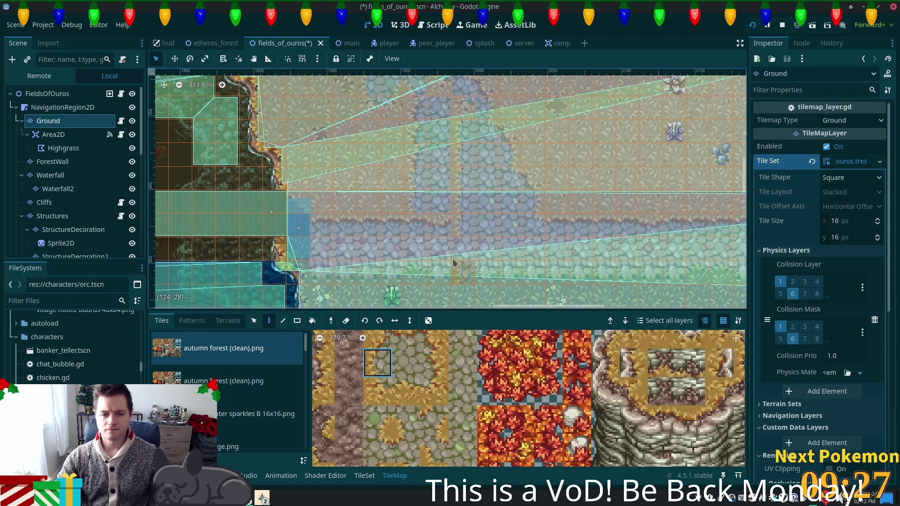
pyautogui.click(406, 447)
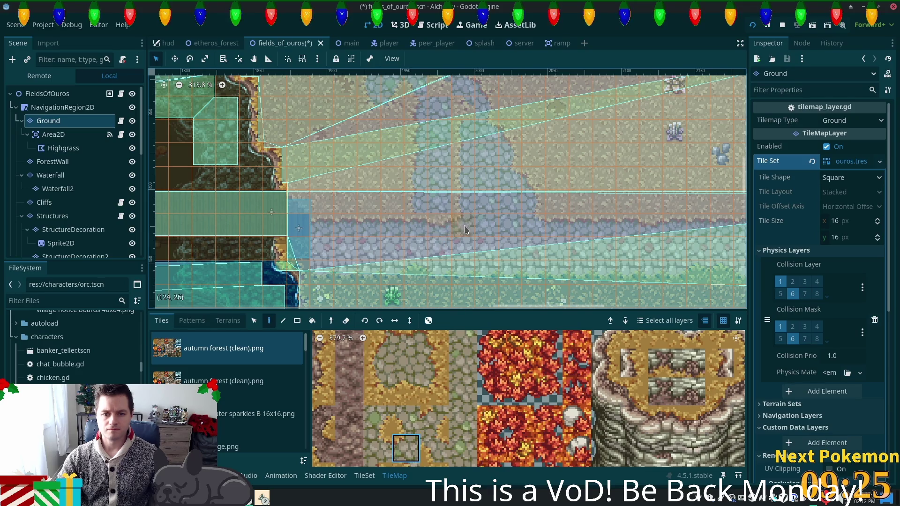
pyautogui.moveTo(522, 201); pyautogui.dragTo(490, 308)
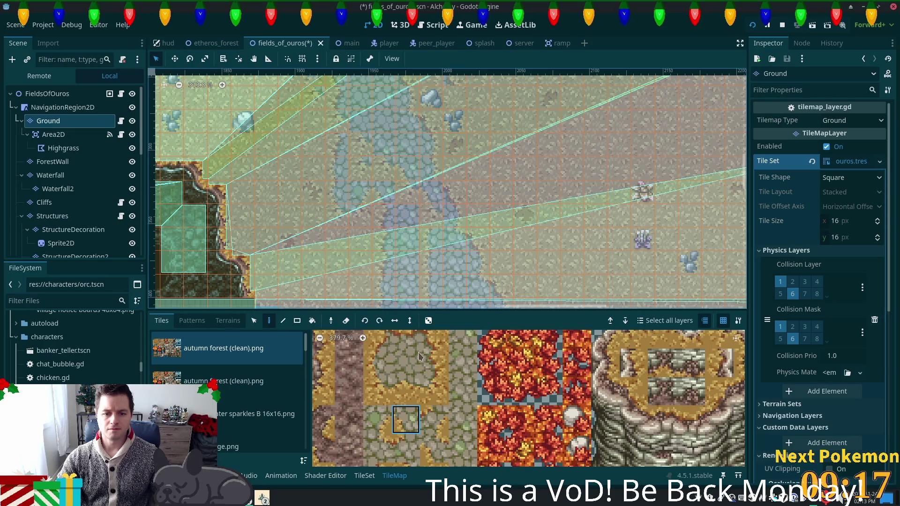
pyautogui.click(377, 363)
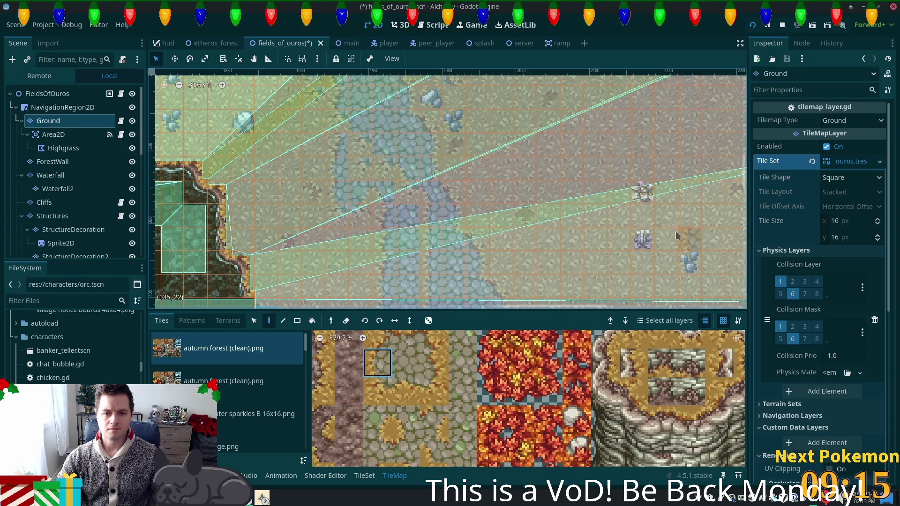
pyautogui.scroll(3, 678, 234)
pyautogui.hscroll(-5, 678, 235)
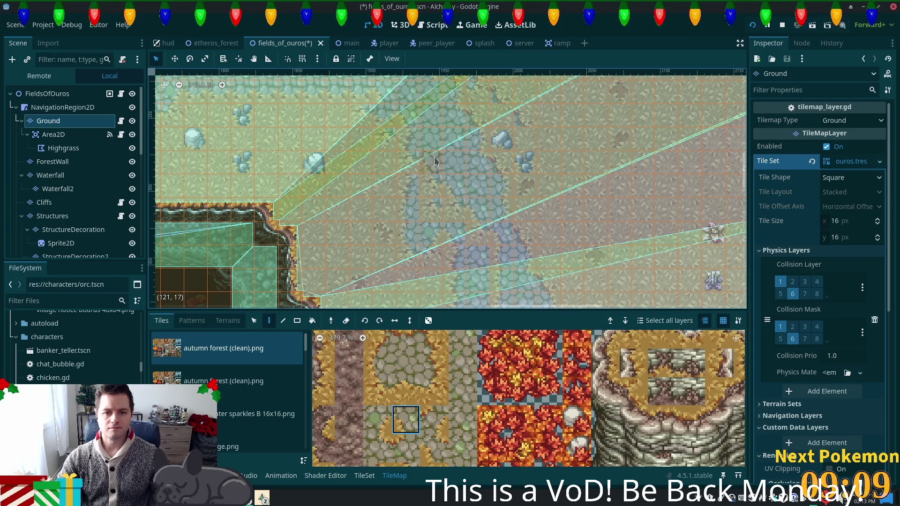
pyautogui.scroll(2, 408, 141)
pyautogui.hscroll(-1, 407, 140)
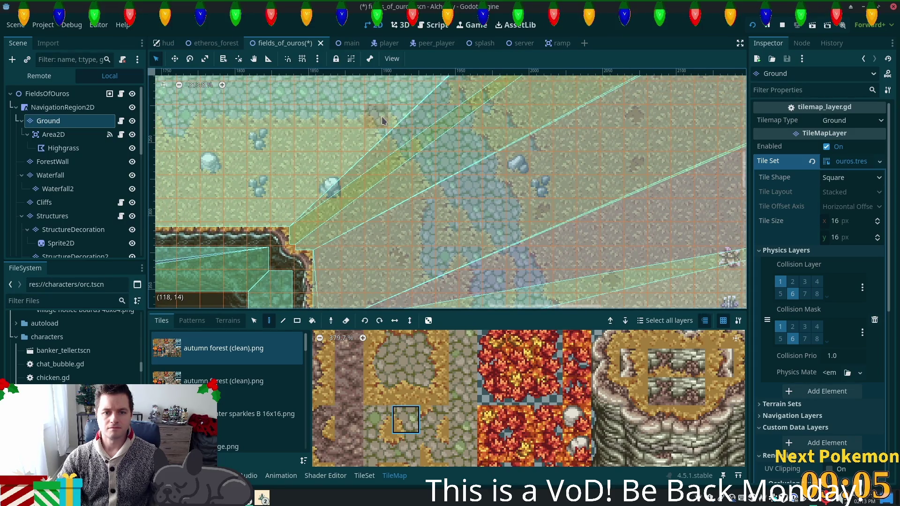
pyautogui.click(406, 363)
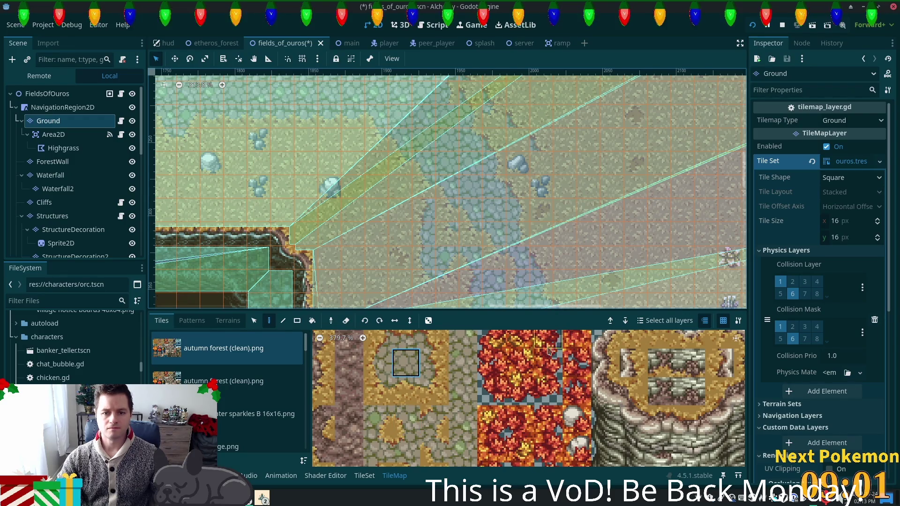
pyautogui.hscroll(-5, 427, 358)
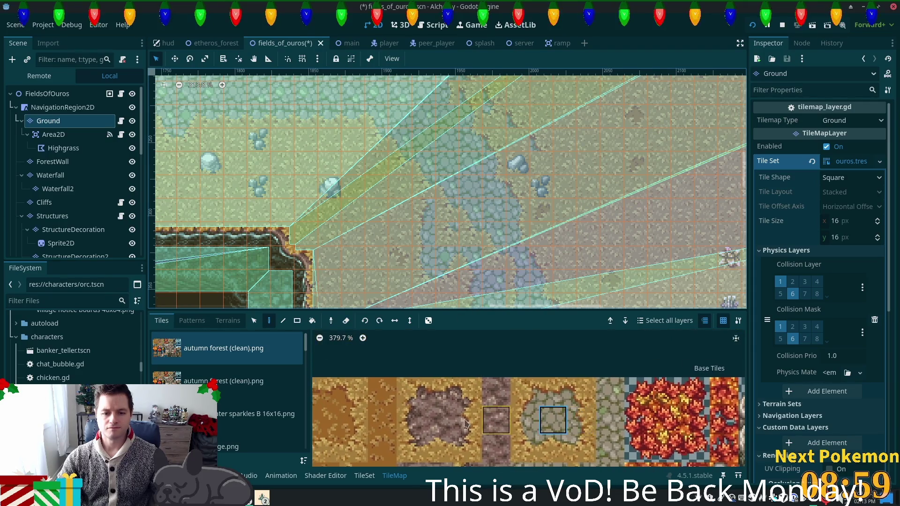
pyautogui.click(231, 323)
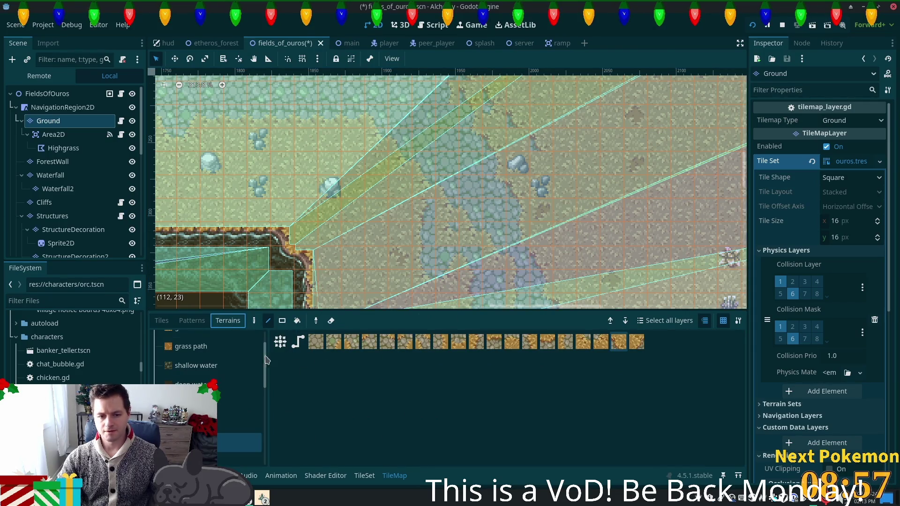
# Select the grass terrain and paint a column of it onto the Ground map.
pyautogui.click(197, 346)
pyautogui.scroll(1, 205, 369)
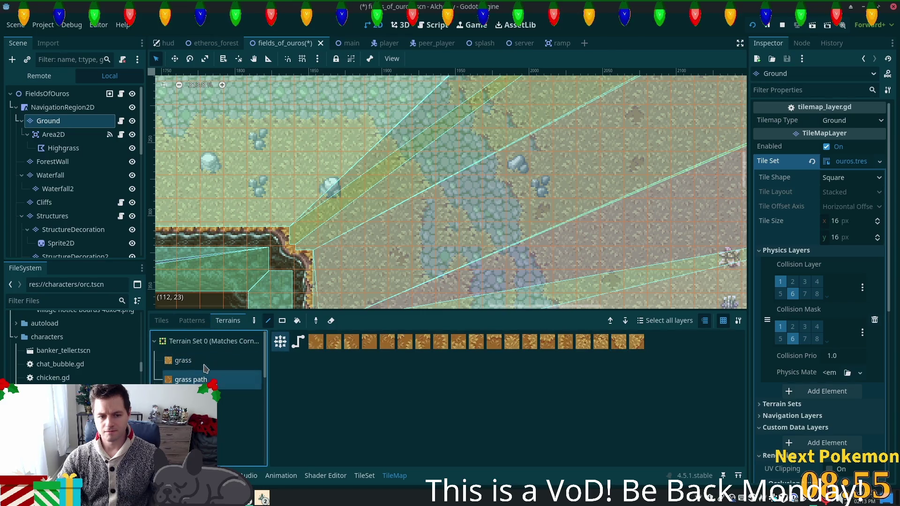
pyautogui.click(204, 365)
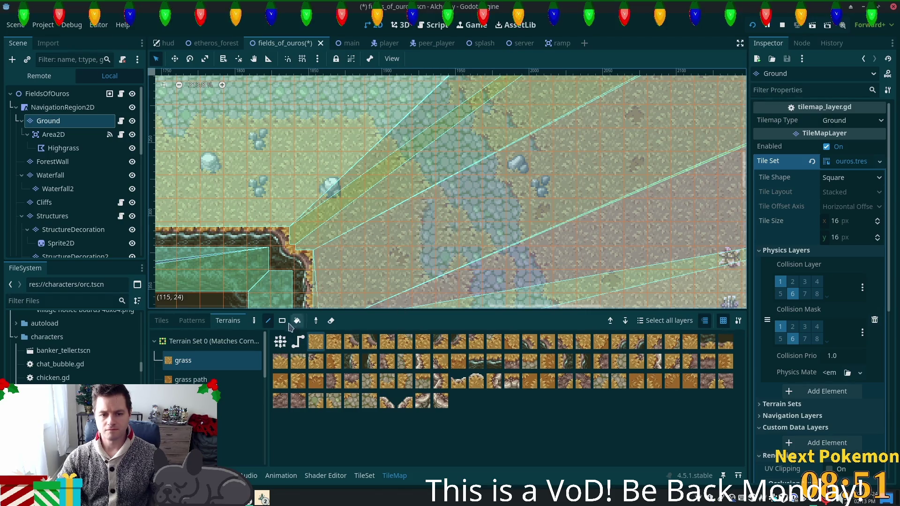
pyautogui.click(421, 257)
pyautogui.click(319, 347)
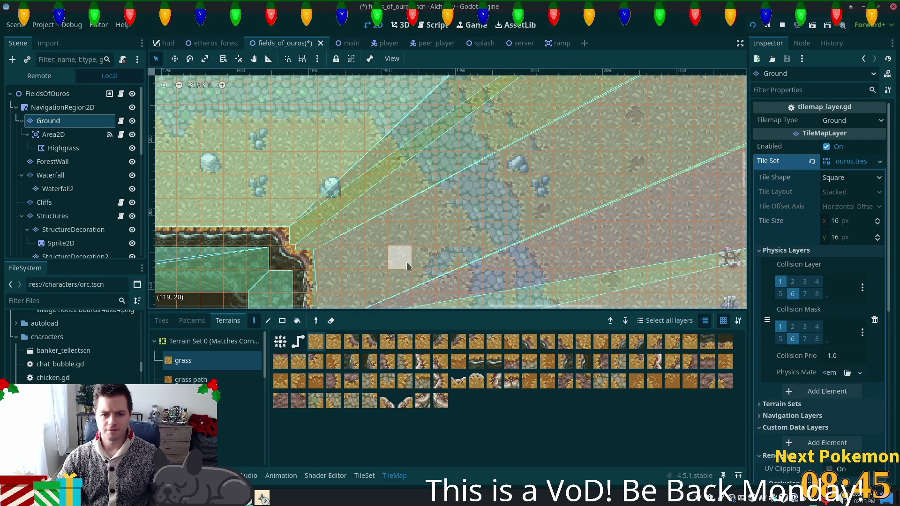
# Fill a 3x6 tile area with grass terrain using rectangle drawing.
pyautogui.scroll(-5, 446, 262)
pyautogui.scroll(-3, 450, 219)
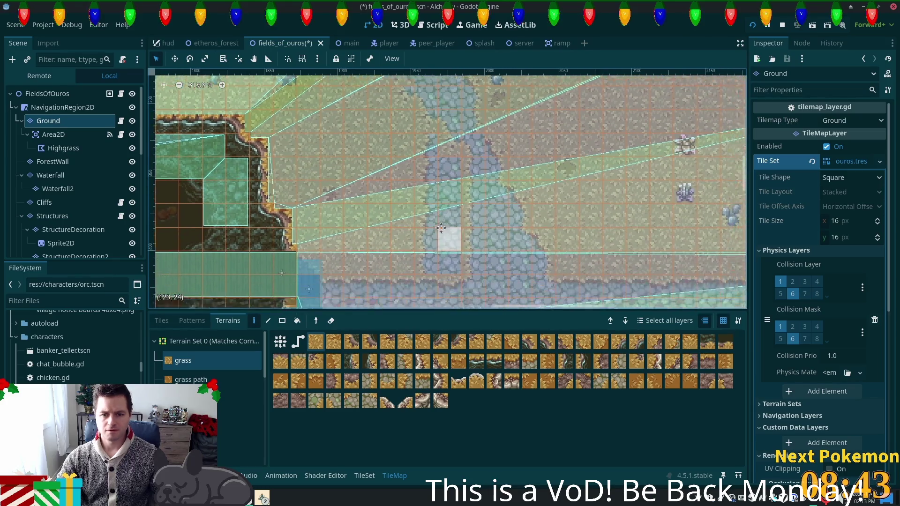
pyautogui.click(278, 323)
pyautogui.moveTo(370, 117); pyautogui.dragTo(419, 229)
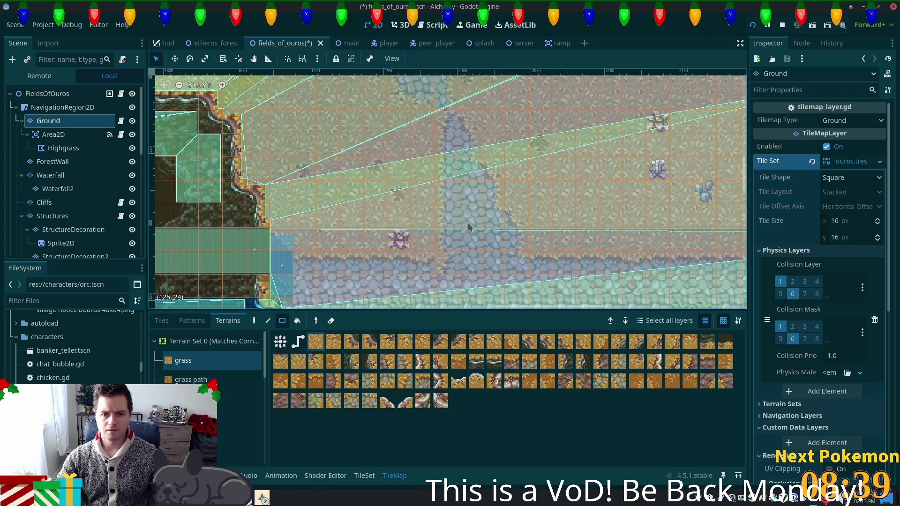
# Look over the painted grass, then show the individual autumn forest atlas tiles instead of terrains.
pyautogui.scroll(3, 480, 220)
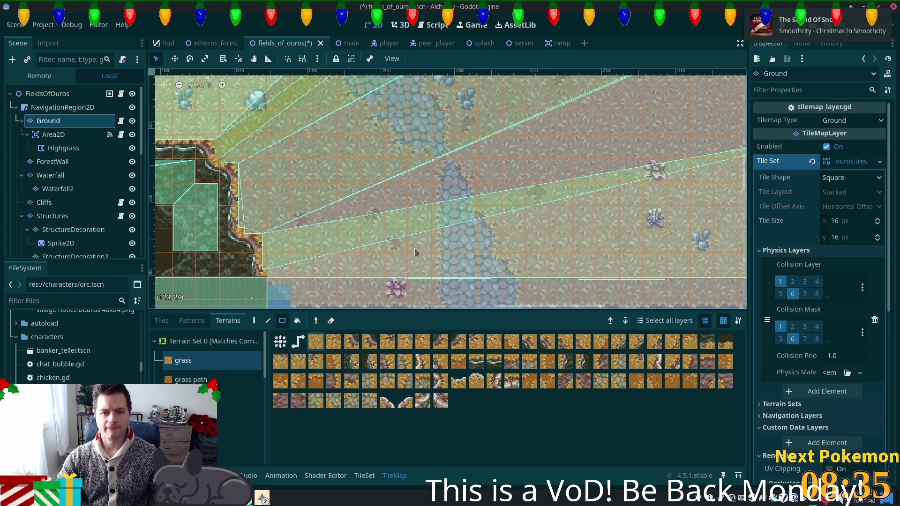
pyautogui.scroll(8, 473, 301)
pyautogui.hscroll(5, 473, 301)
pyautogui.scroll(-2, 468, 281)
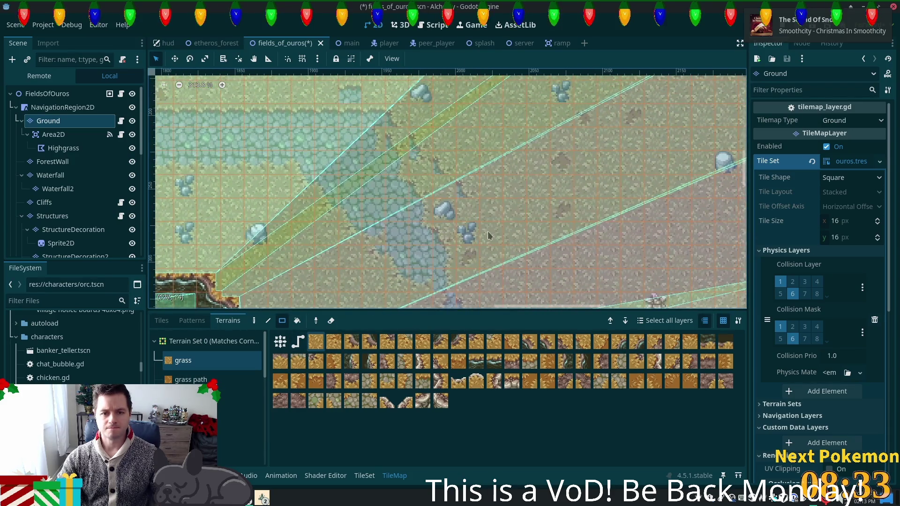
pyautogui.hscroll(-2, 427, 206)
pyautogui.scroll(1, 427, 206)
pyautogui.hscroll(1, 428, 206)
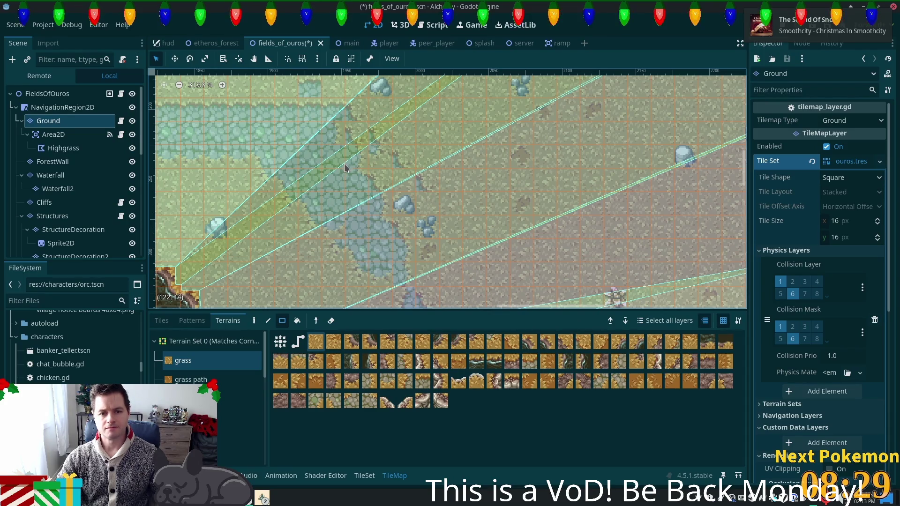
pyautogui.scroll(-3, 346, 171)
pyautogui.scroll(2, 347, 174)
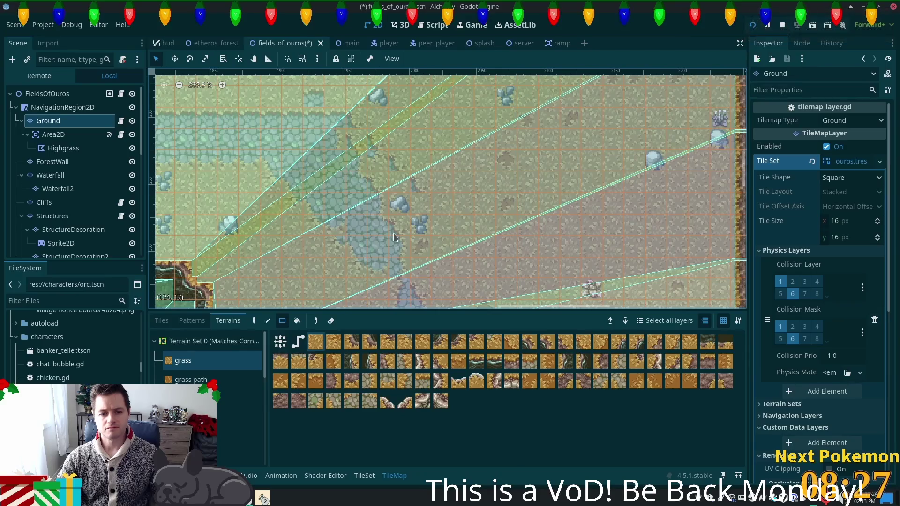
pyautogui.click(161, 320)
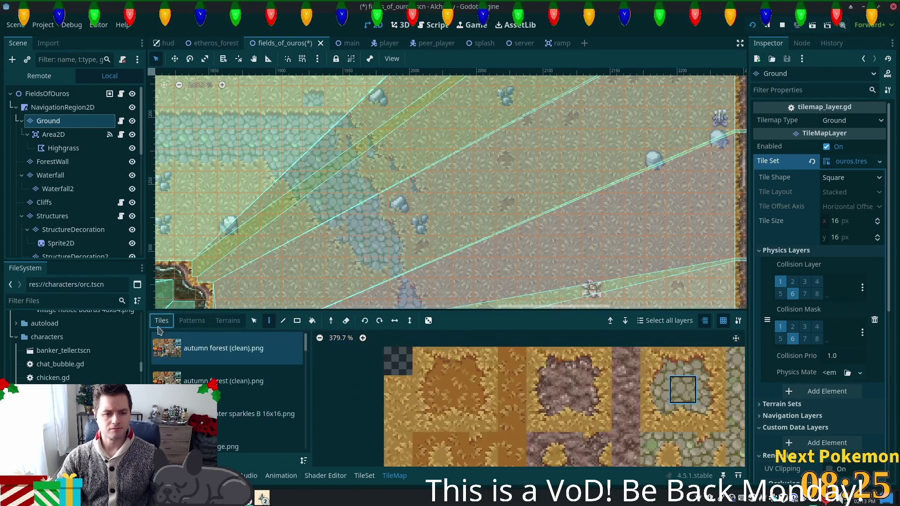
# Pick the cobblestone corner tile and bring the path's lower stretch into view.
pyautogui.click(711, 360)
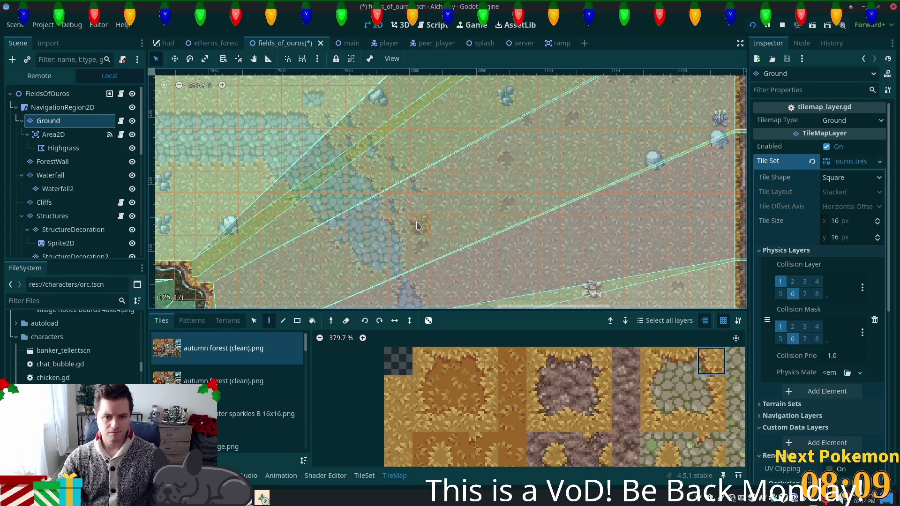
pyautogui.moveTo(475, 287); pyautogui.dragTo(465, 208)
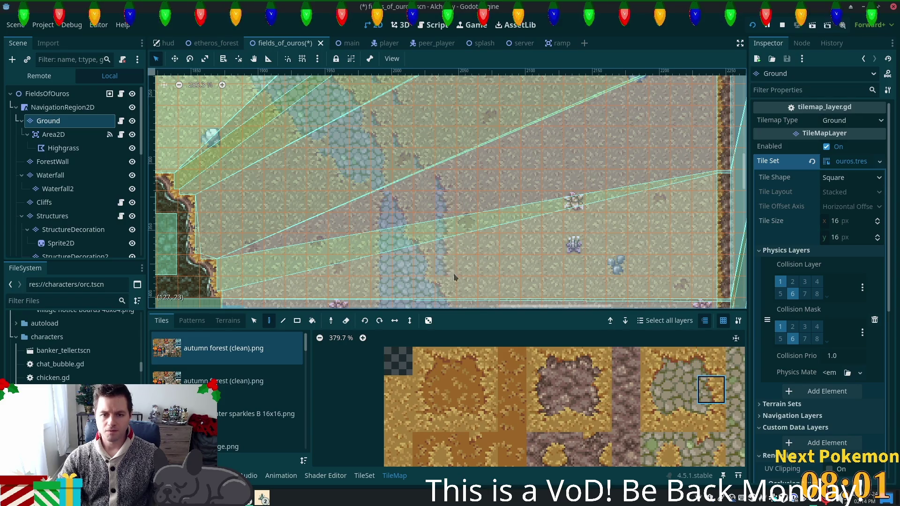
pyautogui.moveTo(504, 228)
pyautogui.mouseDown()
pyautogui.moveTo(498, 165)
pyautogui.moveTo(535, 225)
pyautogui.mouseUp()
pyautogui.hscroll(5, 642, 399)
pyautogui.scroll(-1, 610, 381)
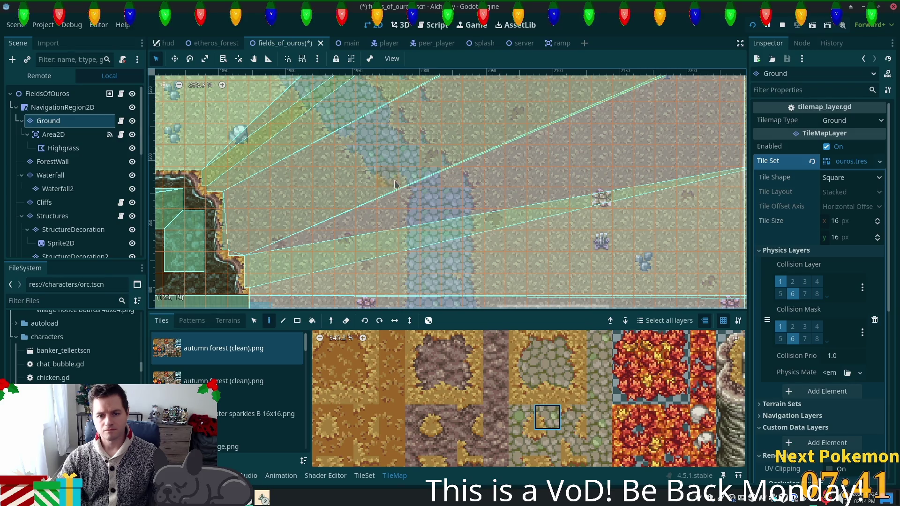
# Try several grass-and-cobblestone tiles, settling on the cobblestone tile above, and move along the path.
pyautogui.click(521, 391)
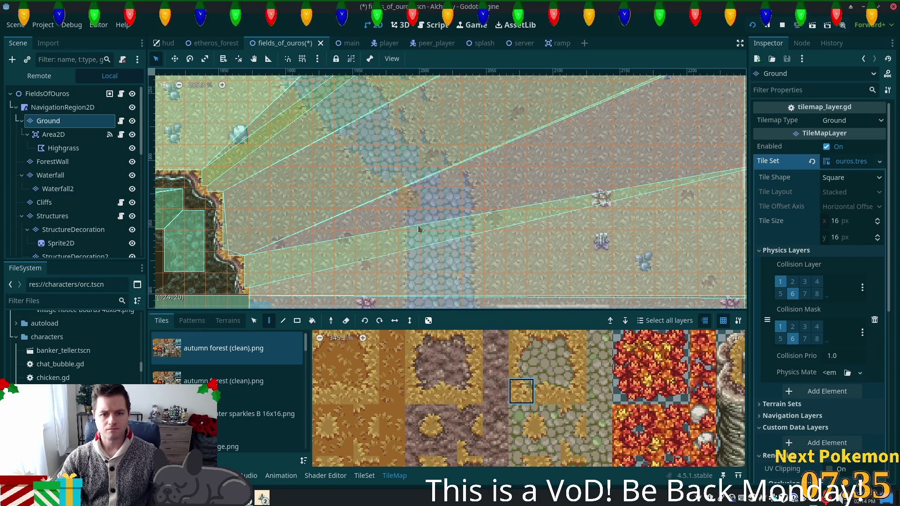
pyautogui.click(547, 417)
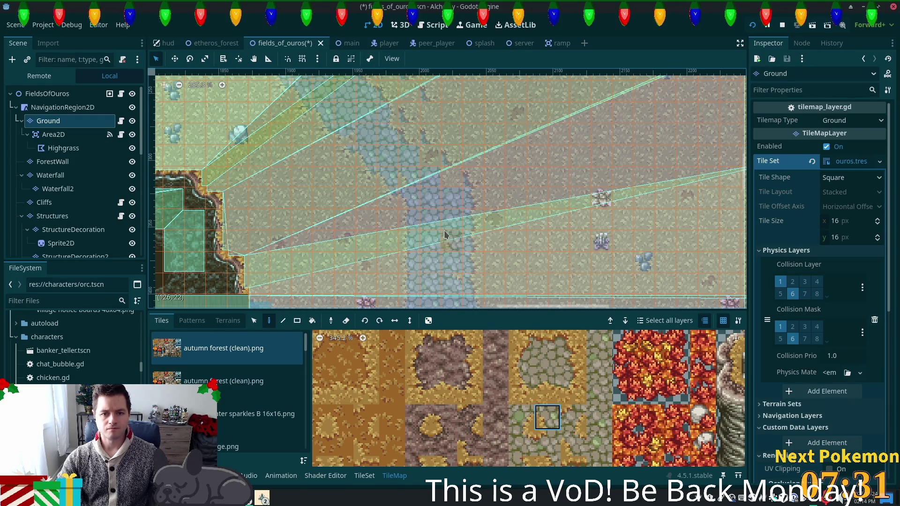
pyautogui.click(543, 363)
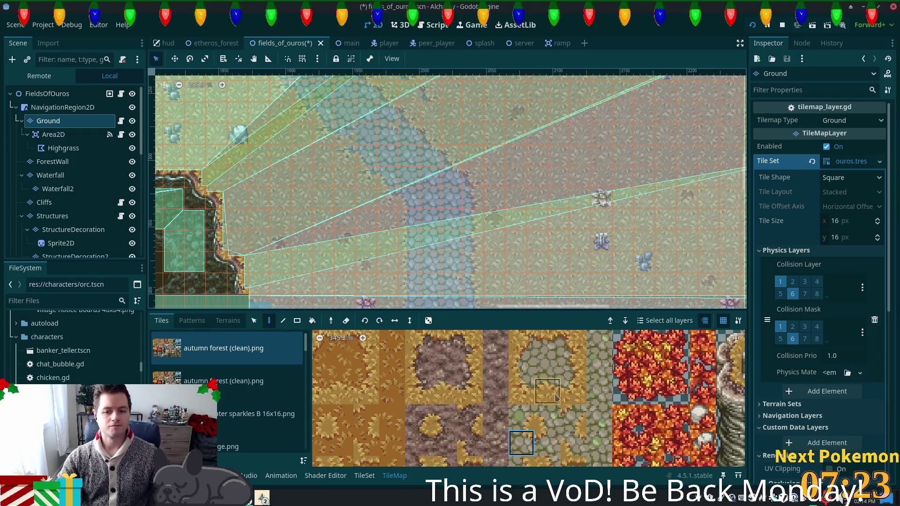
pyautogui.moveTo(493, 203)
pyautogui.mouseDown()
pyautogui.moveTo(531, 151)
pyautogui.moveTo(517, 127)
pyautogui.mouseUp()
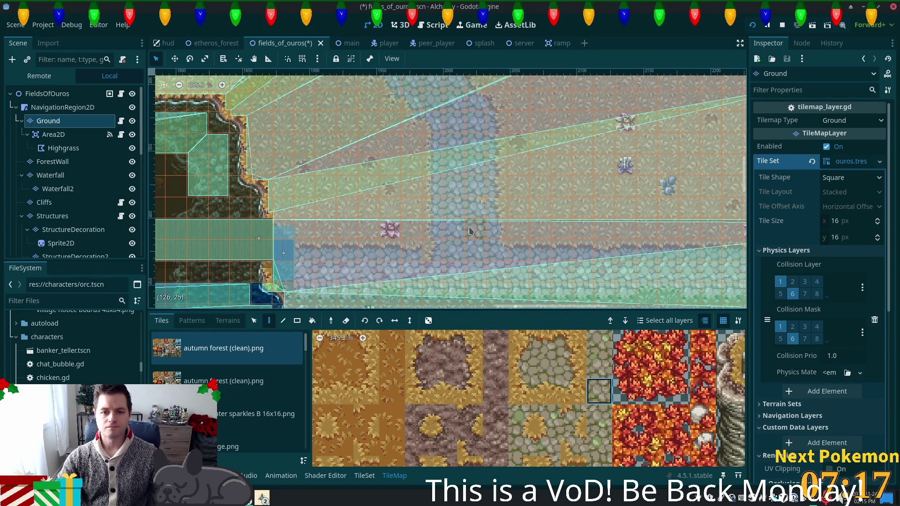
pyautogui.scroll(-3, 473, 234)
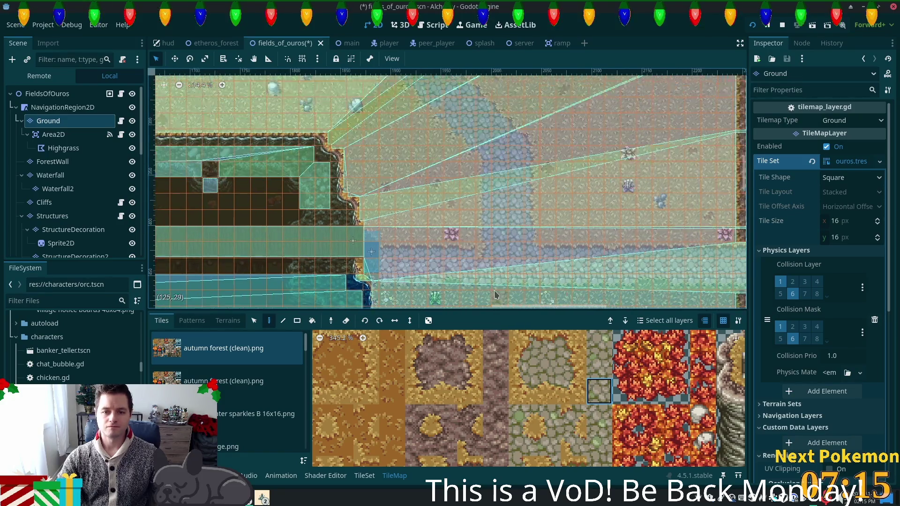
pyautogui.scroll(2, 496, 294)
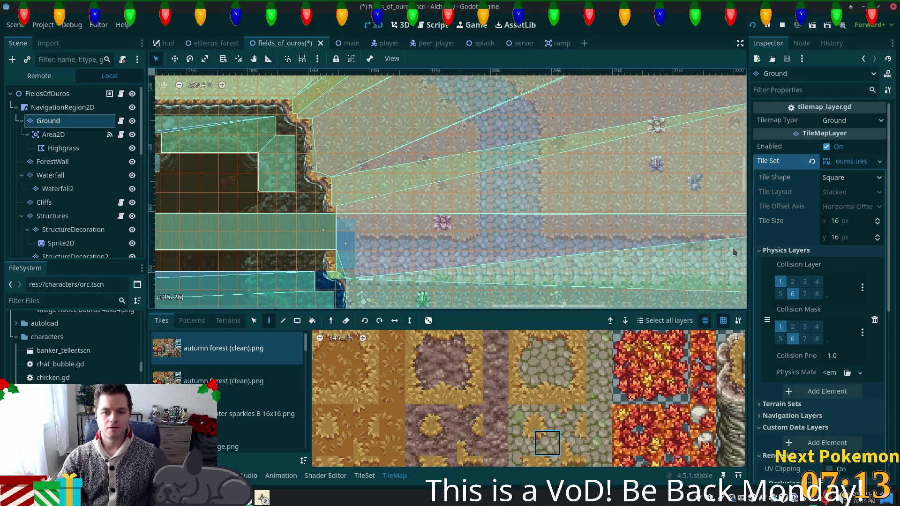
pyautogui.scroll(-7, 631, 243)
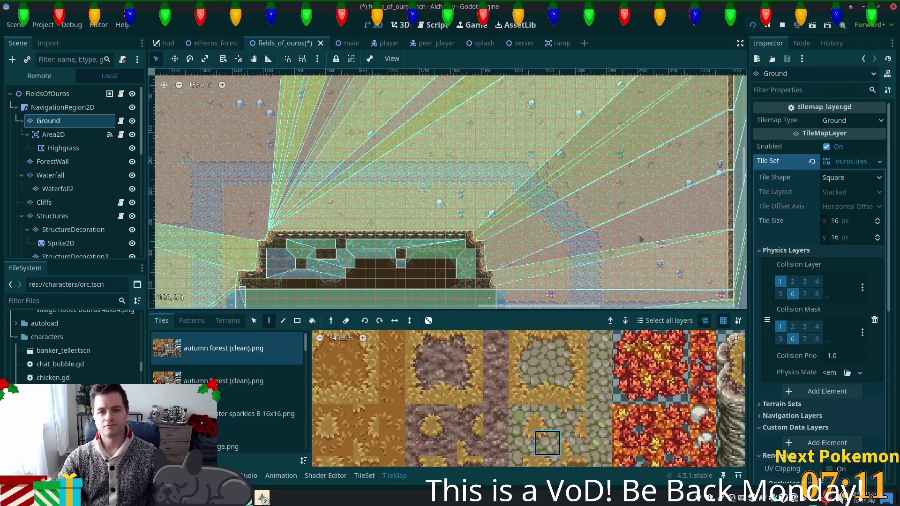
pyautogui.scroll(9, 630, 243)
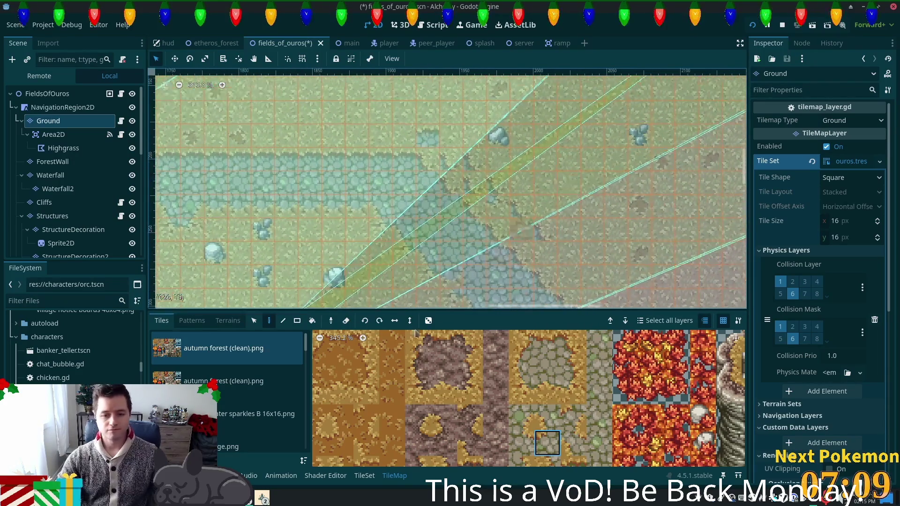
pyautogui.hscroll(-5, 514, 426)
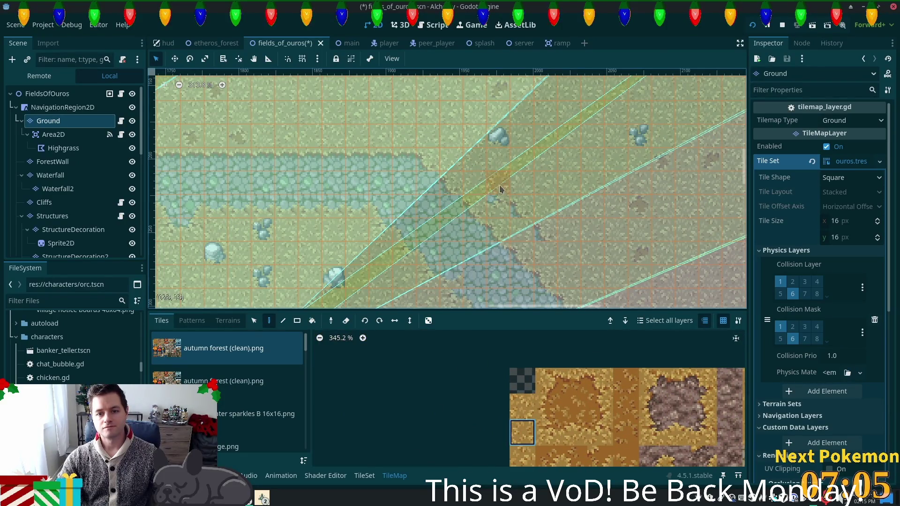
pyautogui.scroll(-11, 562, 225)
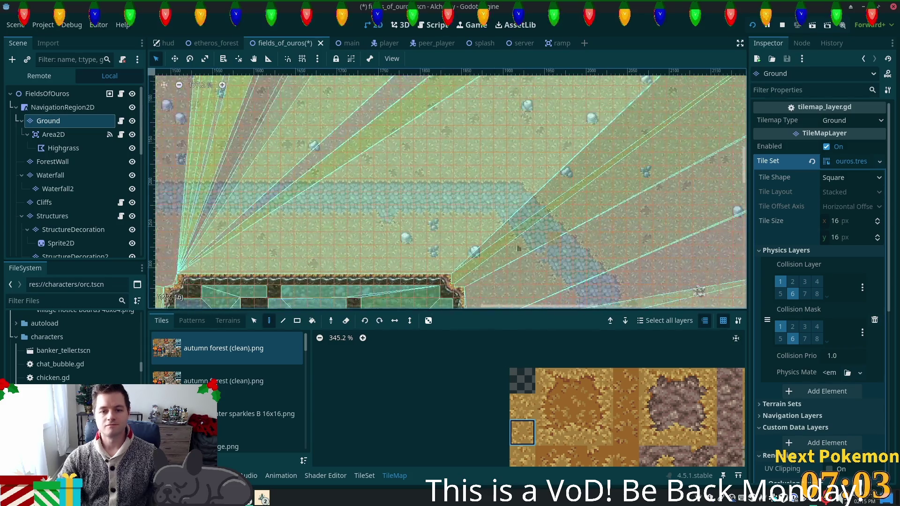
# Bring the building's interior into view and paint a tile at the path's top-left corner.
pyautogui.moveTo(453, 247); pyautogui.dragTo(438, 125)
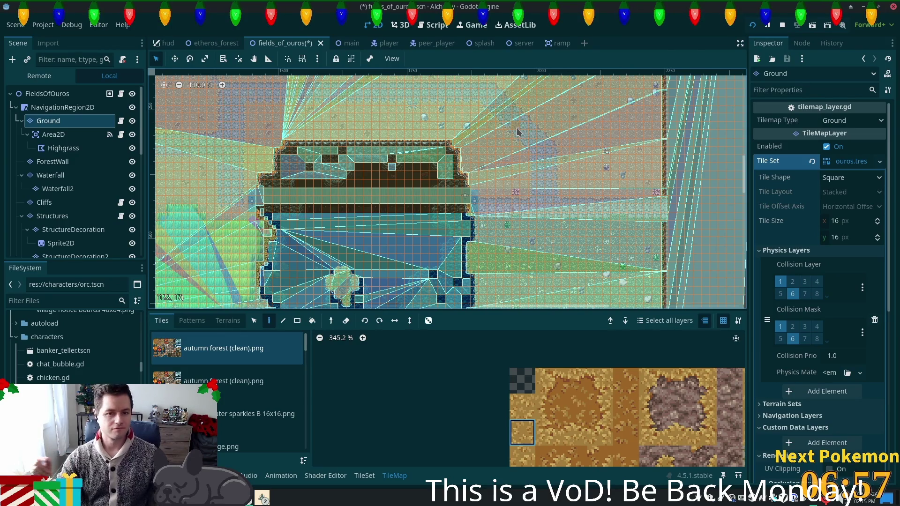
pyautogui.scroll(5, 425, 126)
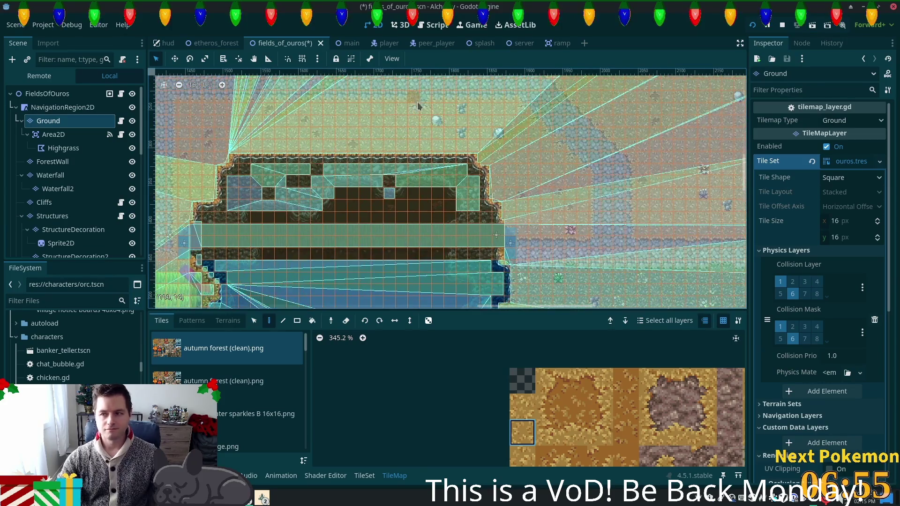
pyautogui.scroll(10, 417, 102)
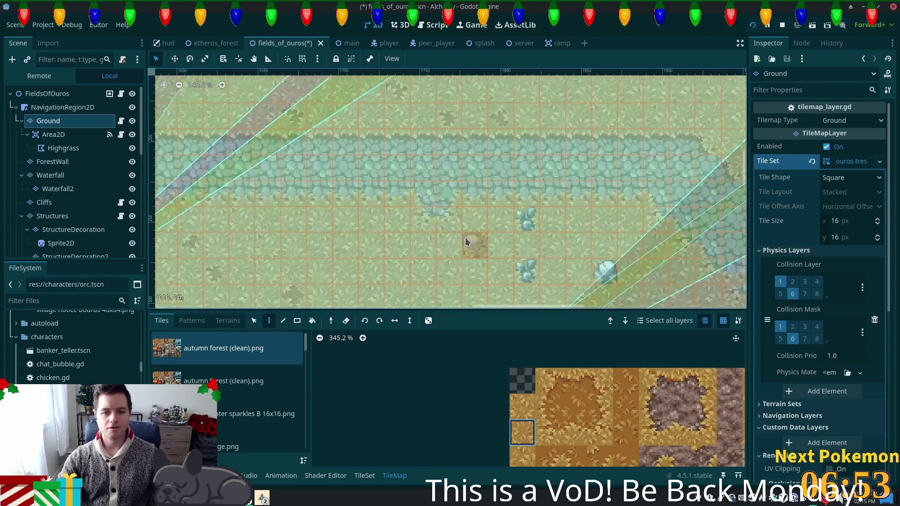
pyautogui.scroll(-9, 409, 244)
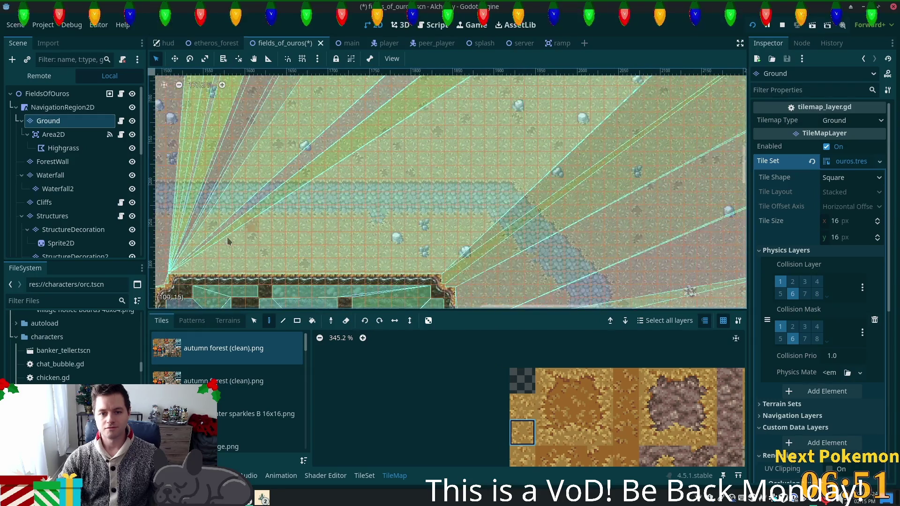
pyautogui.scroll(9, 455, 287)
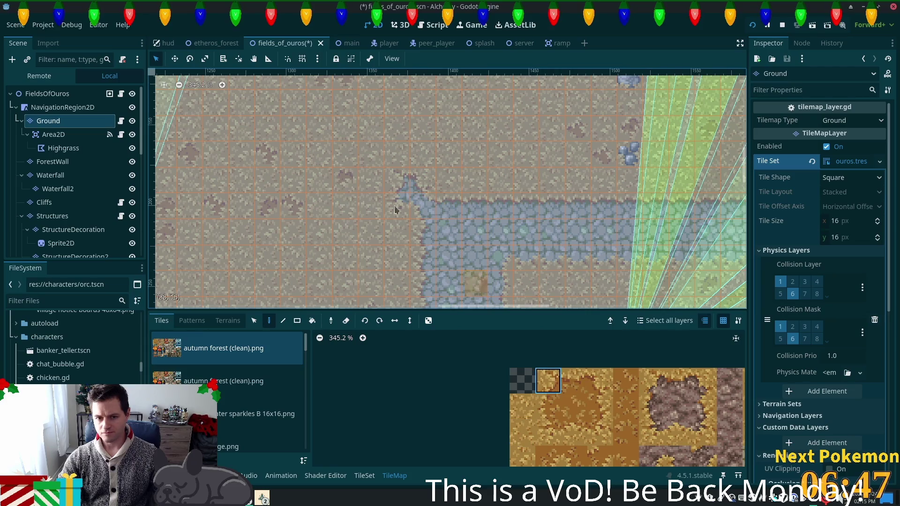
pyautogui.click(428, 209)
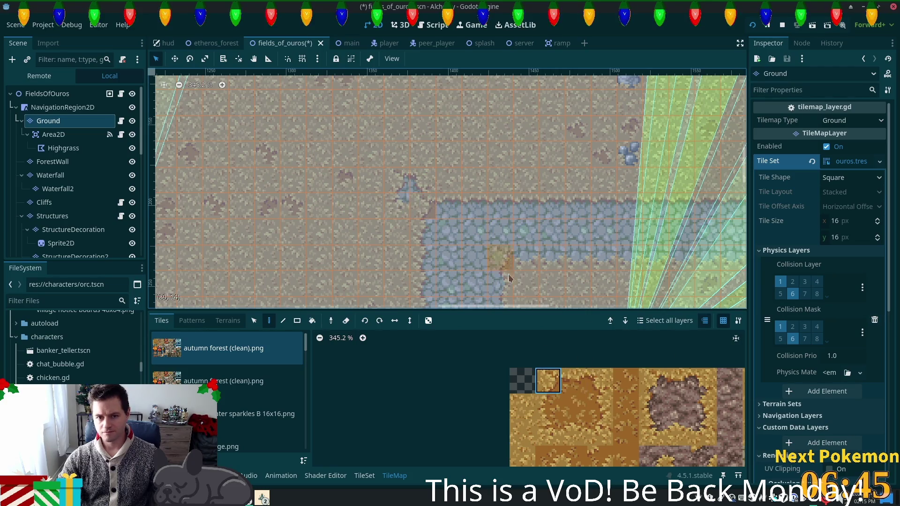
# Pick stacked grass tiles and a single grass-edge tile, then save the fields_of_ouros scene.
pyautogui.moveTo(534, 398); pyautogui.dragTo(522, 433)
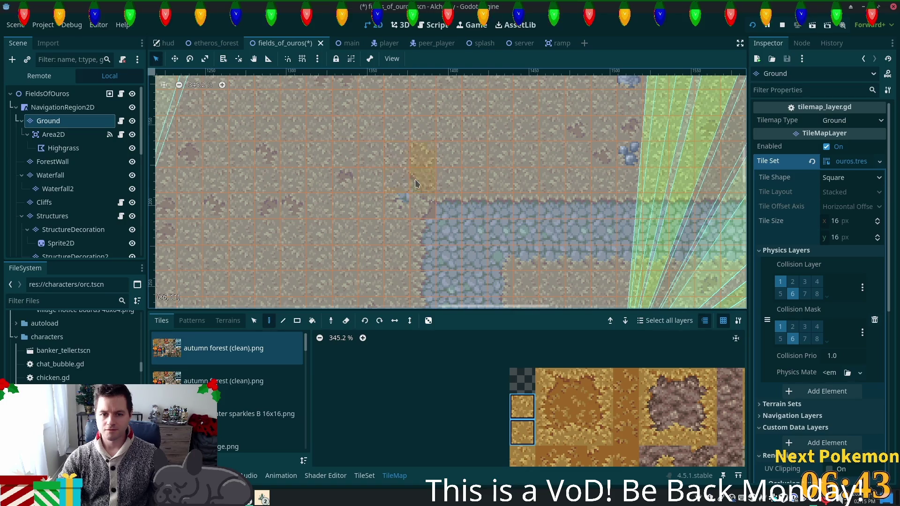
pyautogui.scroll(-2, 605, 260)
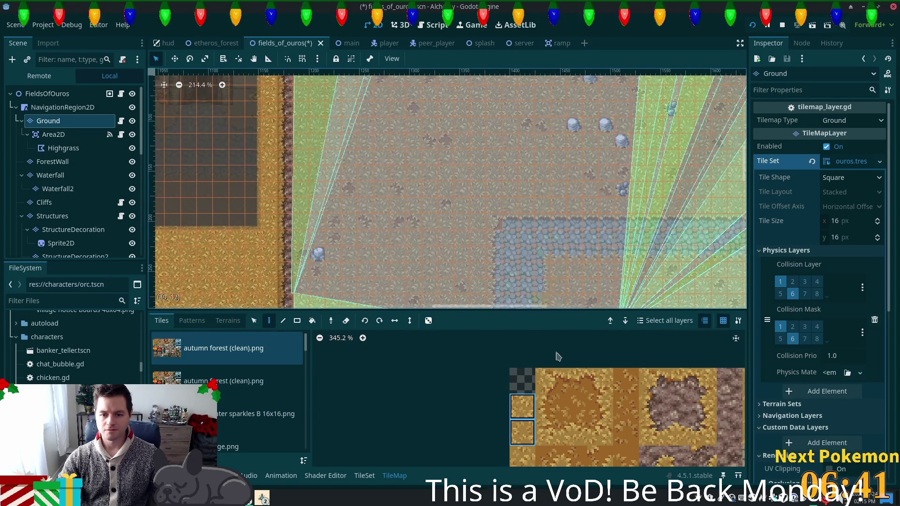
pyautogui.hscroll(5, 644, 390)
pyautogui.click(598, 356)
pyautogui.scroll(-3, 689, 246)
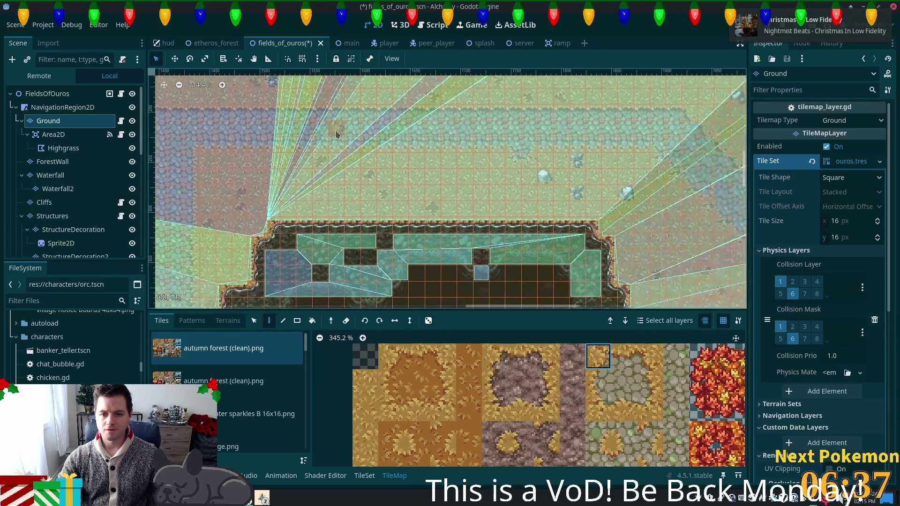
pyautogui.hotkey('ctrl', 's')
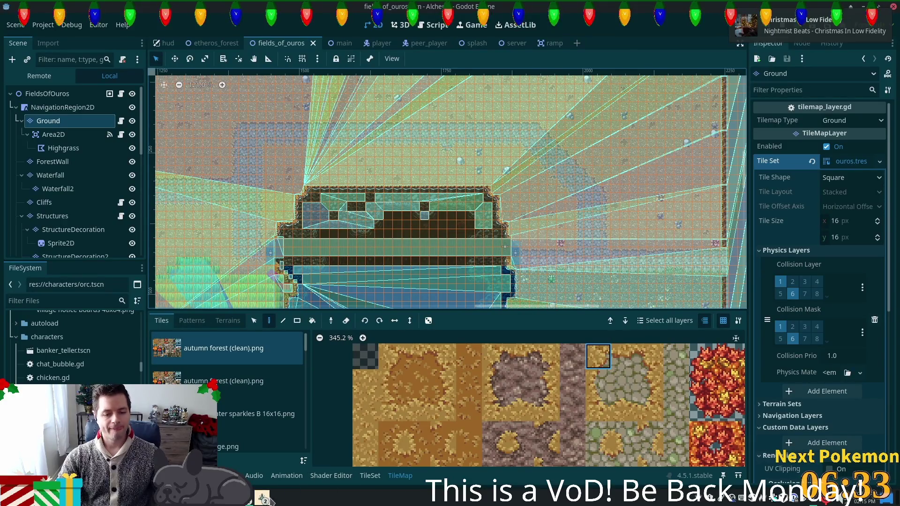
# In the running game, walk east, north and northwest along the cobblestone path to inspect the ground.
pyautogui.moveTo(271, 498)
pyautogui.click(302, 442)
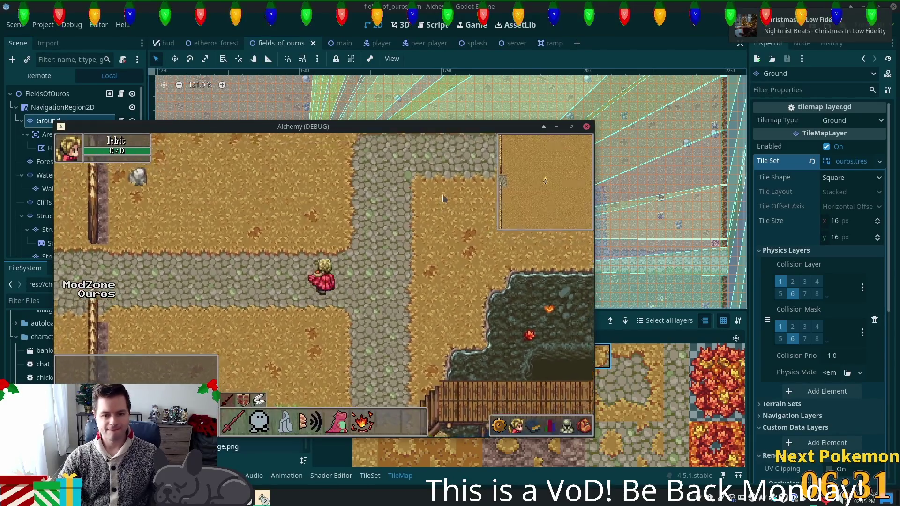
pyautogui.press('d')
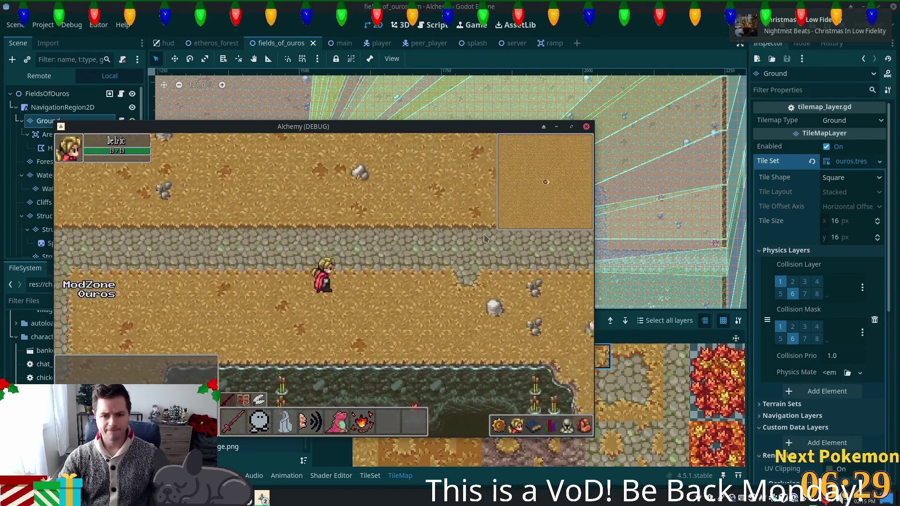
pyautogui.press('w')
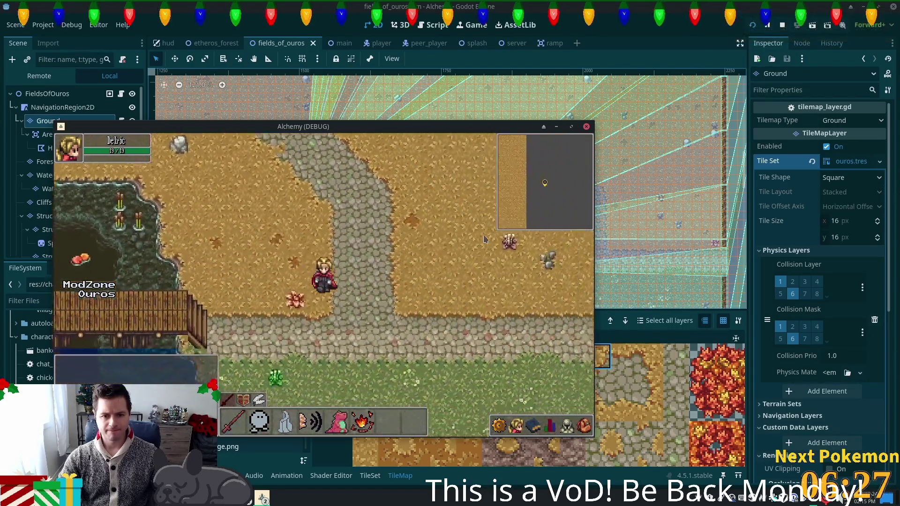
pyautogui.press('a')
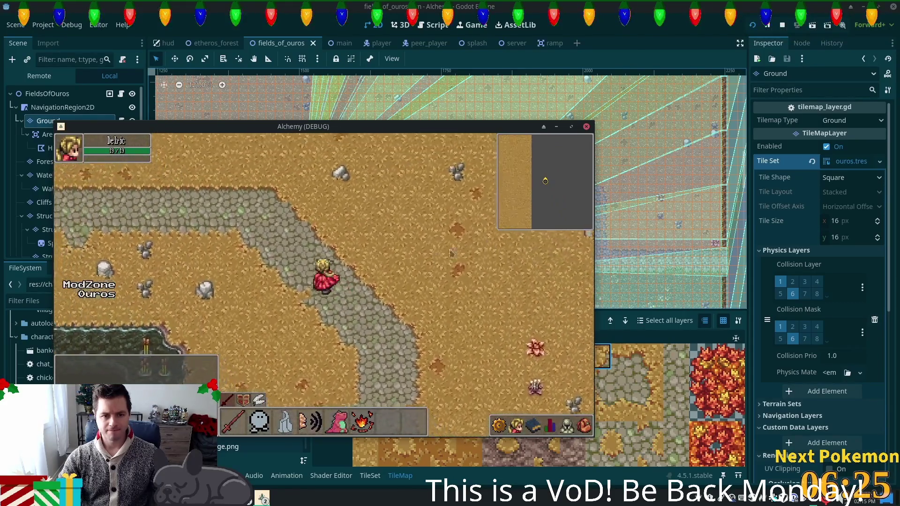
# Stop the game, paint a tile beside the path, then save and rerun with F5.
pyautogui.click(586, 127)
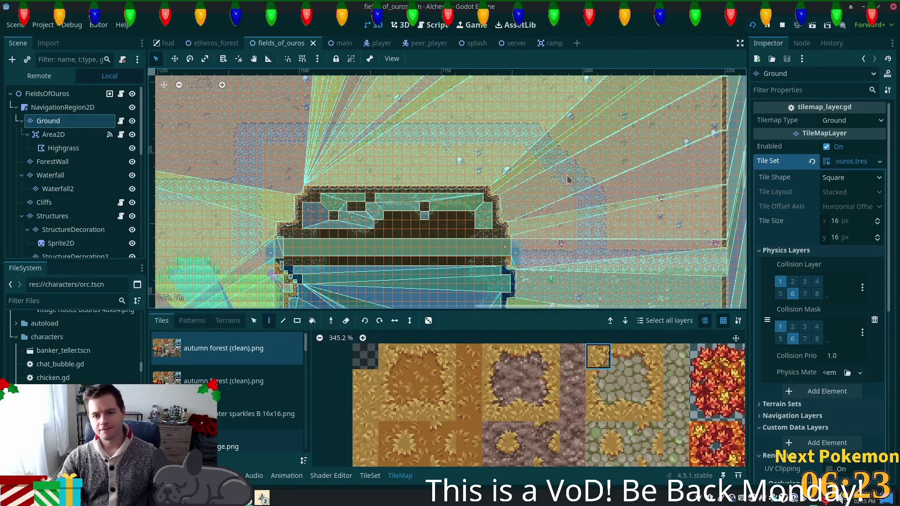
pyautogui.scroll(10, 583, 160)
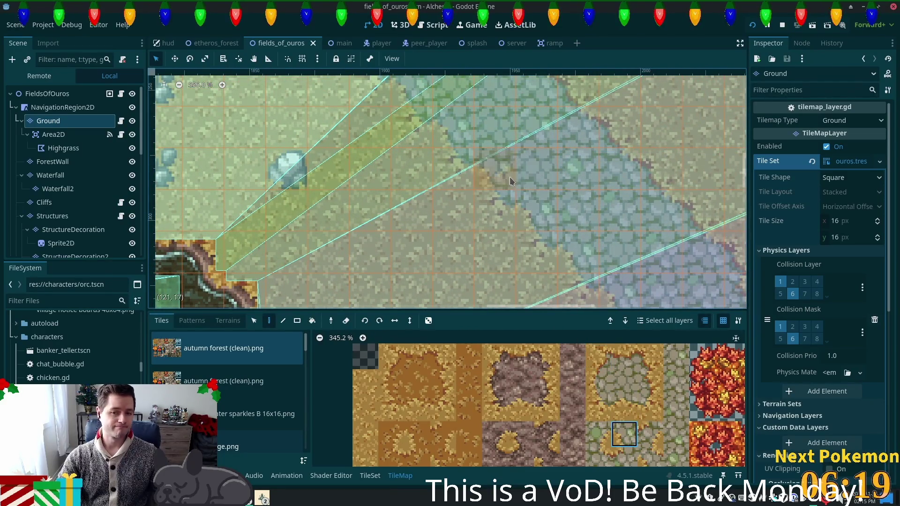
pyautogui.click(485, 164)
pyautogui.scroll(-4, 609, 231)
pyautogui.press('F5')
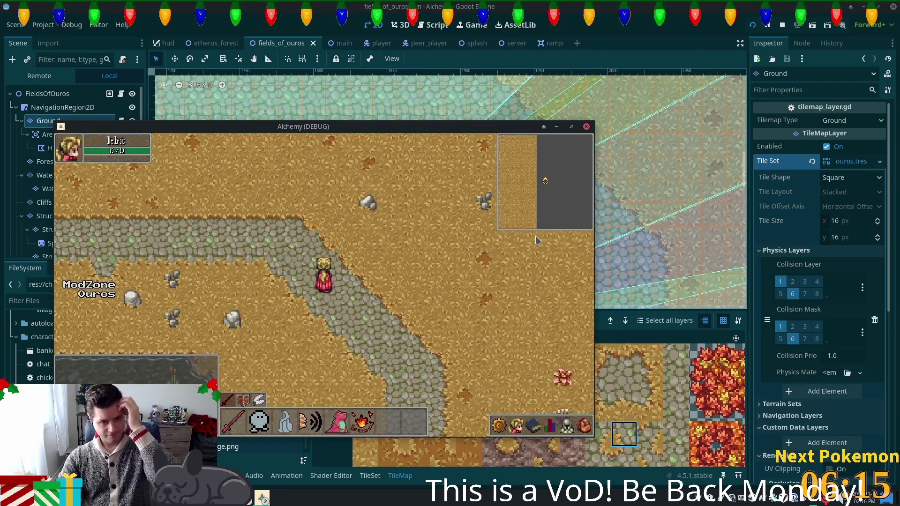
# Walk down onto the bridge, back up the path and right to check tiles, then stop with F8.
pyautogui.press('Down')
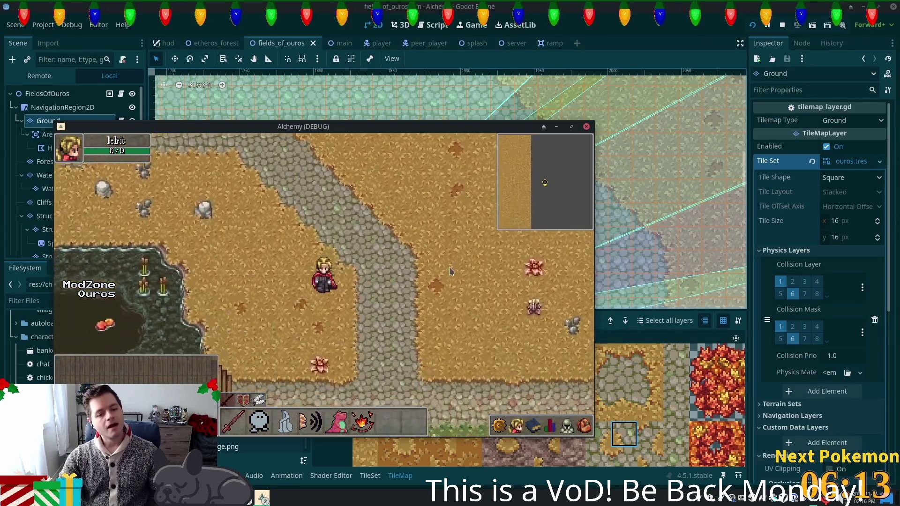
pyautogui.press('Left')
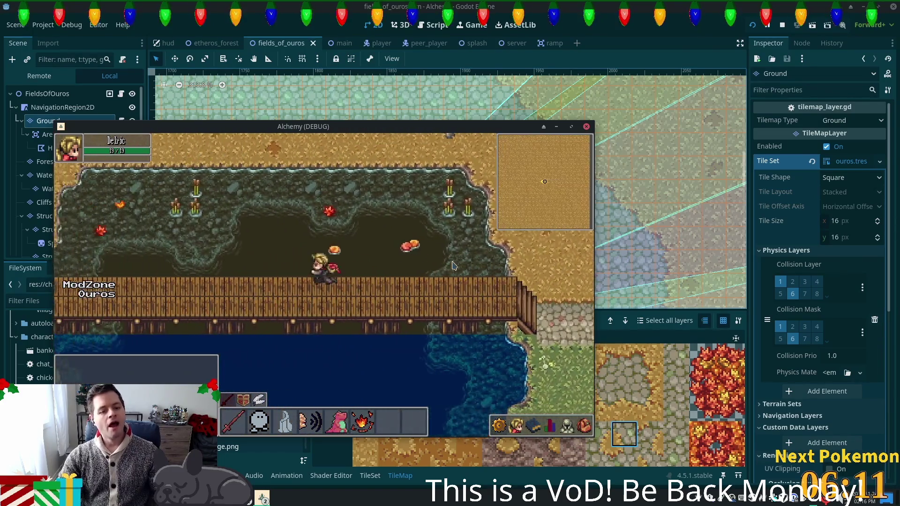
pyautogui.press('Up')
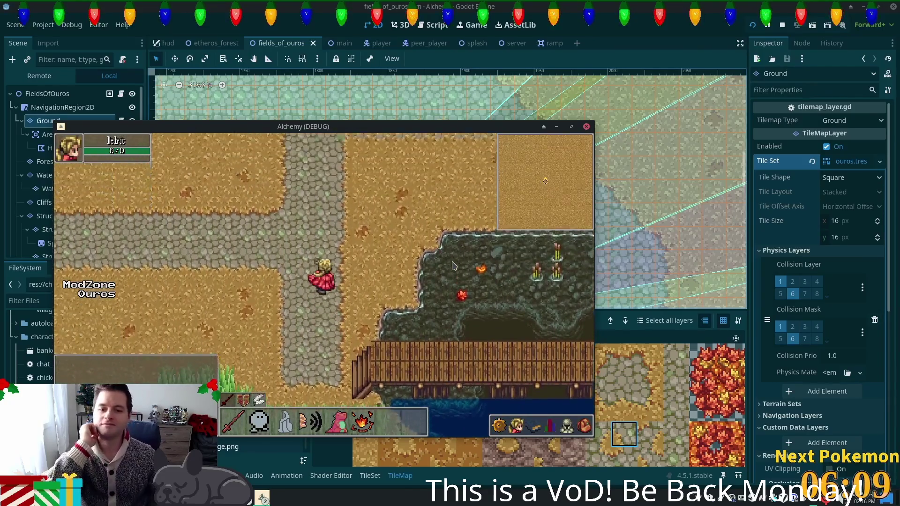
pyautogui.press('Up')
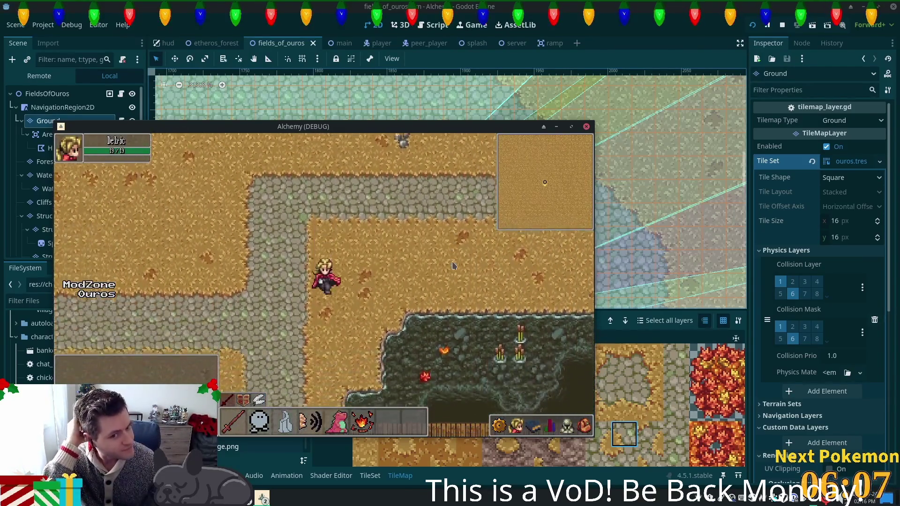
pyautogui.press('Right')
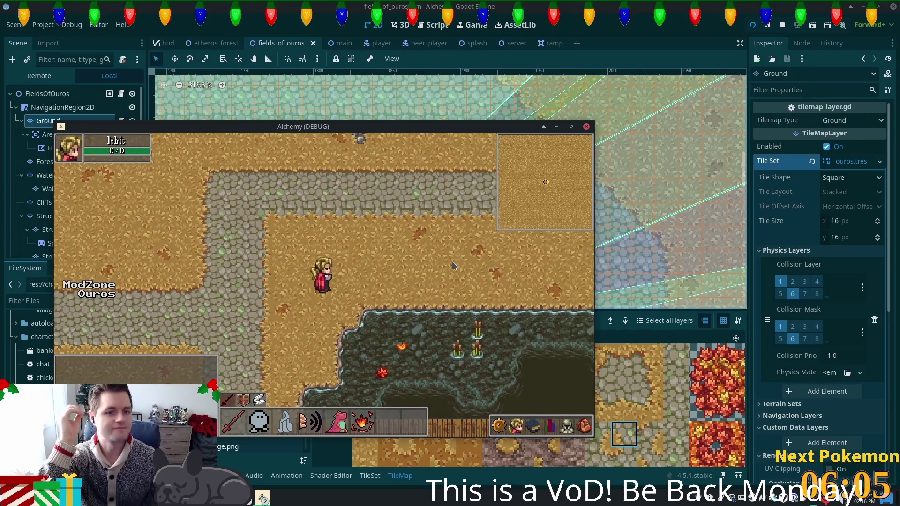
pyautogui.press('F8')
pyautogui.hscroll(-10, 320, 205)
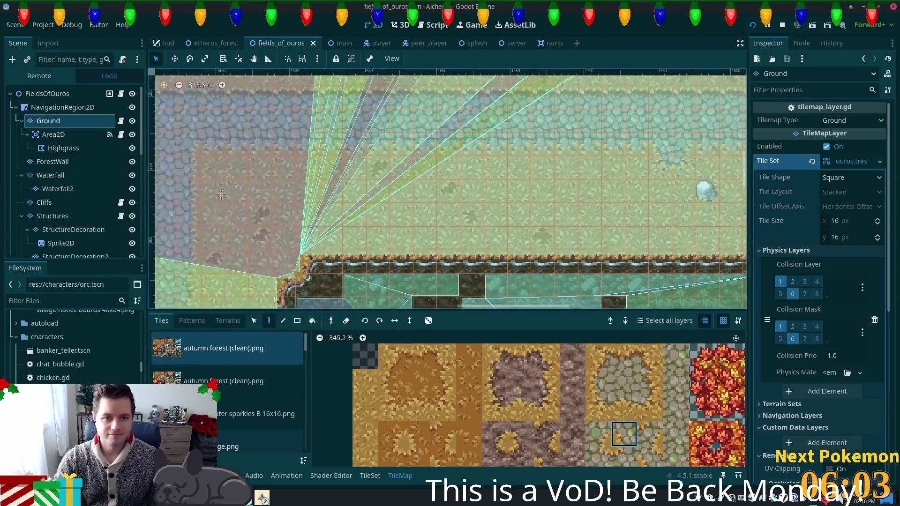
# Pick the lower of two stacked dirt-patch tiles, then a cobblestone tile.
pyautogui.hscroll(-2, 321, 205)
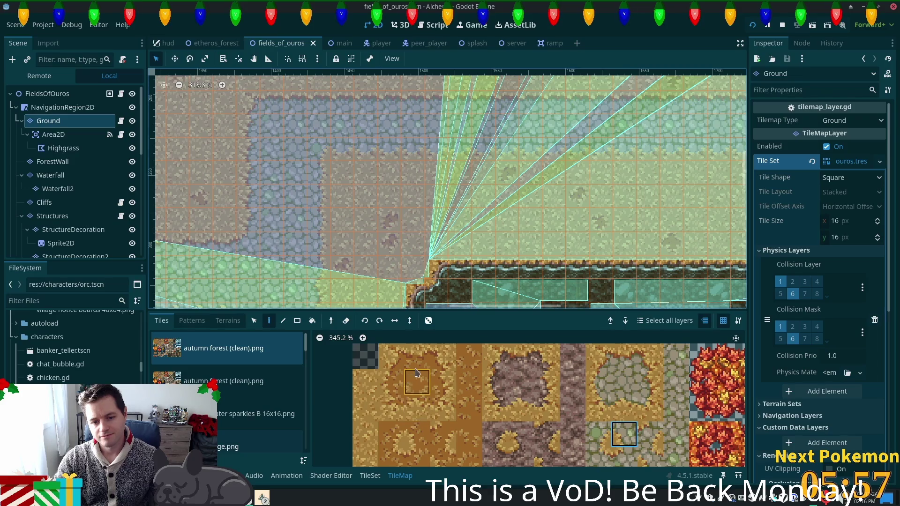
pyautogui.moveTo(443, 382); pyautogui.dragTo(443, 407)
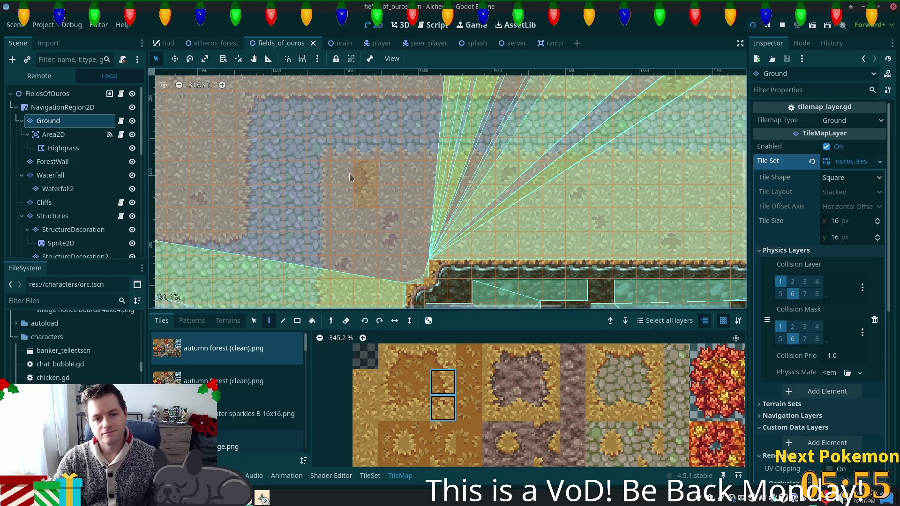
pyautogui.click(443, 408)
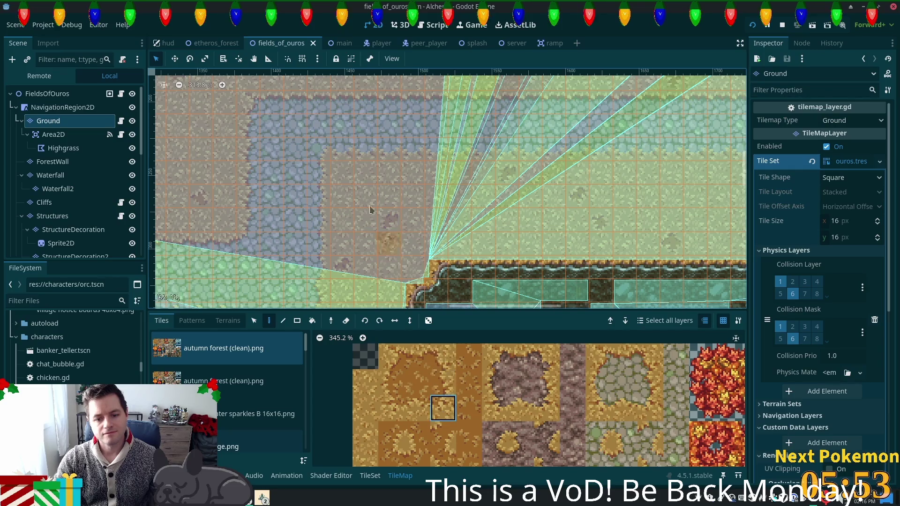
pyautogui.scroll(-3, 515, 398)
pyautogui.scroll(3, 567, 356)
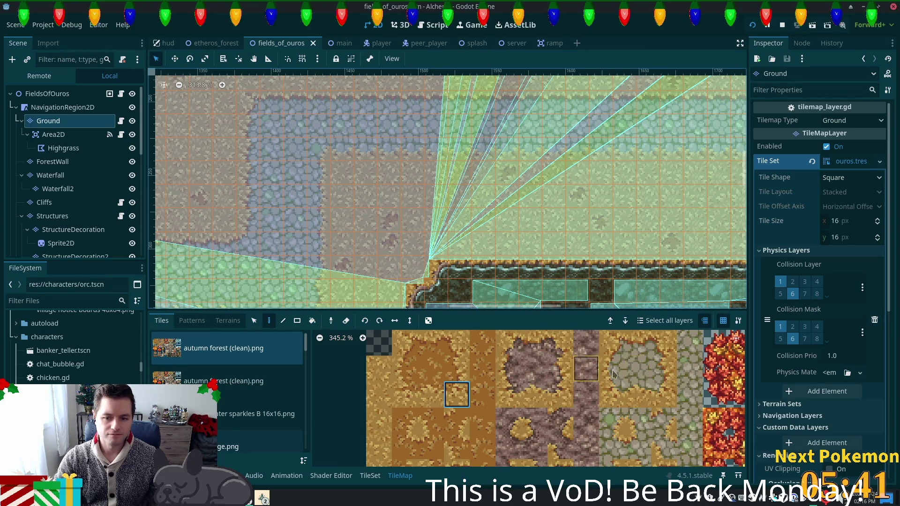
pyautogui.keyDown('ctrl'); pyautogui.click(323, 155); pyautogui.keyUp('ctrl')
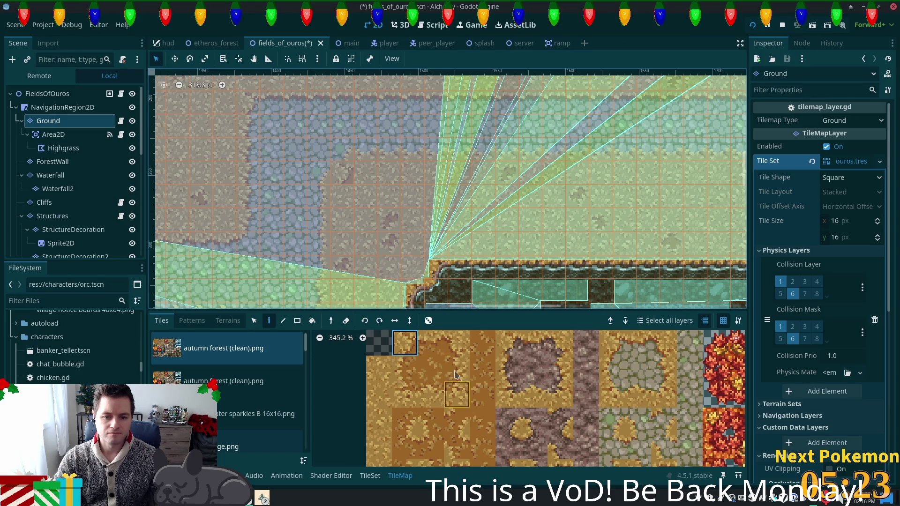
# Try several dirt-patch tiles from the autumn atlas, including the centre and edge tiles.
pyautogui.click(421, 436)
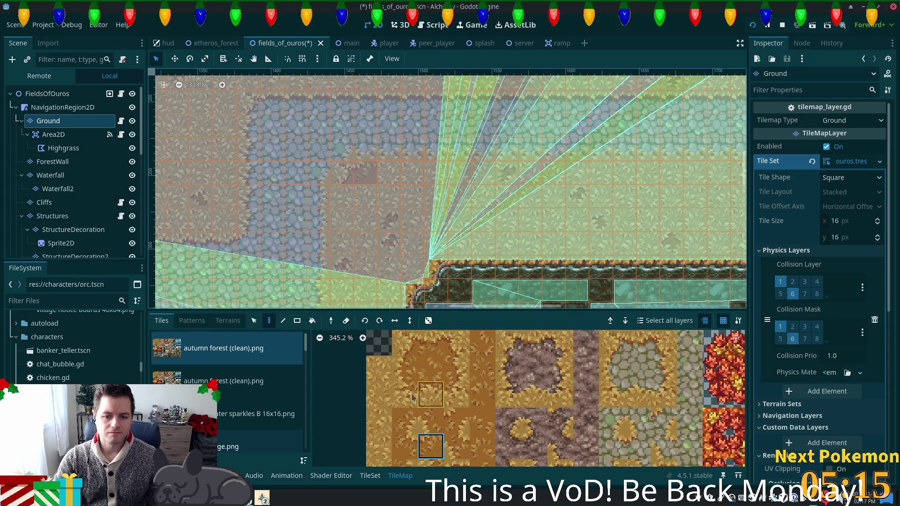
pyautogui.click(402, 364)
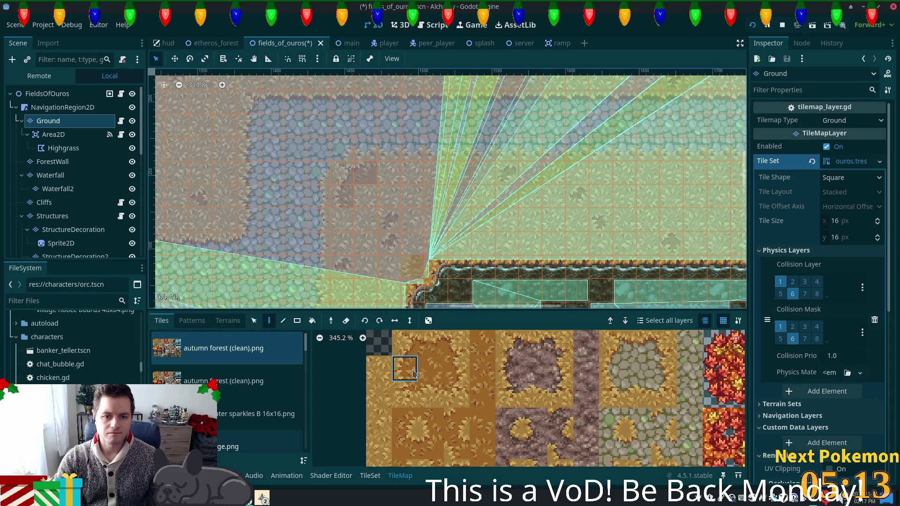
pyautogui.click(425, 444)
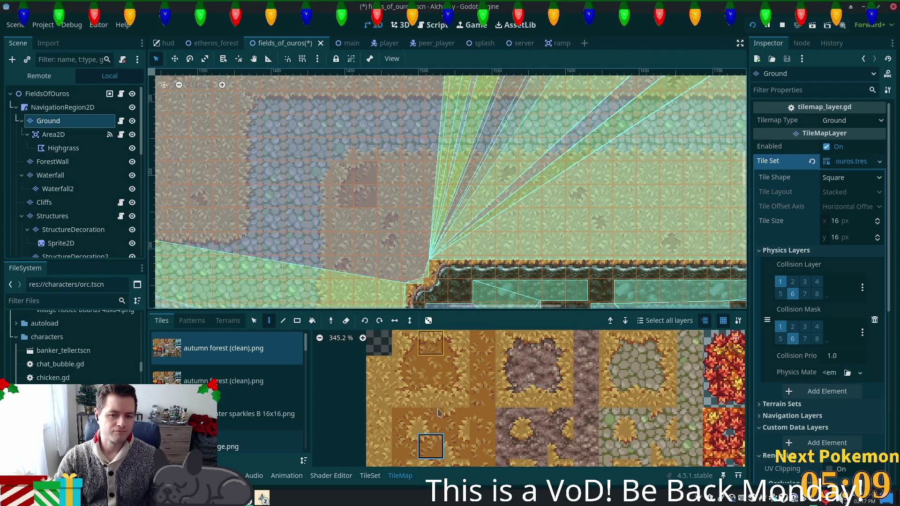
pyautogui.click(456, 394)
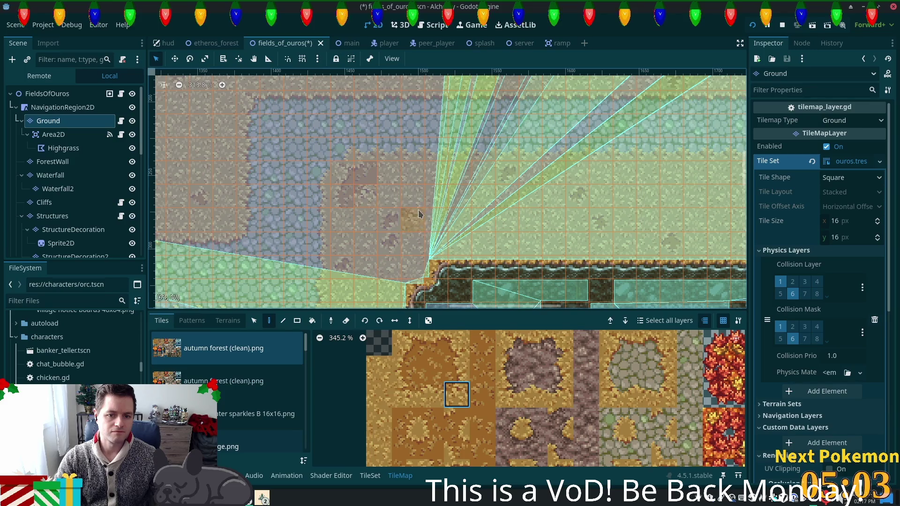
pyautogui.click(404, 421)
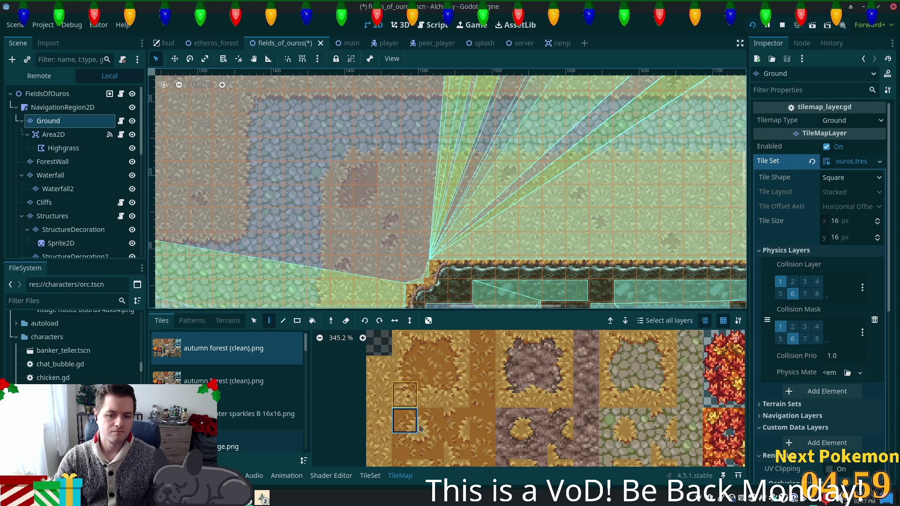
pyautogui.click(461, 395)
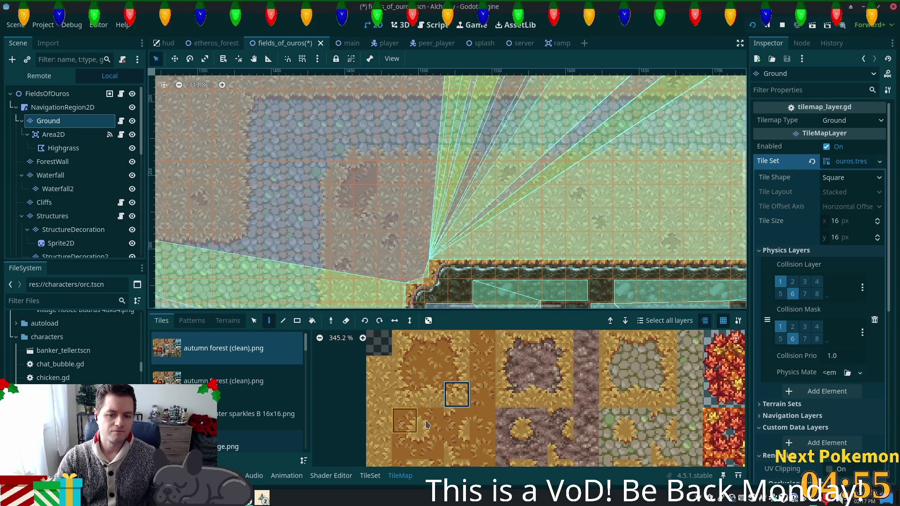
# Pick a 2x2 dirt-patch block and stacked tiles, then save and launch the game.
pyautogui.moveTo(405, 394); pyautogui.dragTo(428, 420)
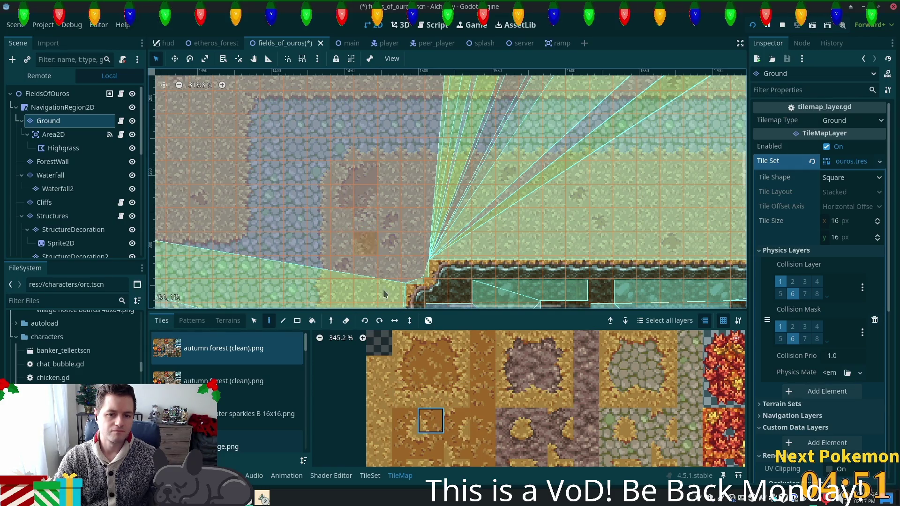
pyautogui.keyDown('ctrl'); pyautogui.click(388, 193); pyautogui.keyUp('ctrl')
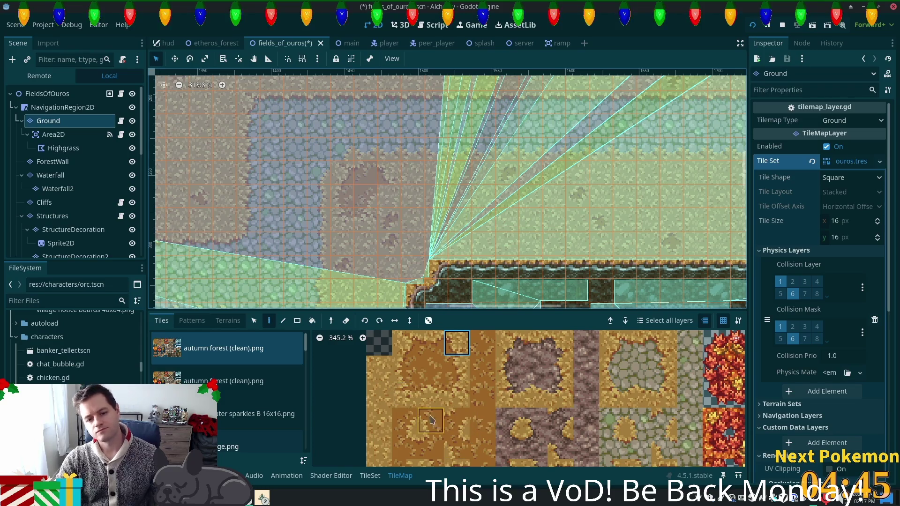
pyautogui.moveTo(456, 394); pyautogui.dragTo(455, 370)
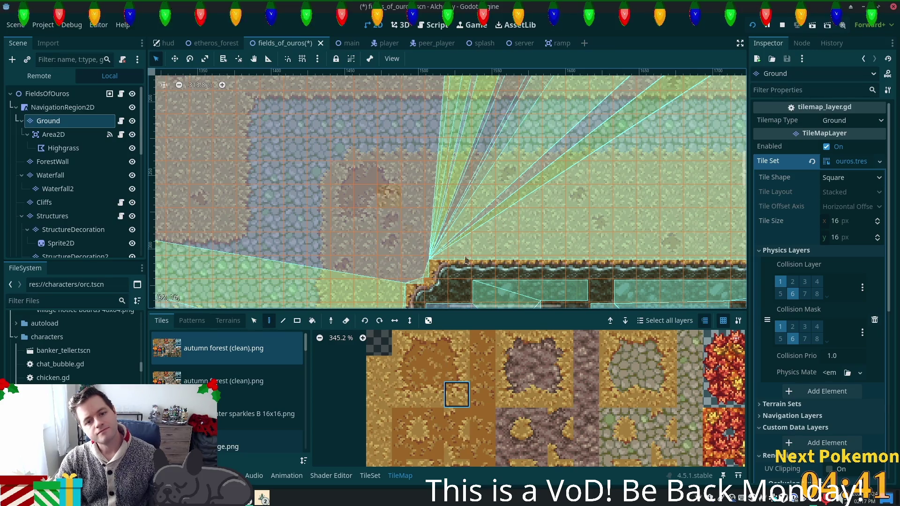
pyautogui.hotkey('ctrl', 's')
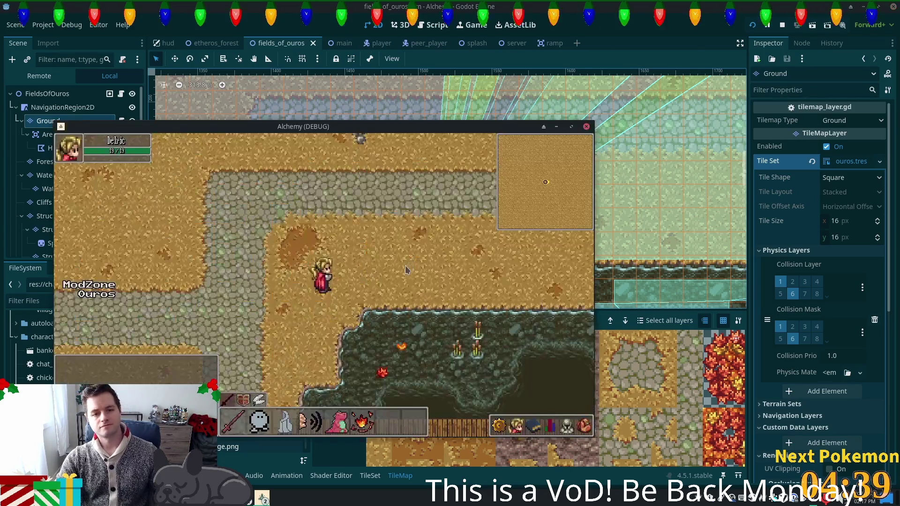
# Walk north to the new dirt patch, then west and east along the stone path.
pyautogui.press('w')
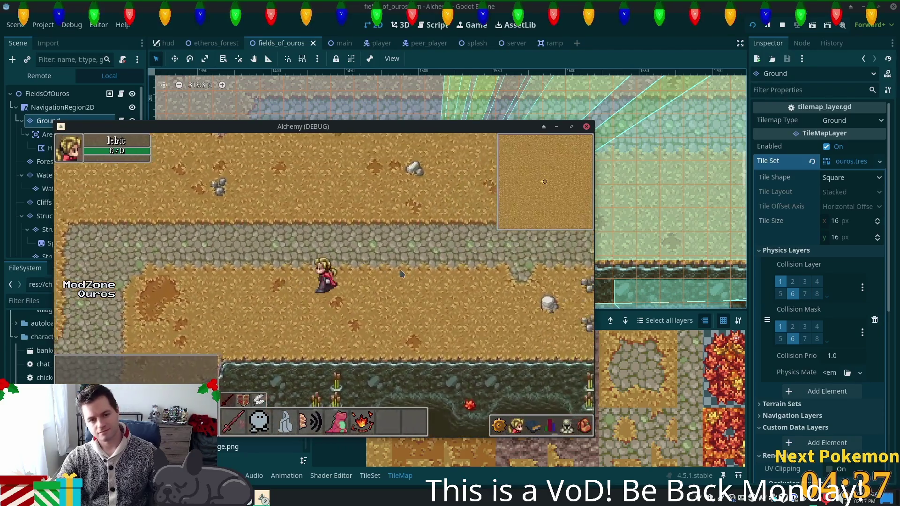
pyautogui.press('a')
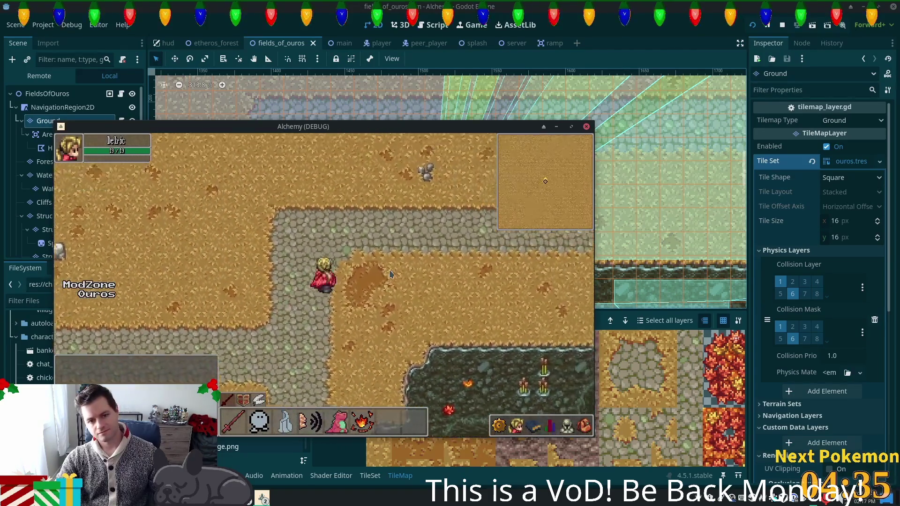
pyautogui.press('d')
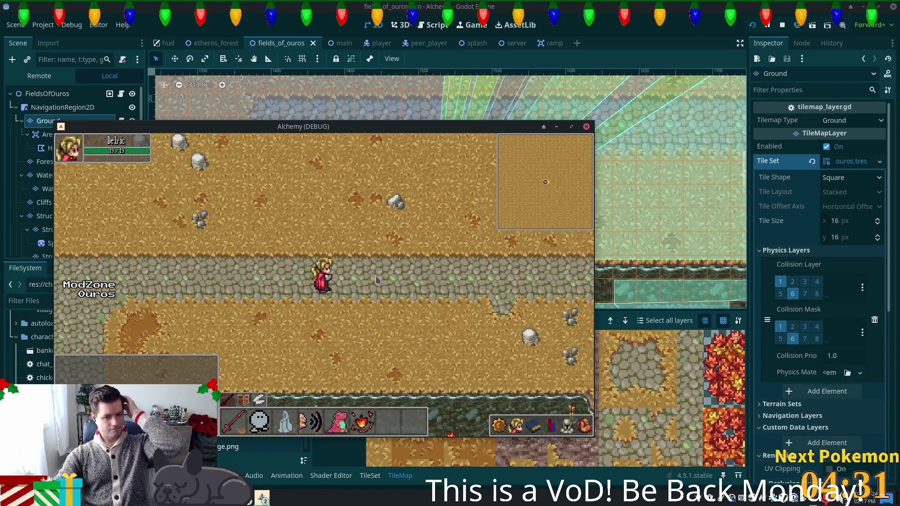
pyautogui.press('d')
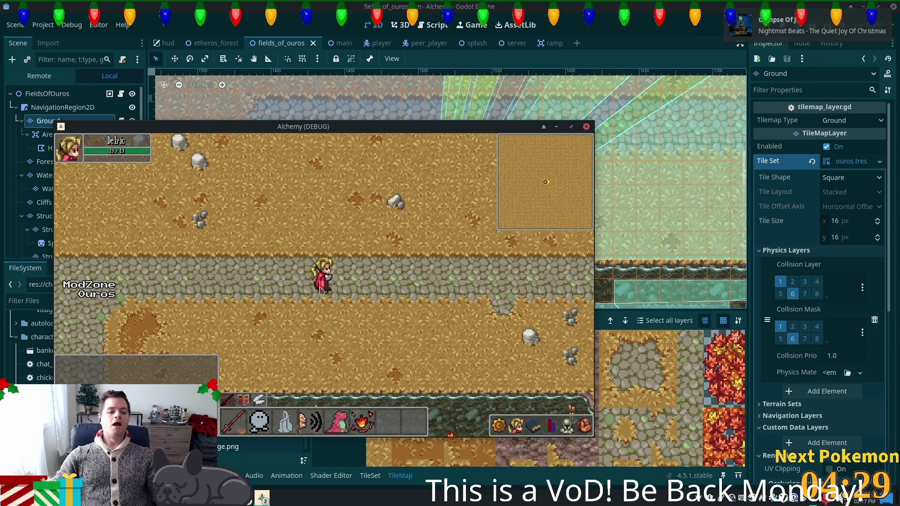
pyautogui.press('d')
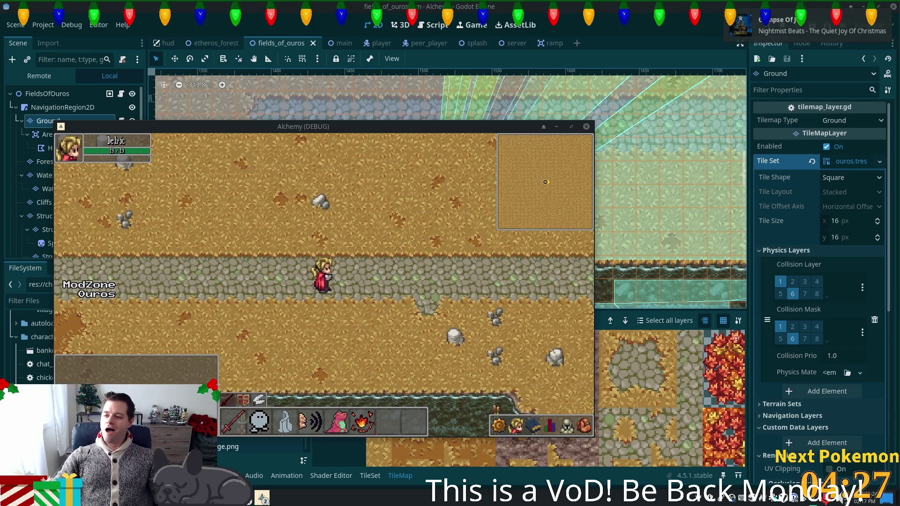
# Walk south to the pond and circle around it to check the surrounding ground.
pyautogui.press('s')
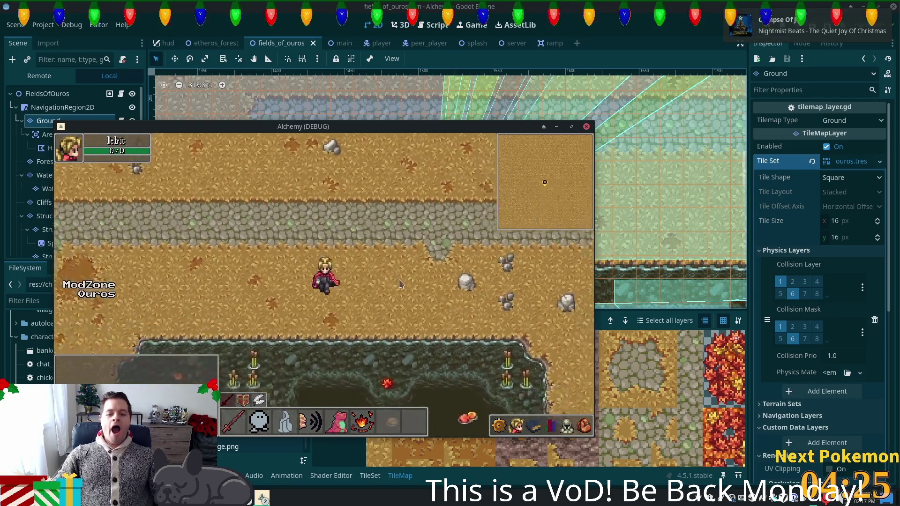
pyautogui.press('d')
pyautogui.press('s')
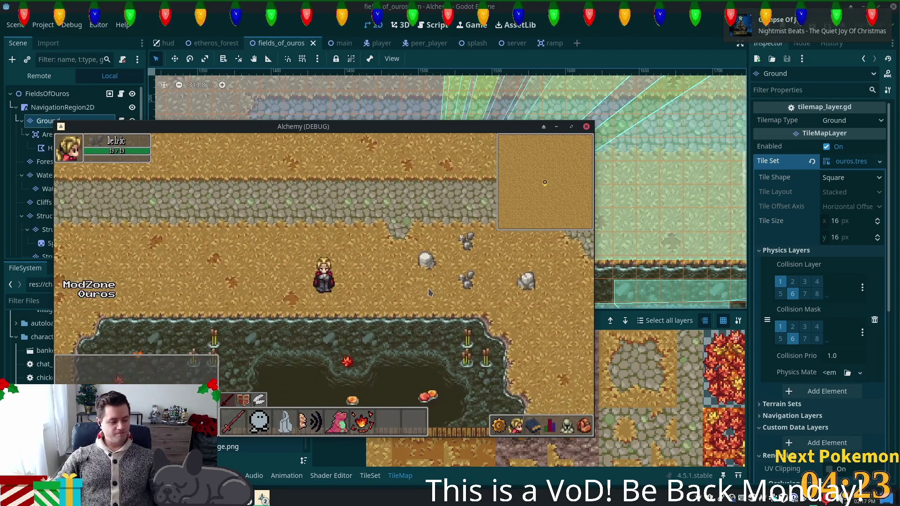
pyautogui.press('d')
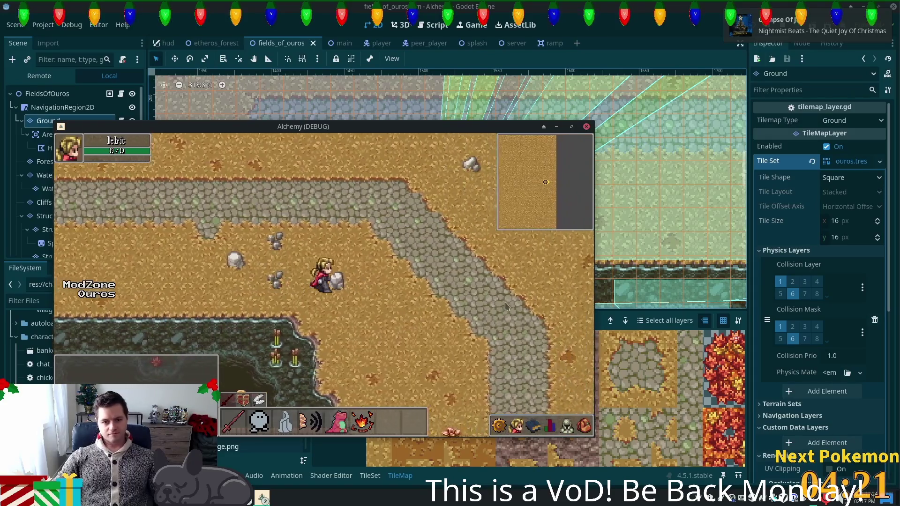
pyautogui.press('a')
pyautogui.press('s')
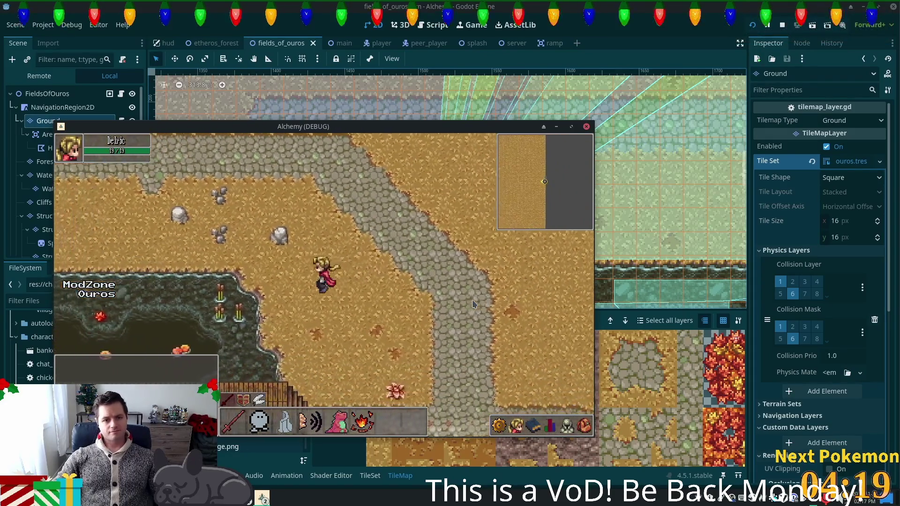
pyautogui.press('w')
pyautogui.press('a')
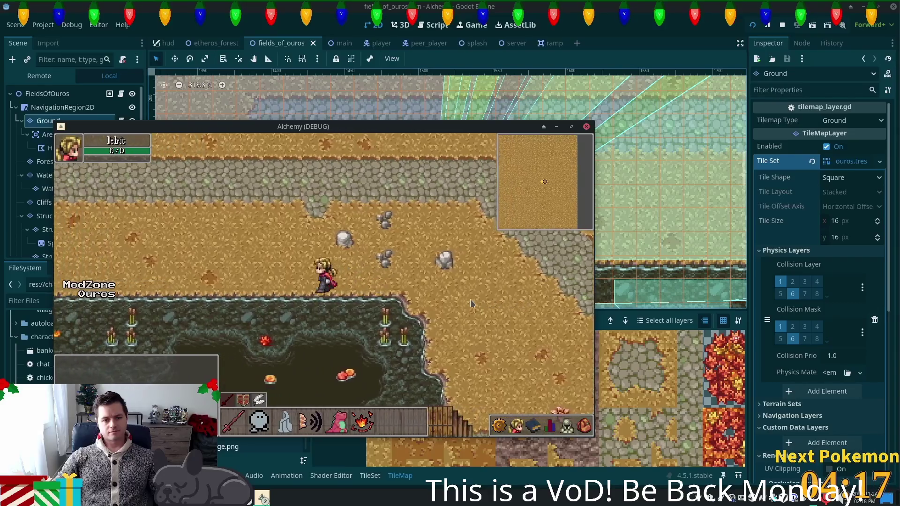
pyautogui.press('a')
pyautogui.press('s')
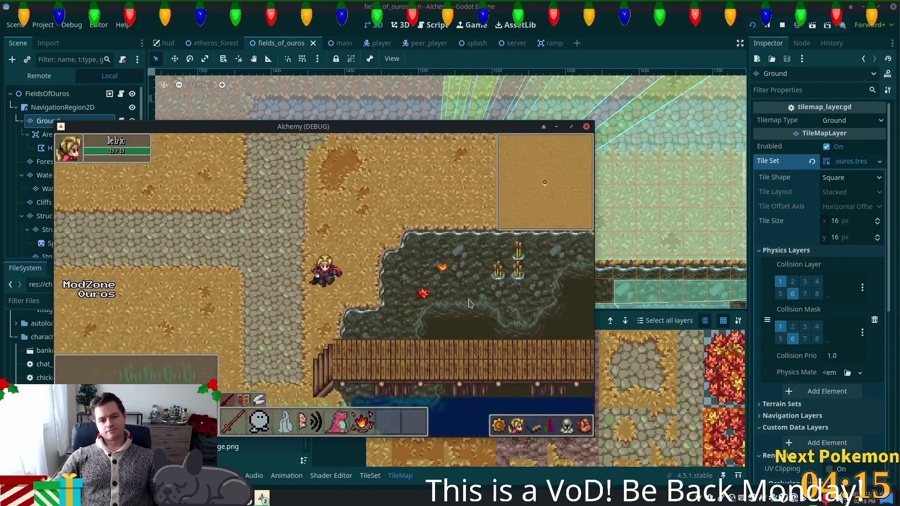
# Walk north-east and back along the cobblestone path, then close the game with F8.
pyautogui.press('d')
pyautogui.press('w')
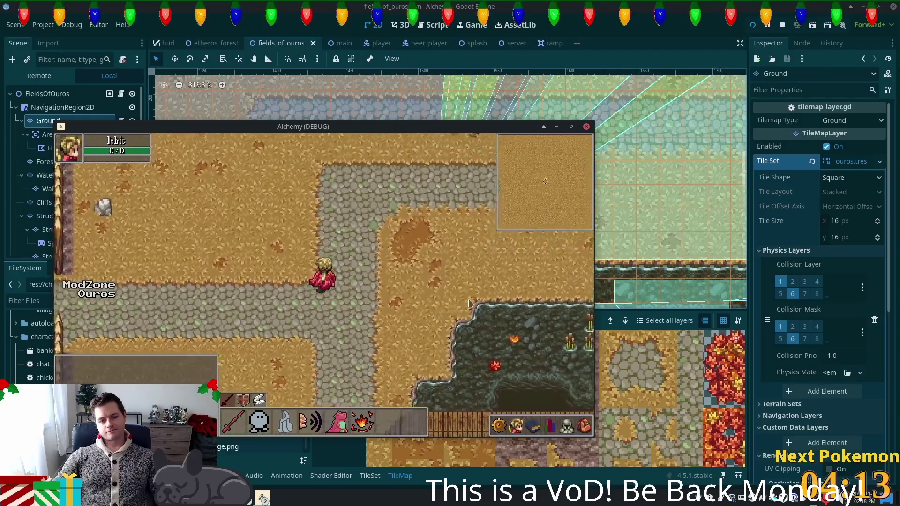
pyautogui.press('d')
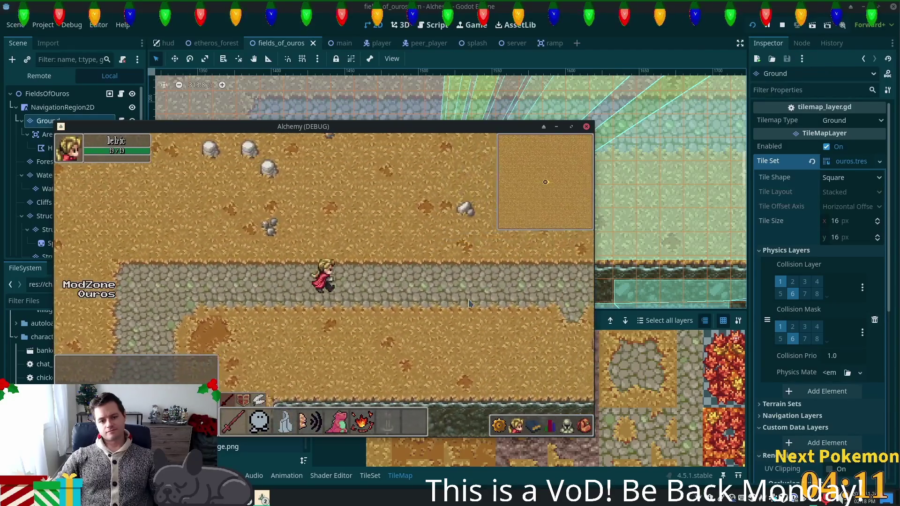
pyautogui.press('d')
pyautogui.press('a')
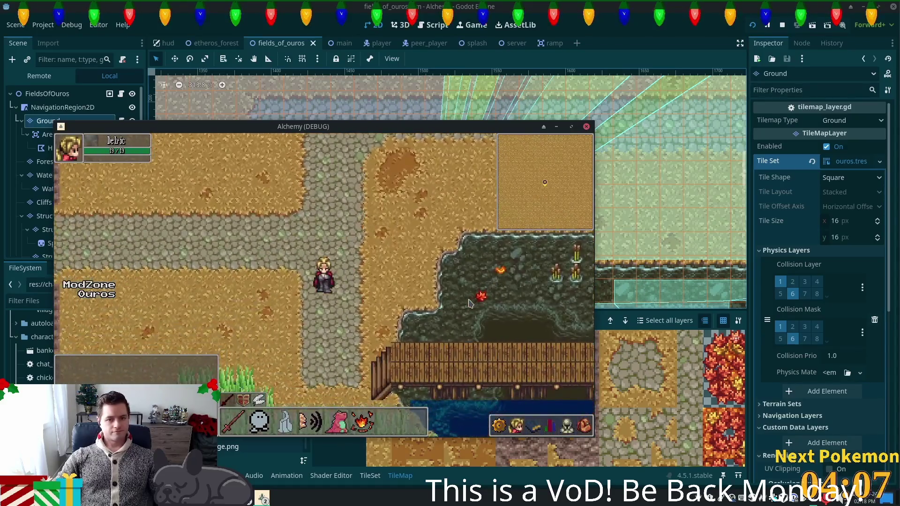
pyautogui.press('F8')
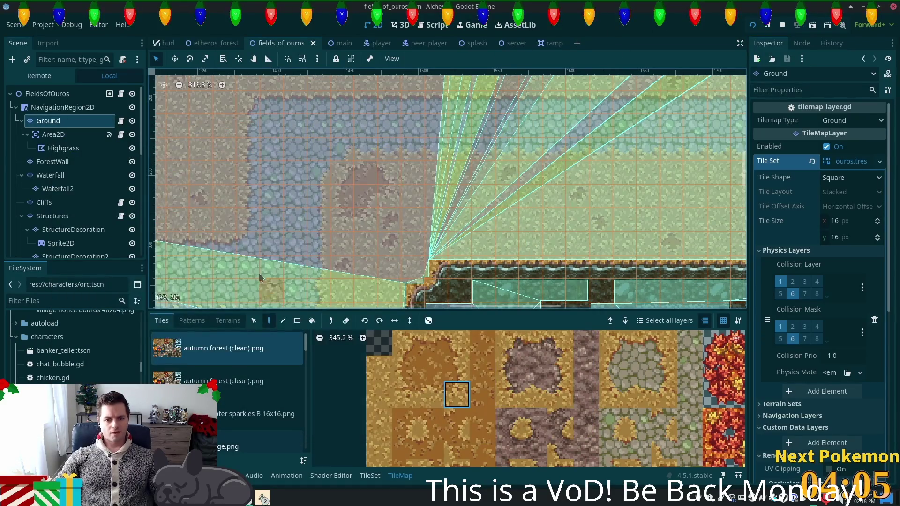
# Paint a few more dirt patch tiles onto the Ground layer around the cobblestone path.
pyautogui.moveTo(340, 194); pyautogui.dragTo(437, 143)
pyautogui.scroll(5, 437, 142)
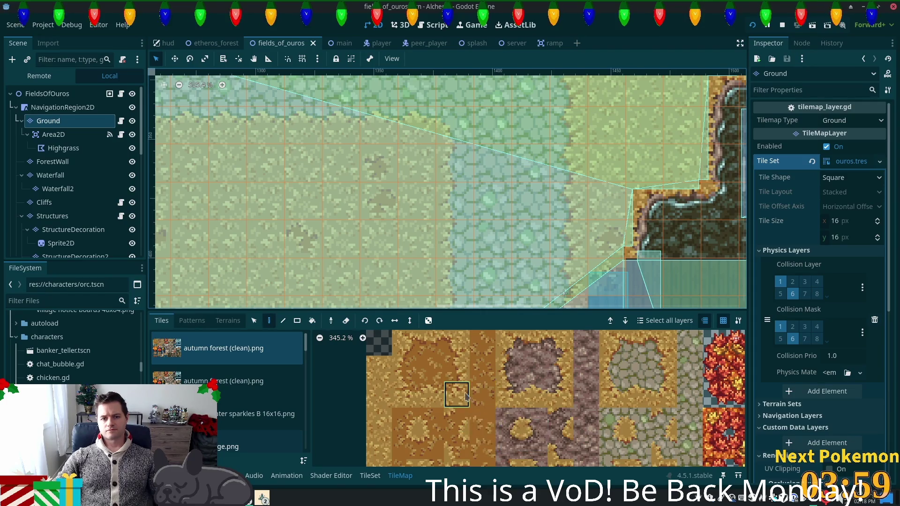
pyautogui.click(404, 446)
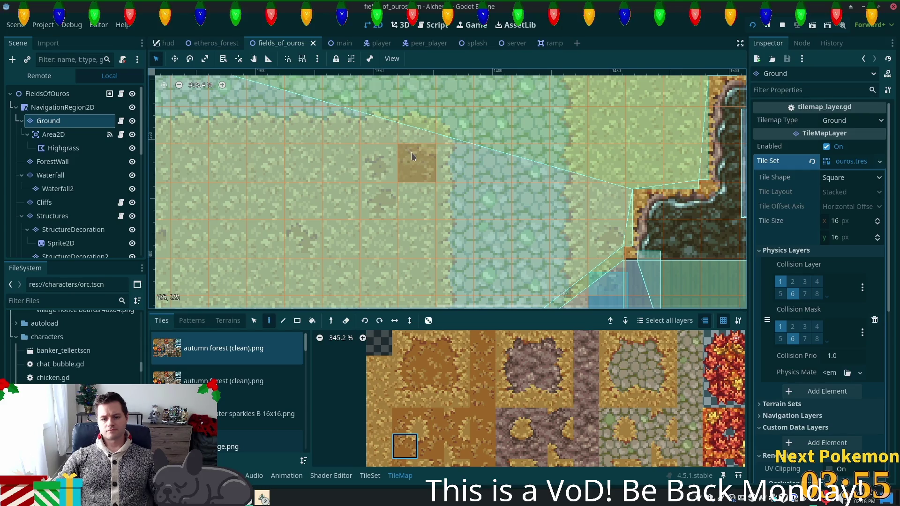
pyautogui.click(457, 342)
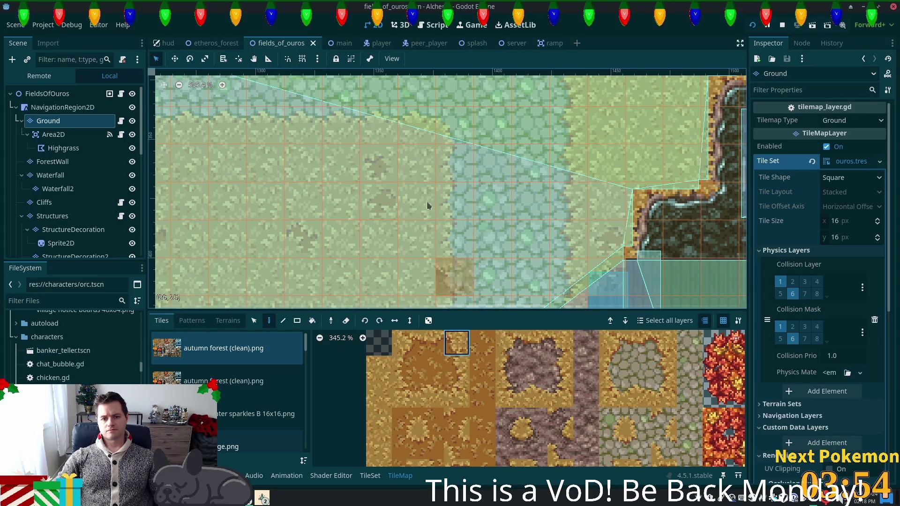
pyautogui.click(420, 154)
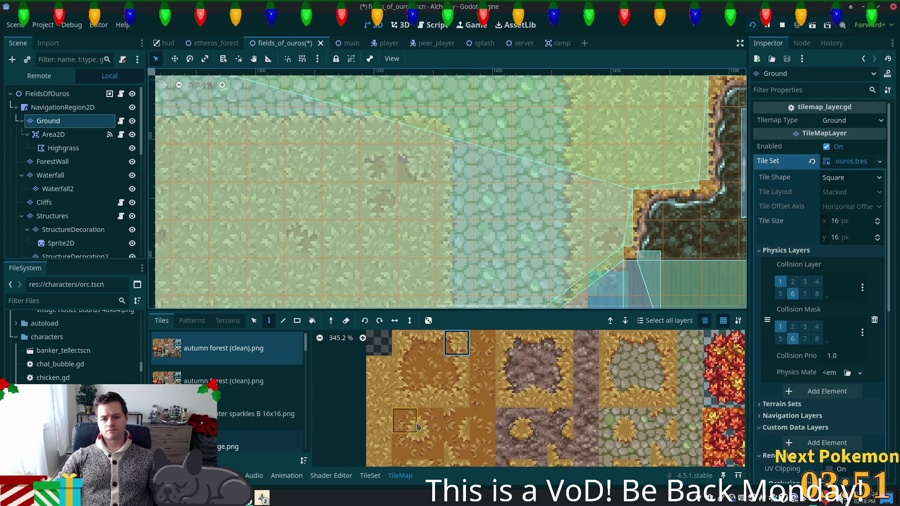
pyautogui.click(463, 396)
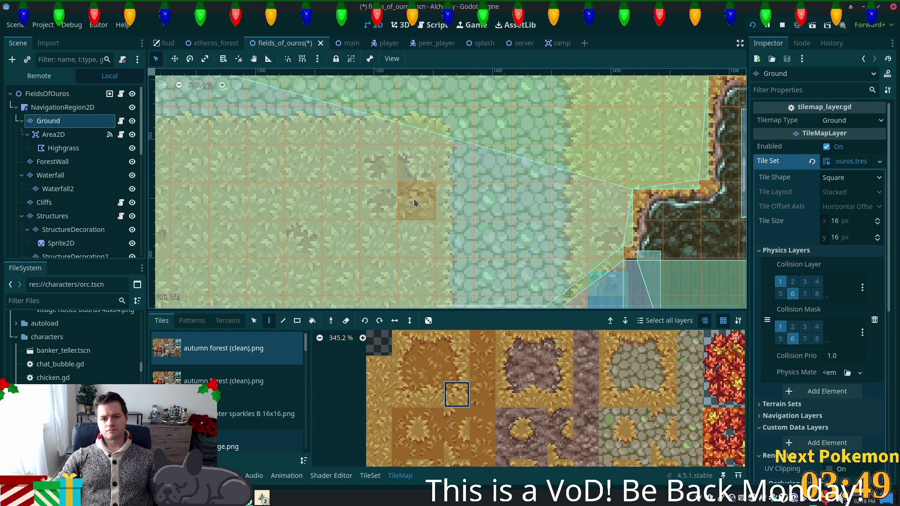
pyautogui.click(404, 342)
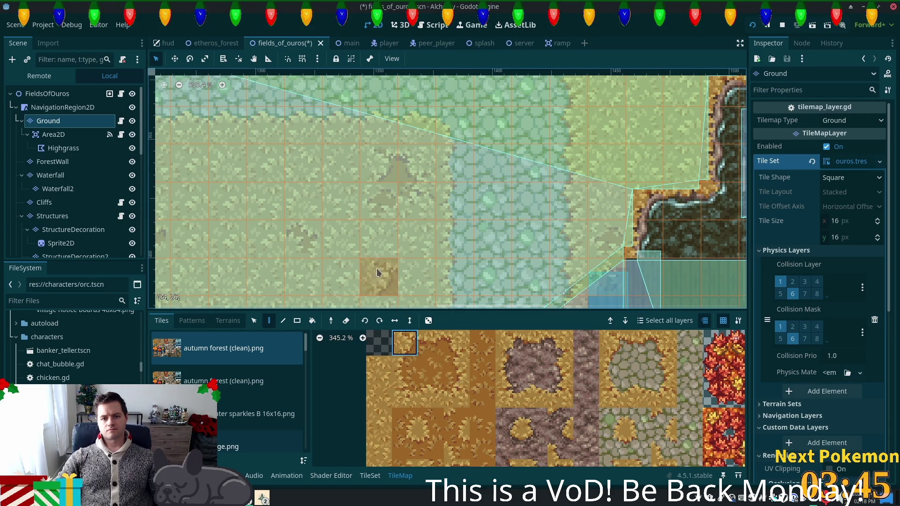
pyautogui.click(505, 201)
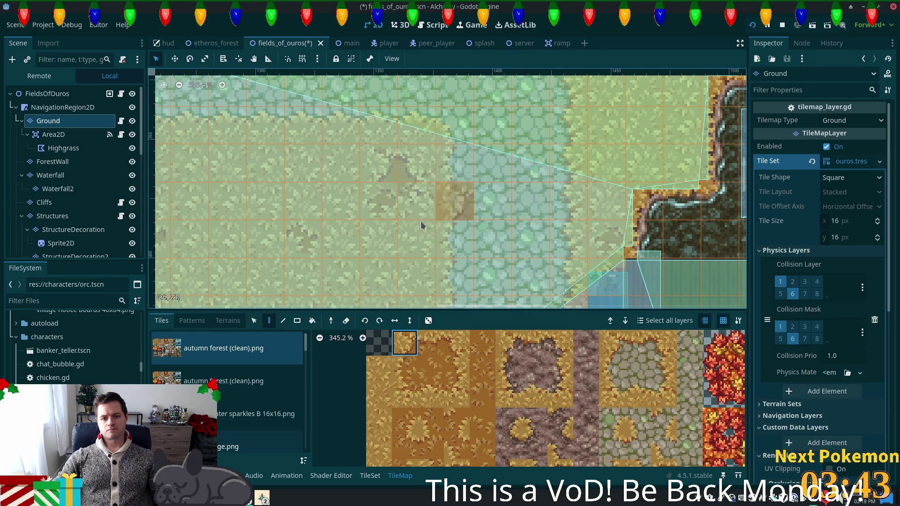
pyautogui.moveTo(404, 369); pyautogui.dragTo(405, 395)
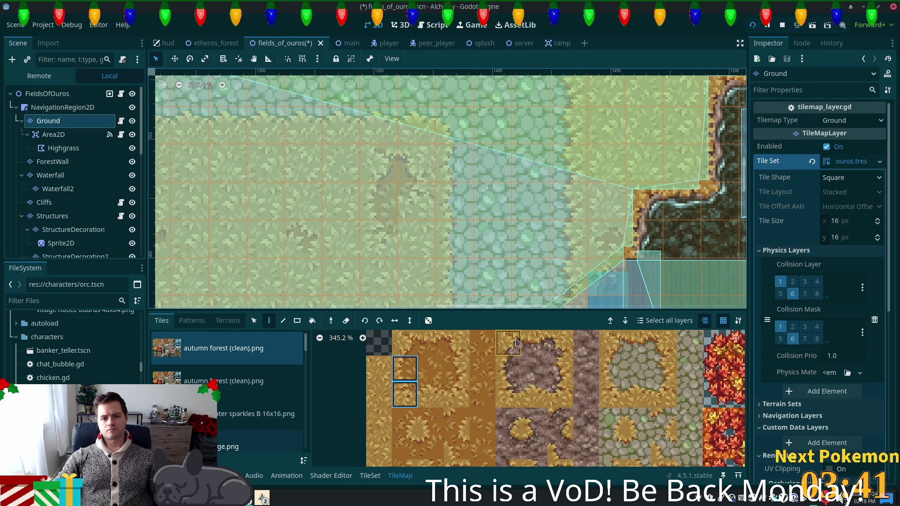
pyautogui.click(401, 396)
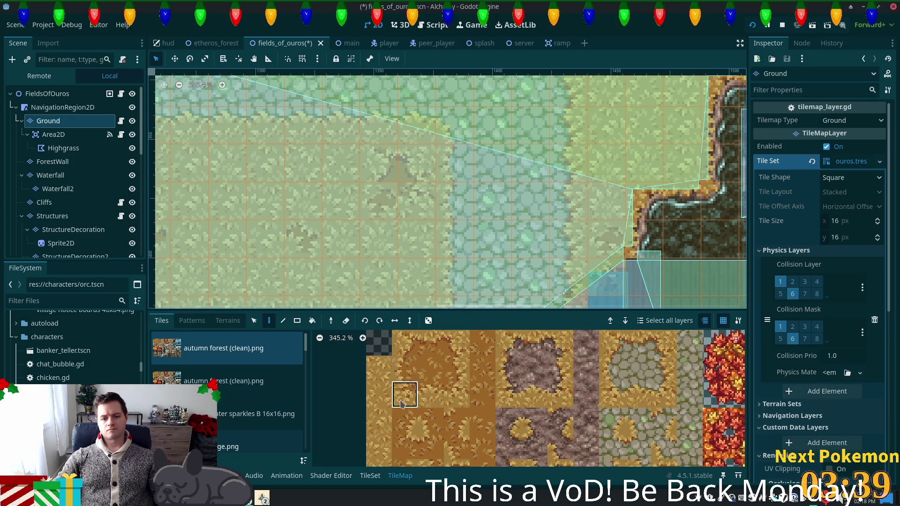
# Save the fields_of_ouros scene and run the game with F5.
pyautogui.hotkey('ctrl', 's')
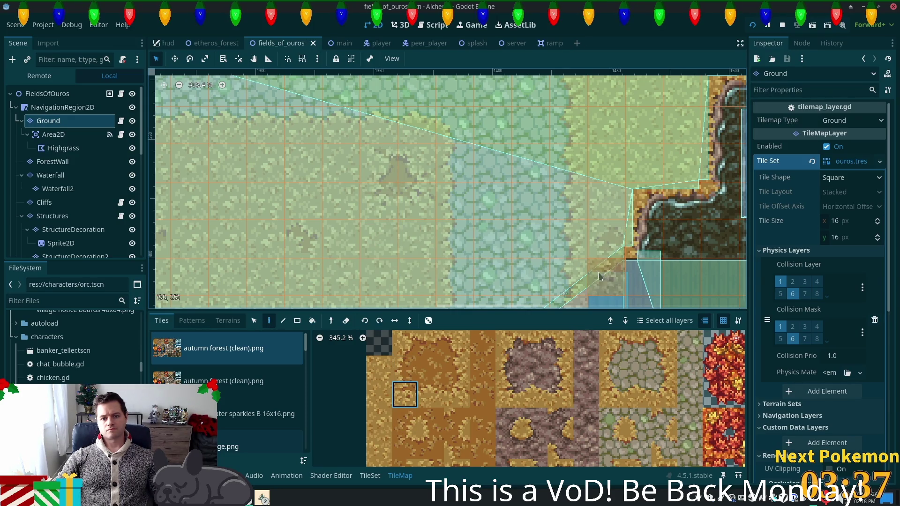
pyautogui.scroll(-4, 601, 277)
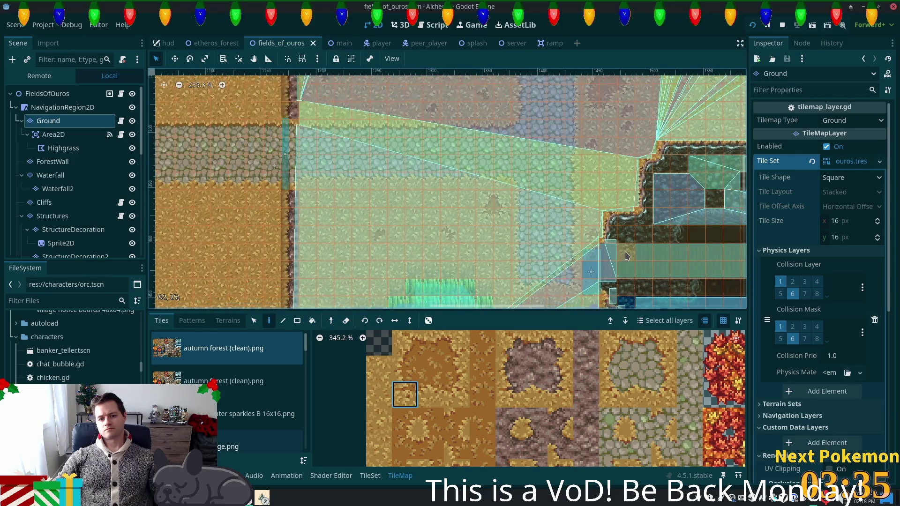
pyautogui.scroll(-1, 623, 259)
pyautogui.press('F5')
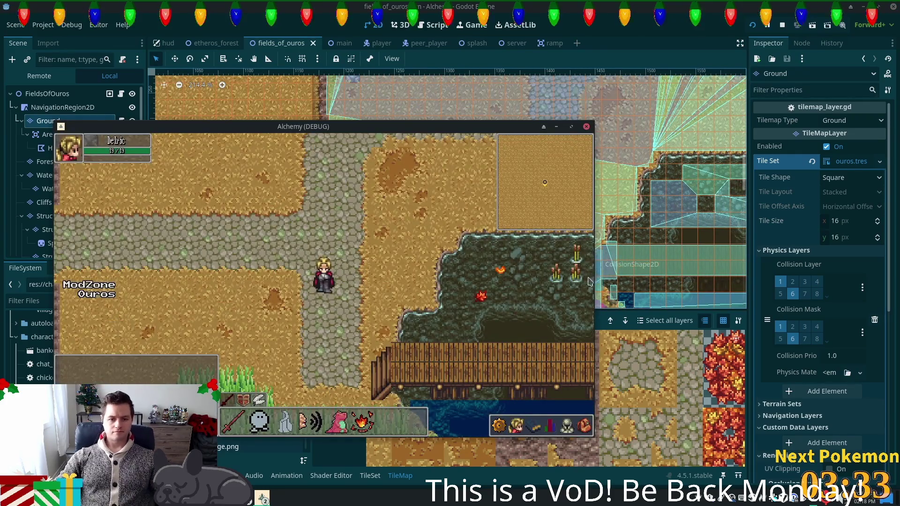
# Walk the character back and forth across the wooden bridge onto the cobblestone path.
pyautogui.press('Right')
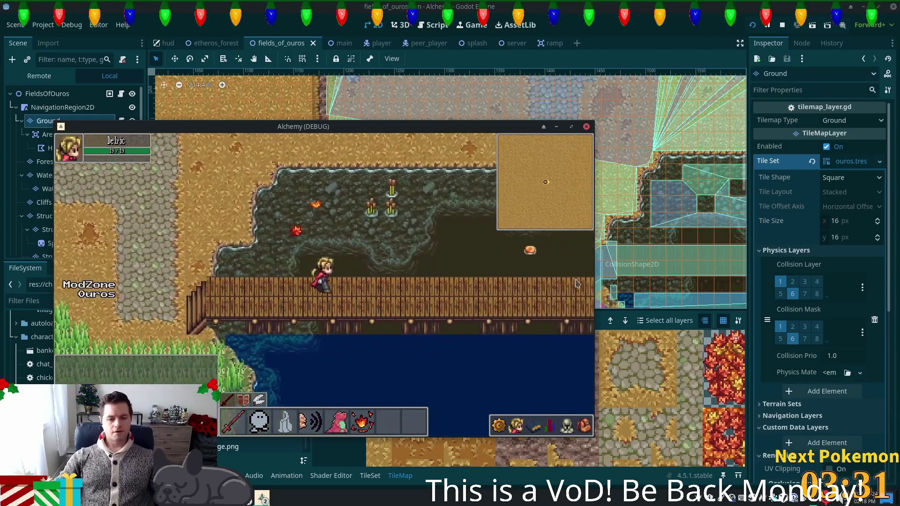
pyautogui.press('Right')
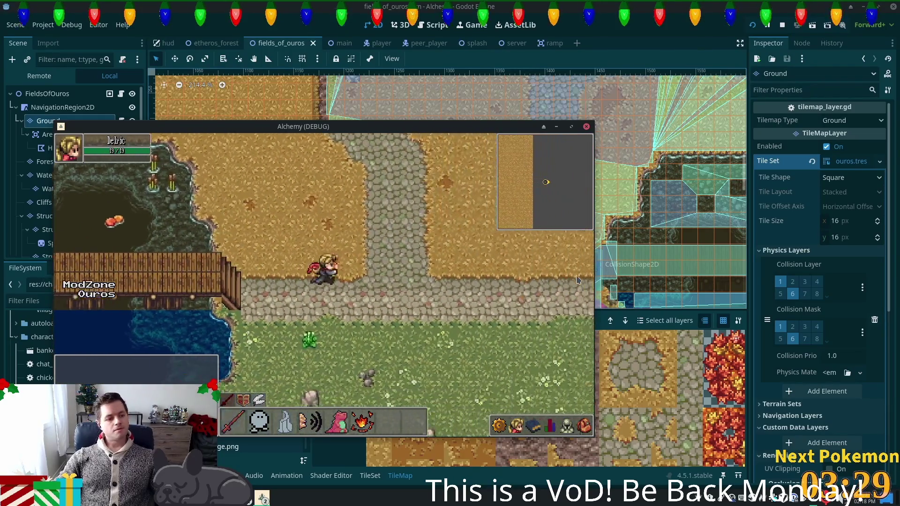
pyautogui.press('Left')
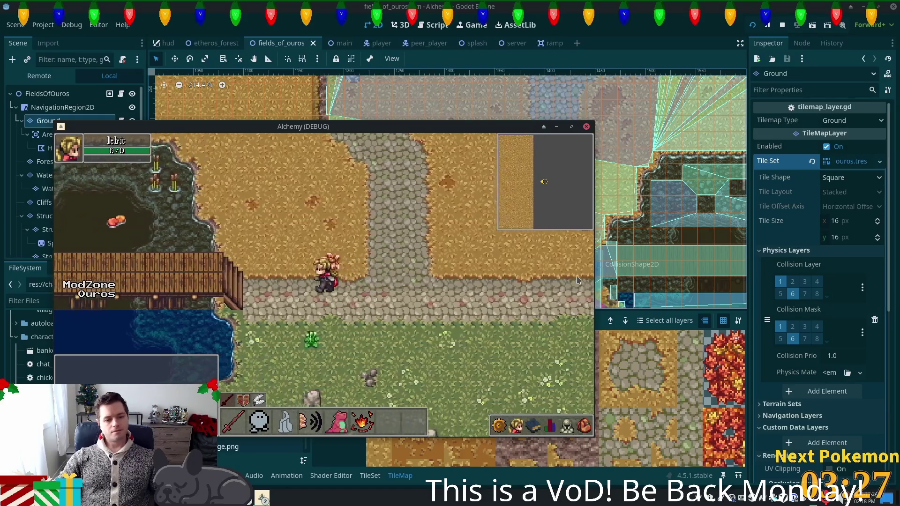
pyautogui.press('Left')
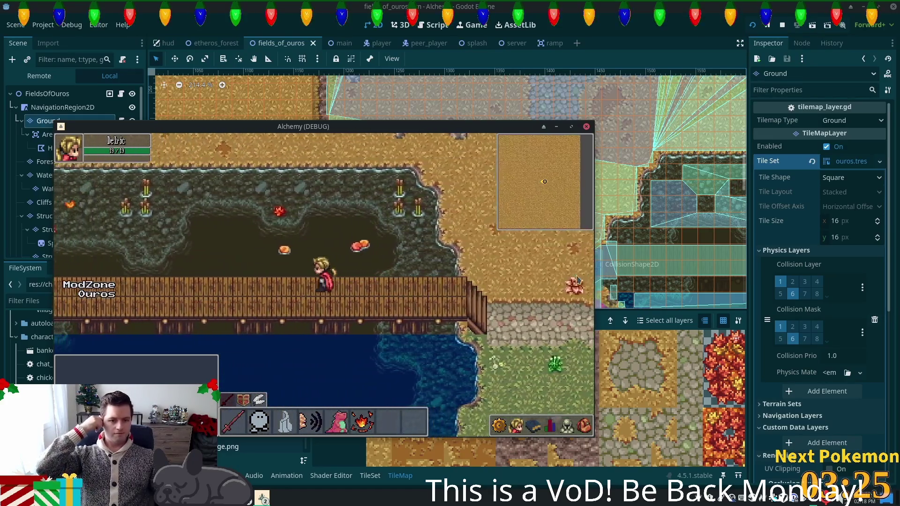
pyautogui.press('Left')
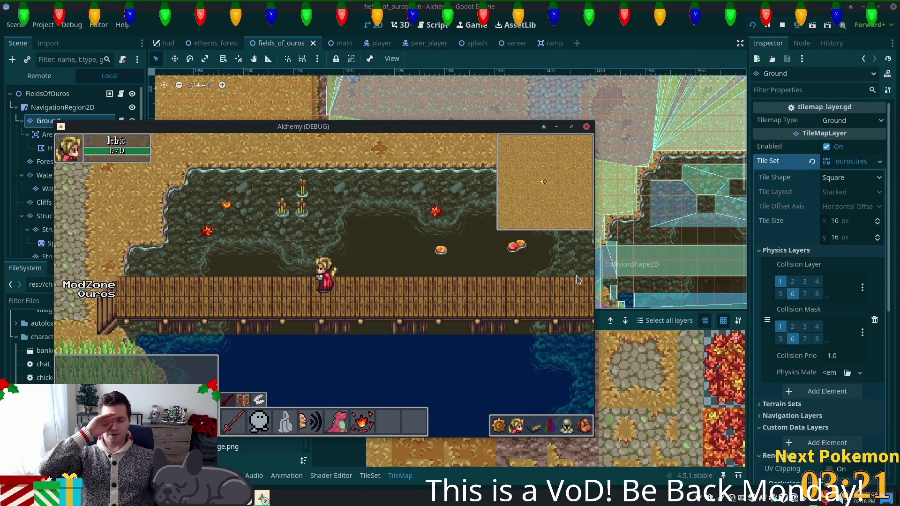
pyautogui.press('Right')
pyautogui.press('Right')
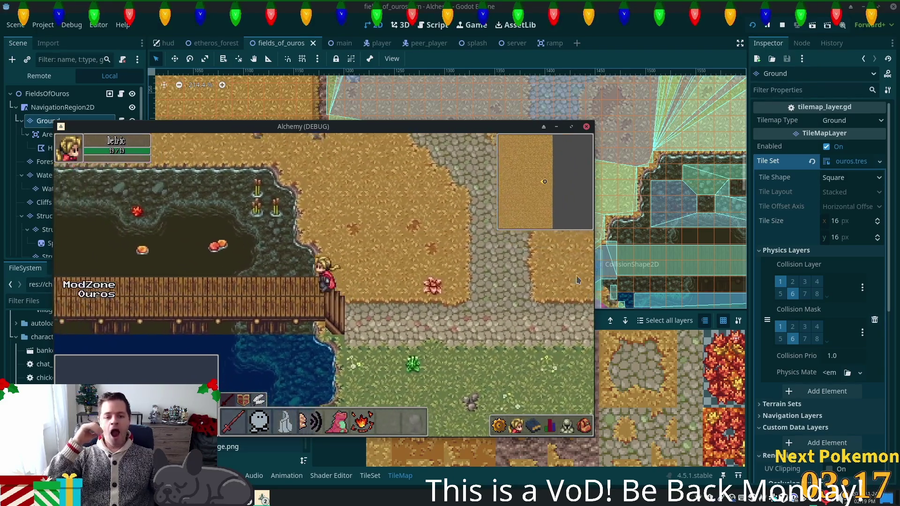
pyautogui.press('Left')
pyautogui.press('Left')
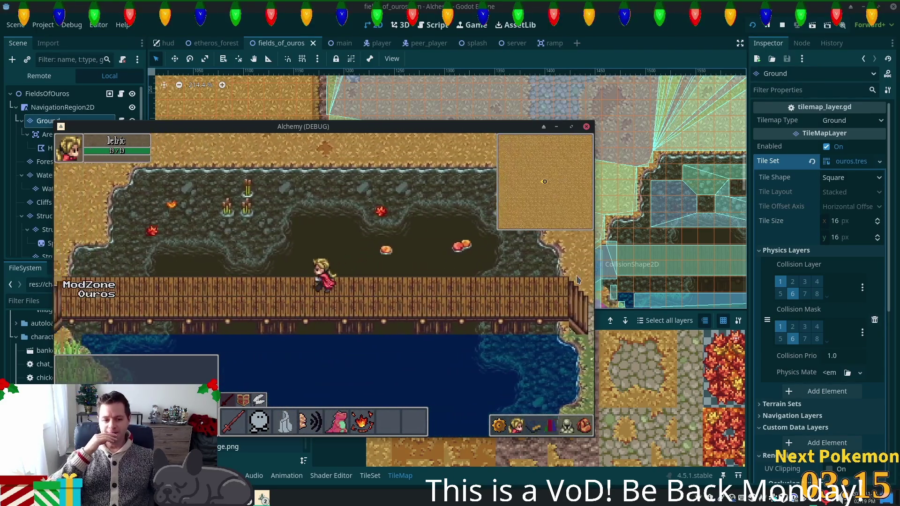
pyautogui.press('Left')
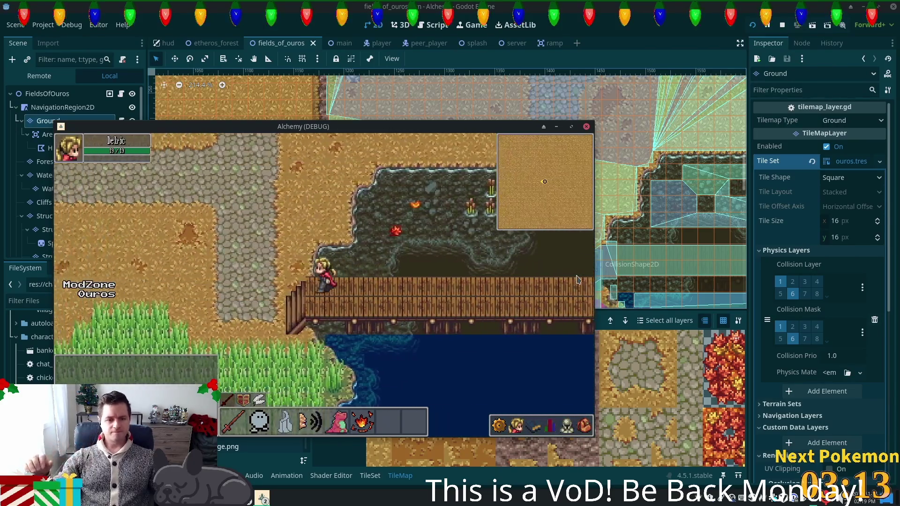
# Walk up, along and down the cobblestone paths to the grass, then stop the game with F8.
pyautogui.press('Up')
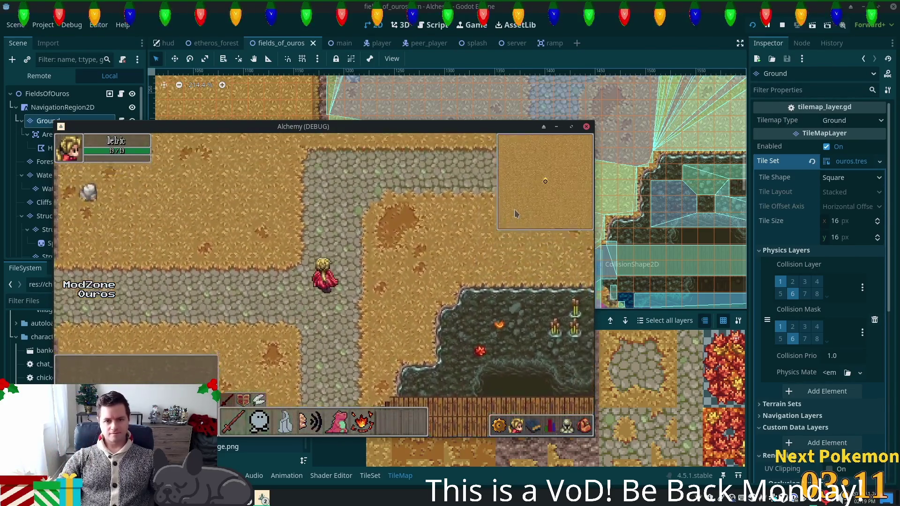
pyautogui.press('Left')
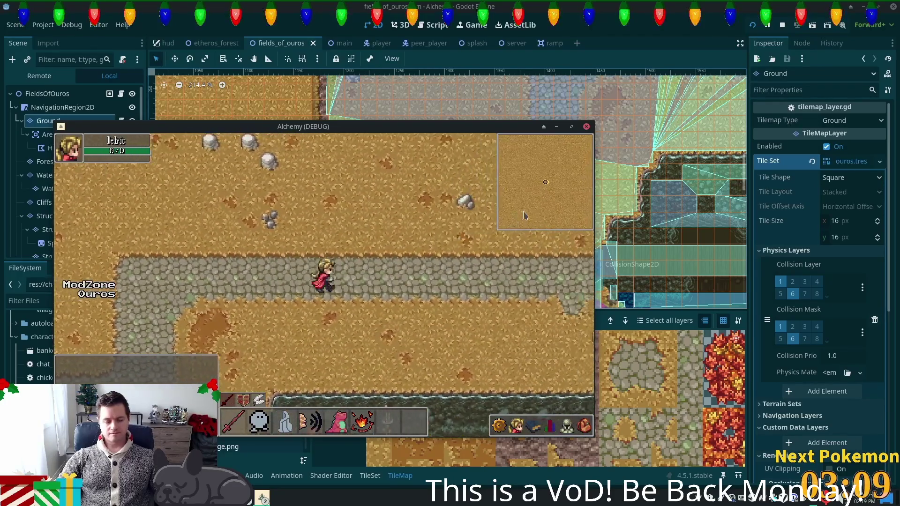
pyautogui.press('Right')
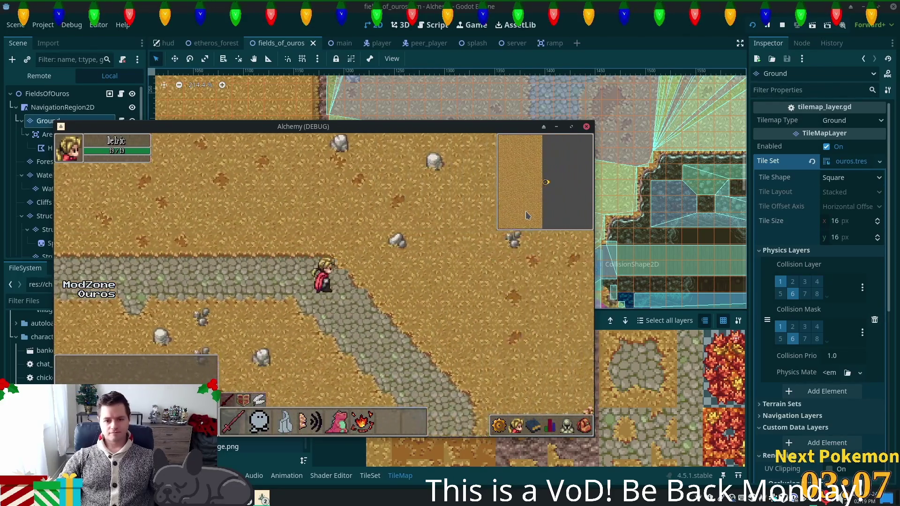
pyautogui.press('Down')
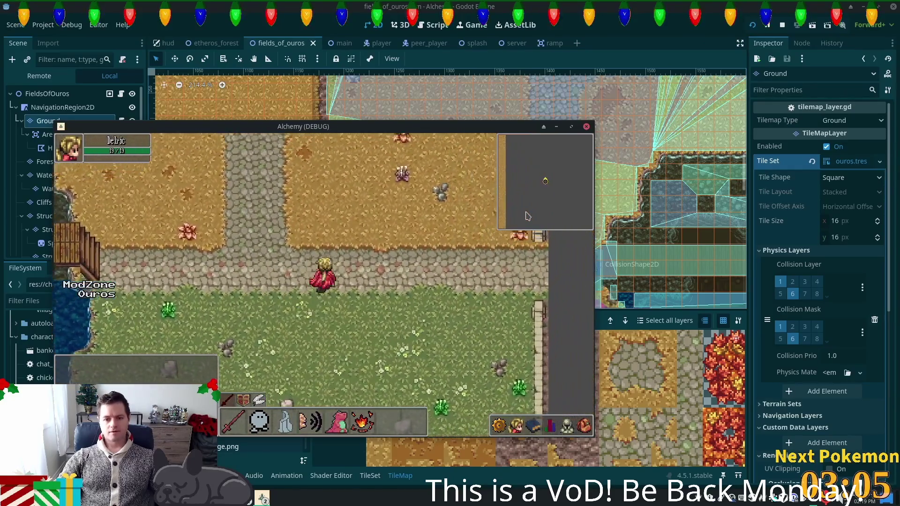
pyautogui.press('F8')
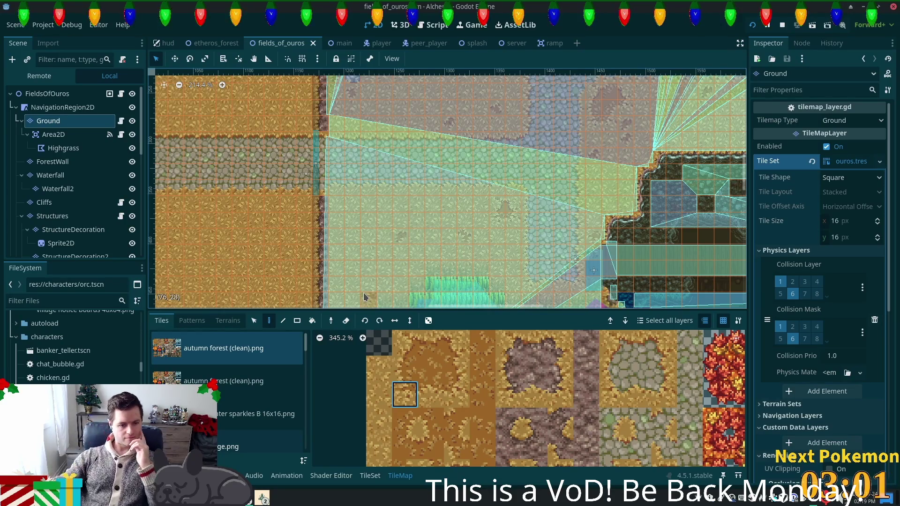
# Switch the tile palette from the wooden stairs source to the 16x32 furniture atlas.
pyautogui.scroll(-3, 442, 338)
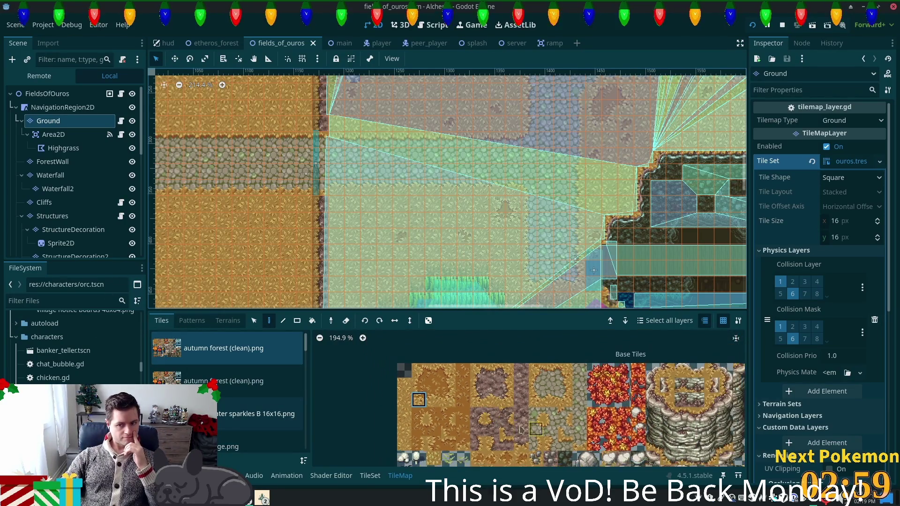
pyautogui.scroll(-2, 420, 458)
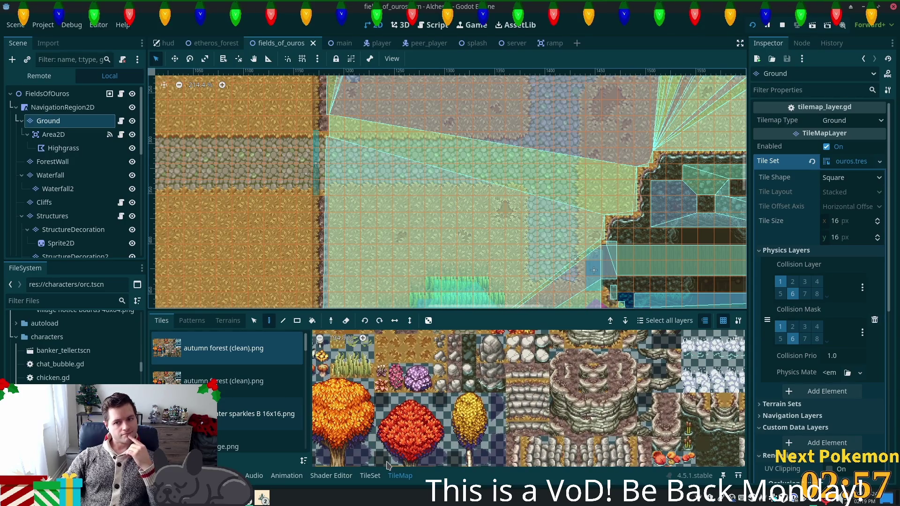
pyautogui.scroll(-3, 239, 413)
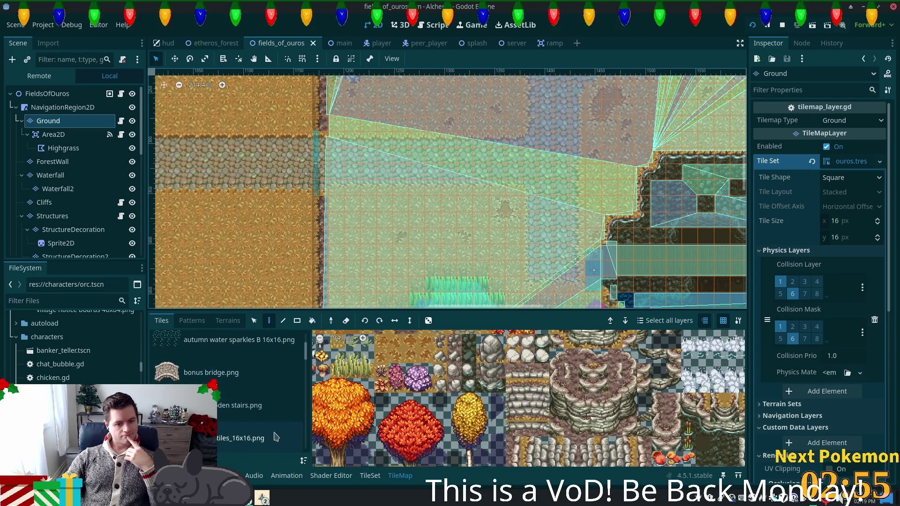
pyautogui.click(238, 408)
pyautogui.scroll(-2, 238, 408)
pyautogui.click(242, 409)
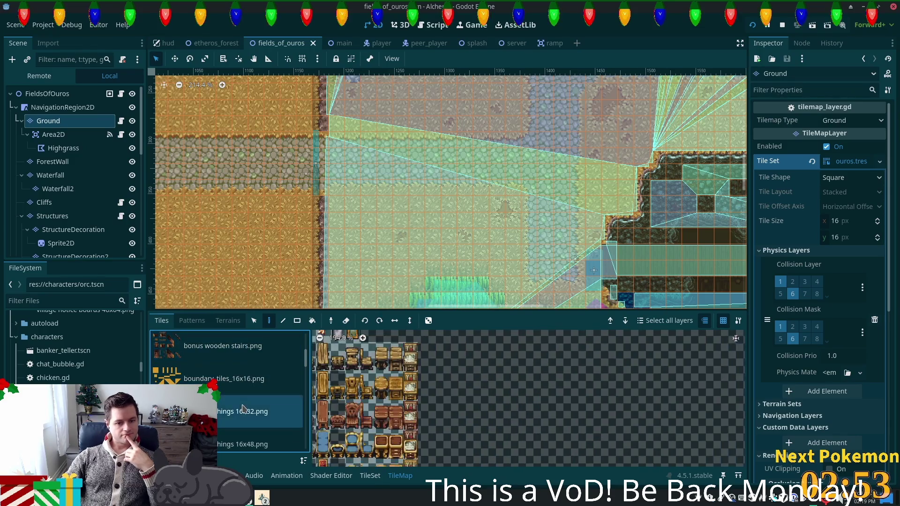
# Browse the things 16x32.png furniture atlas and select the Foliage layer for editing.
pyautogui.scroll(-5, 465, 386)
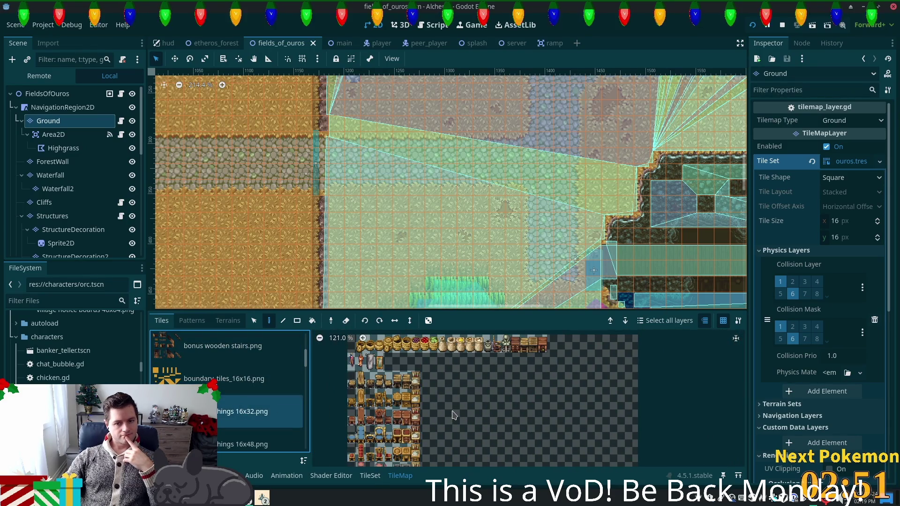
pyautogui.hscroll(-15, 491, 189)
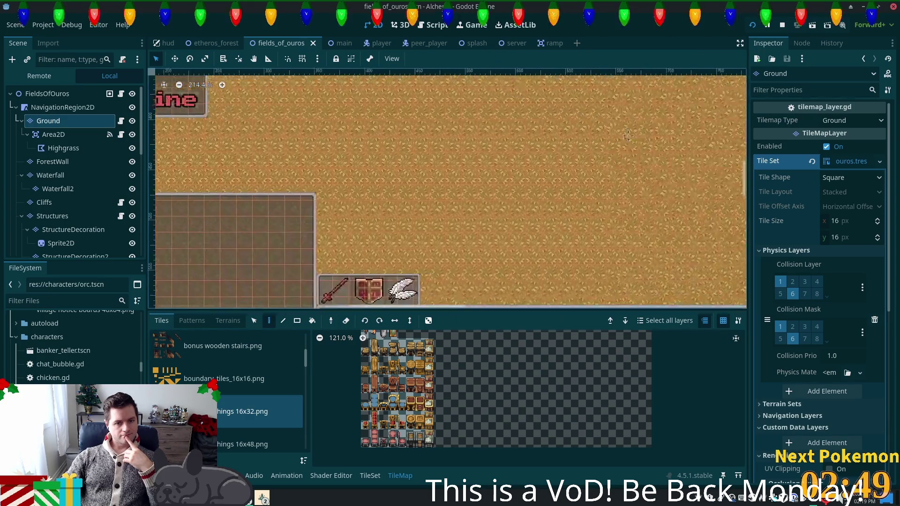
pyautogui.scroll(-1, 491, 190)
pyautogui.scroll(3, 422, 187)
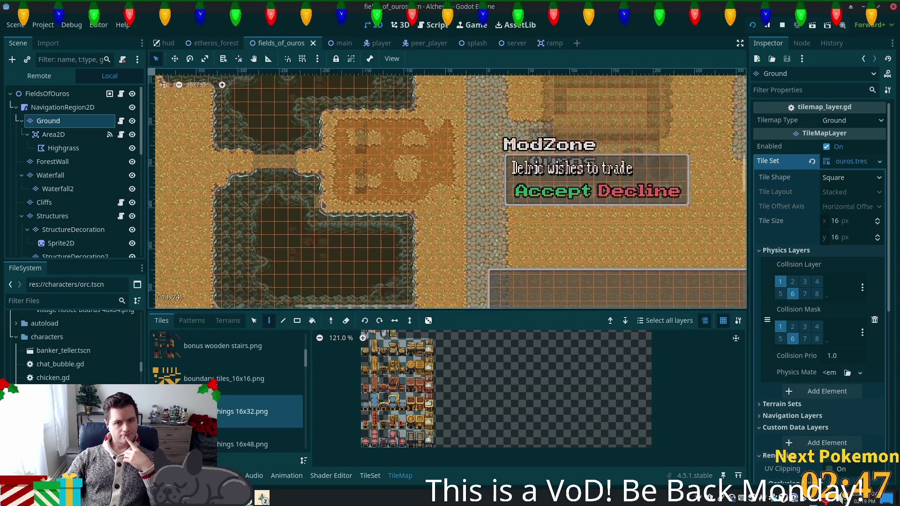
pyautogui.scroll(-3, 53, 205)
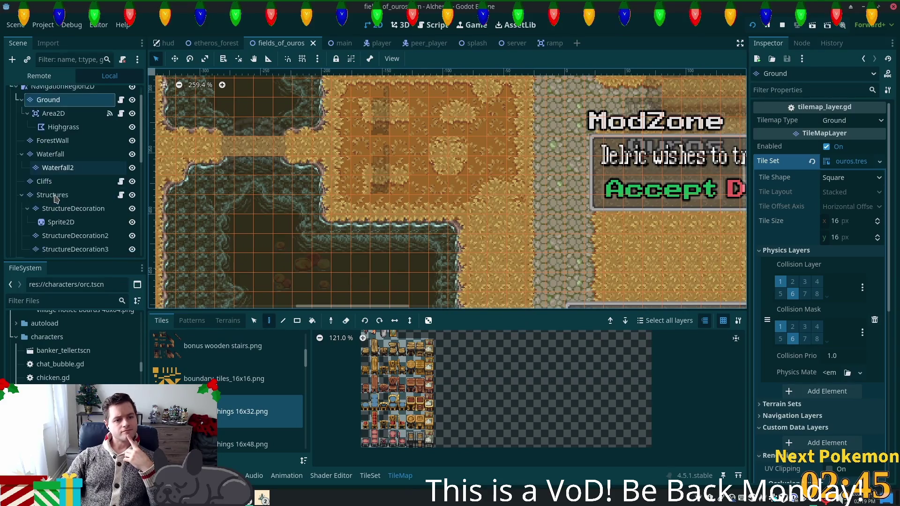
pyautogui.click(42, 234)
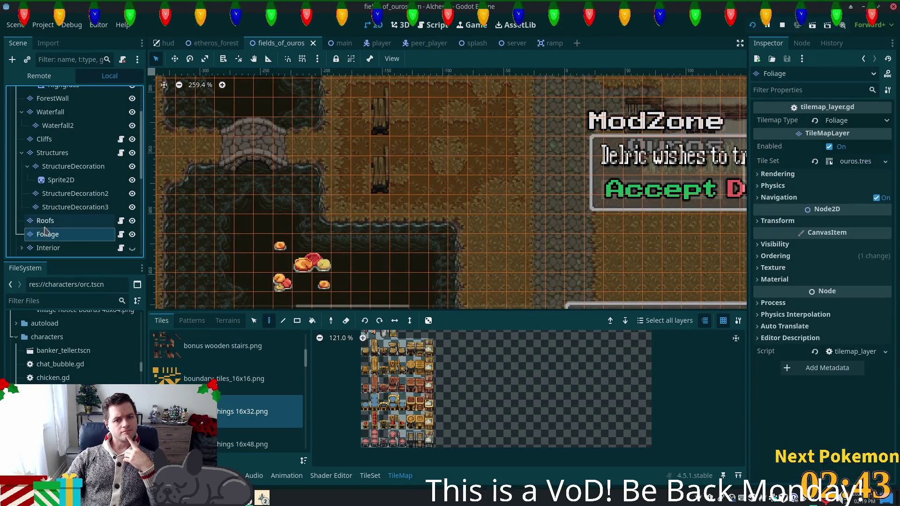
# Select the Structures layer and browse the 16x48 furniture tiles in the palette.
pyautogui.click(55, 152)
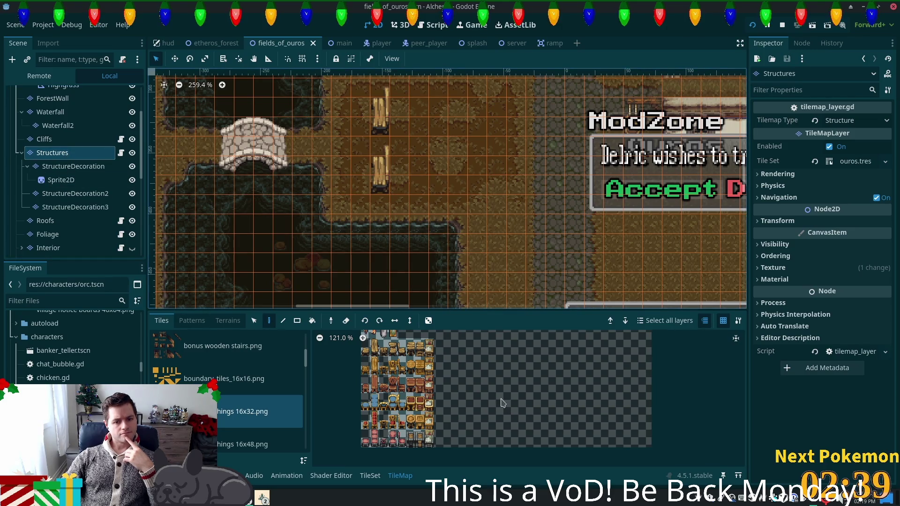
pyautogui.scroll(2, 492, 412)
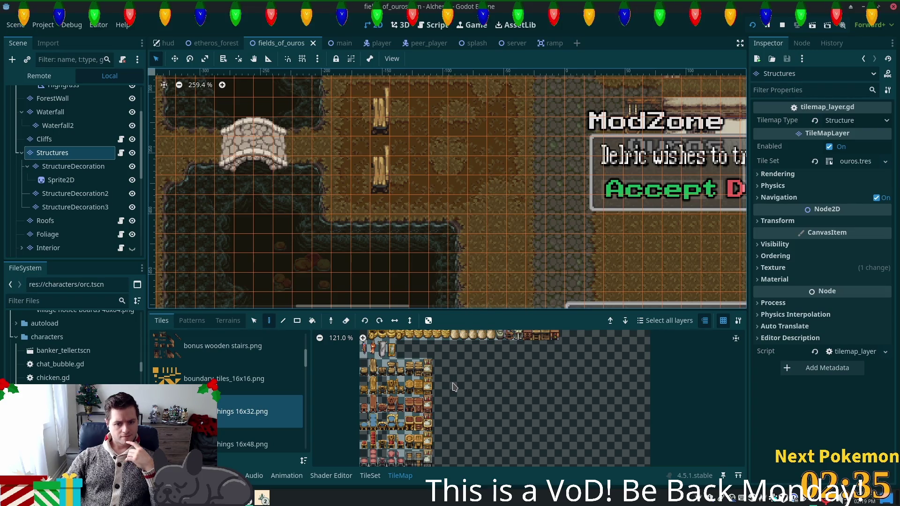
pyautogui.scroll(-2, 187, 413)
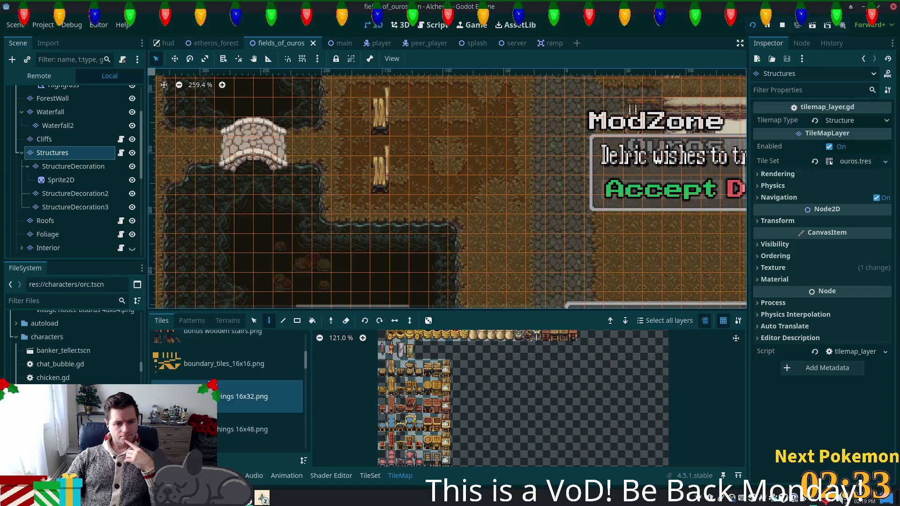
pyautogui.click(187, 414)
pyautogui.scroll(5, 398, 378)
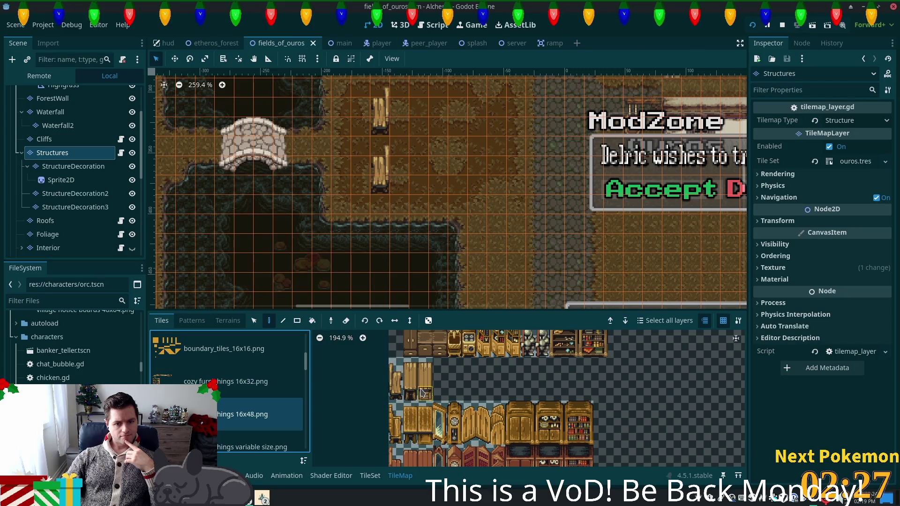
pyautogui.scroll(-3, 422, 393)
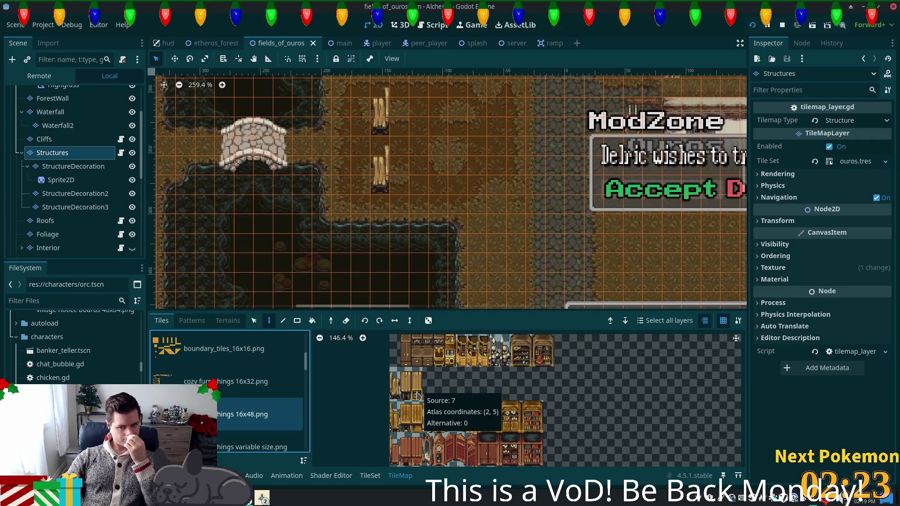
pyautogui.scroll(-5, 418, 393)
pyautogui.scroll(3, 421, 383)
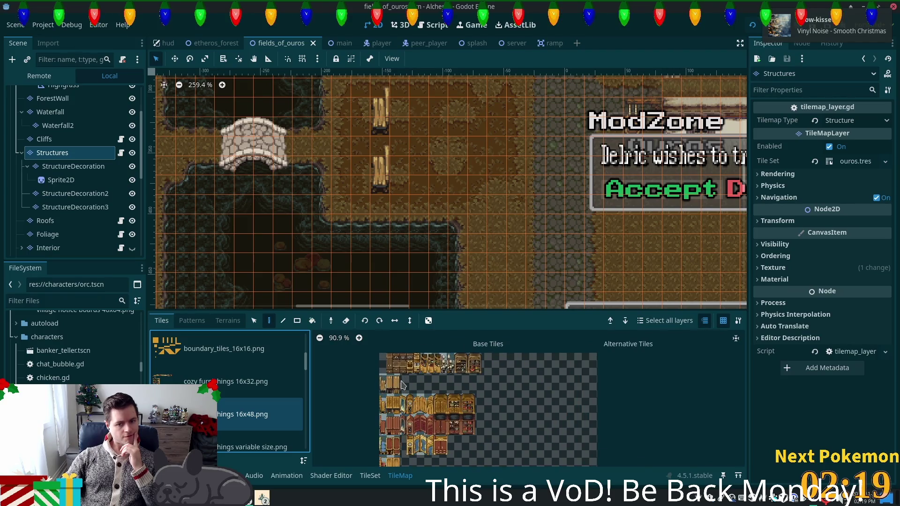
pyautogui.scroll(4, 402, 385)
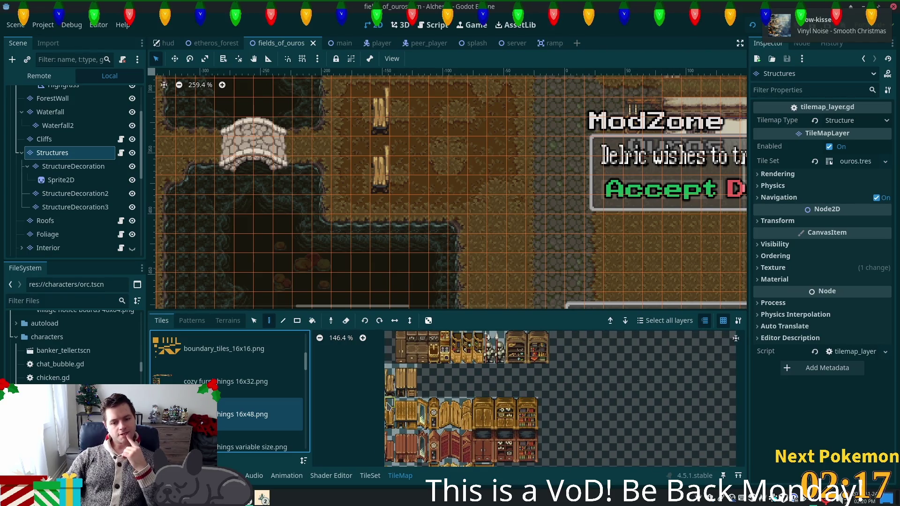
# Discard a trial three-tile furniture pick and show the variable-size rug and table source.
pyautogui.moveTo(389, 369); pyautogui.dragTo(389, 392)
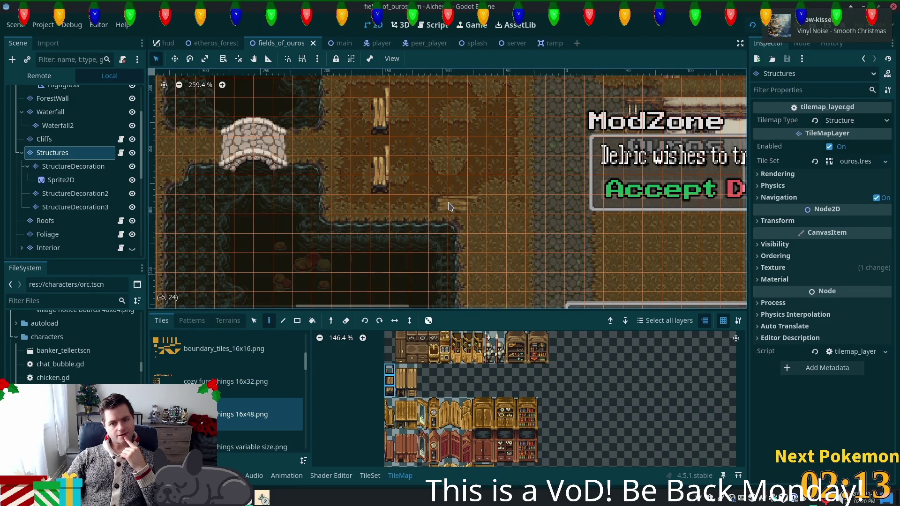
pyautogui.click(439, 378)
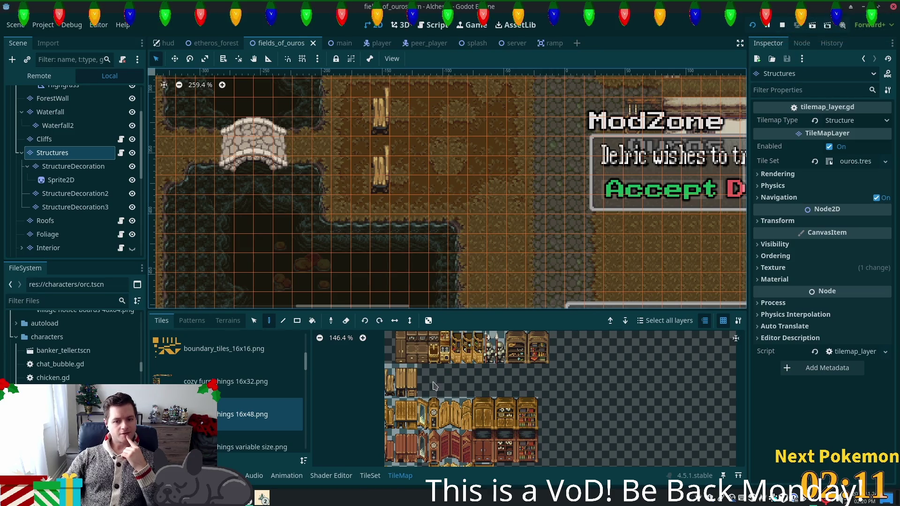
pyautogui.click(231, 444)
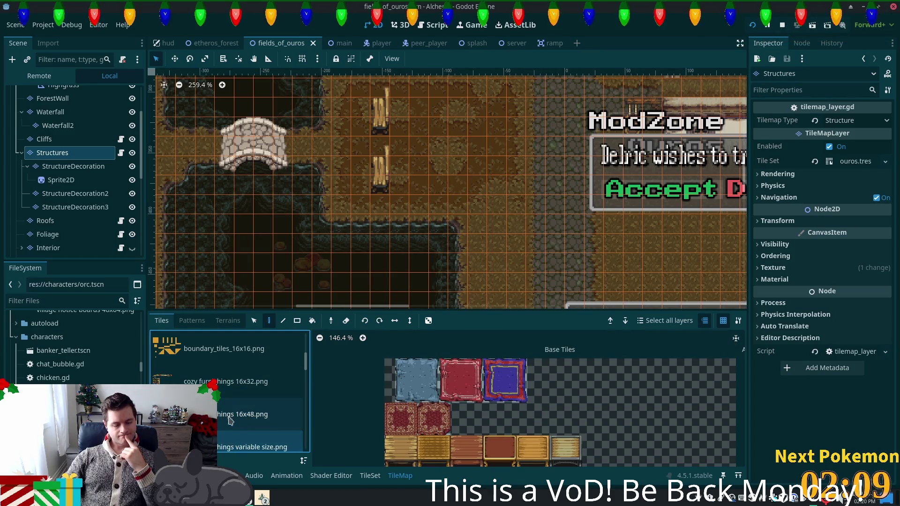